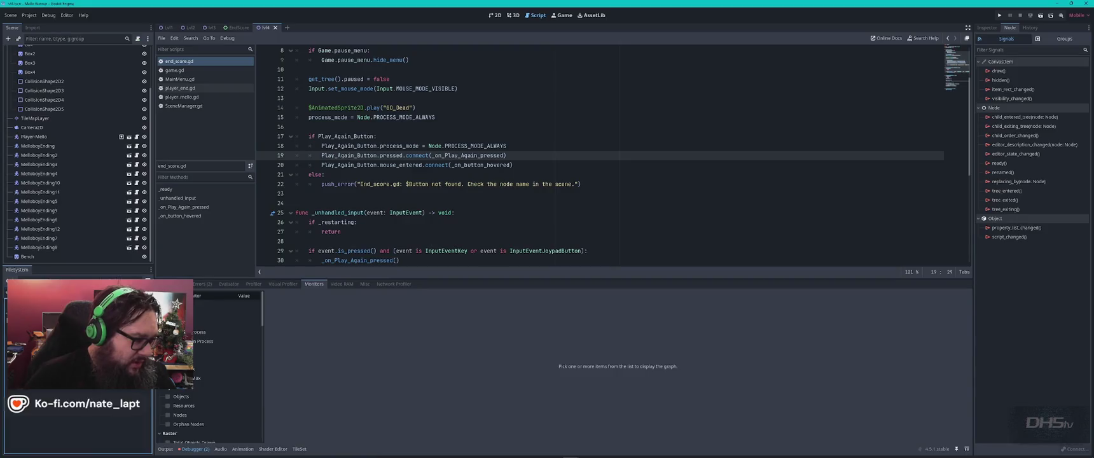
- Review the EndScore scene and the _on_Play_Again_pressed code in end_score.gd
click(495, 15)
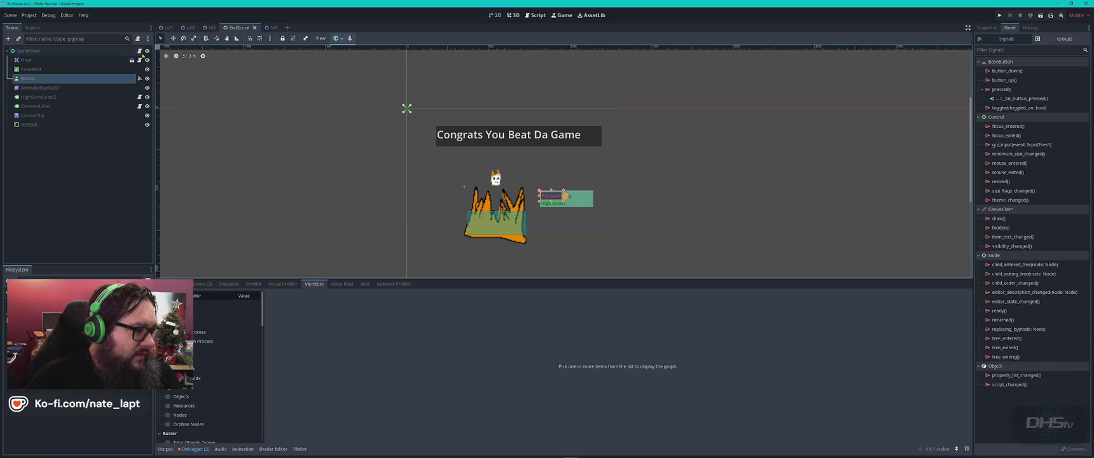
click(140, 52)
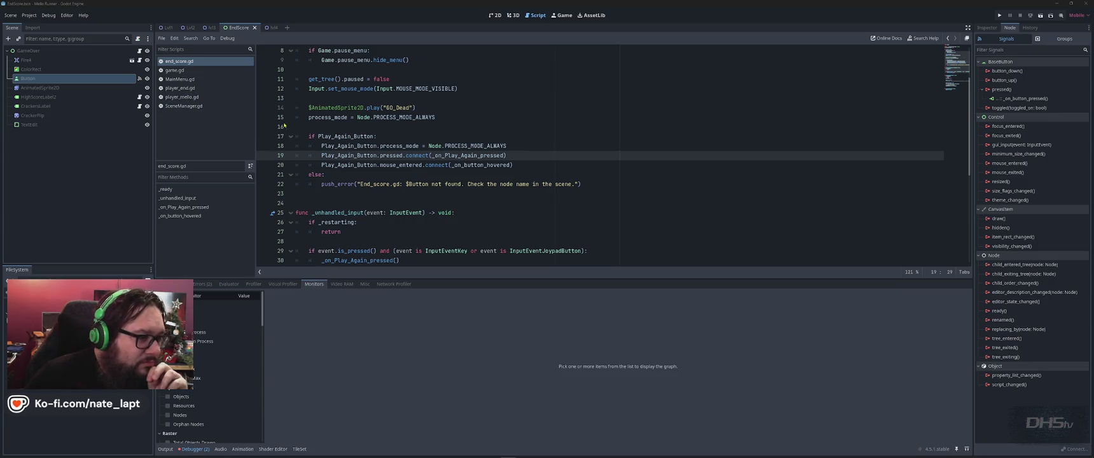
click(581, 135)
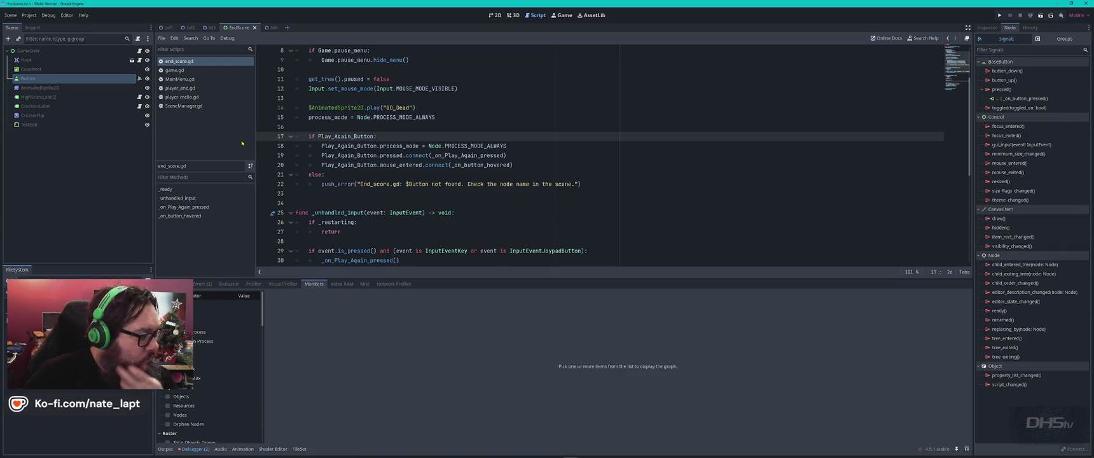
click(517, 126)
scroll(519, 126, down, 6)
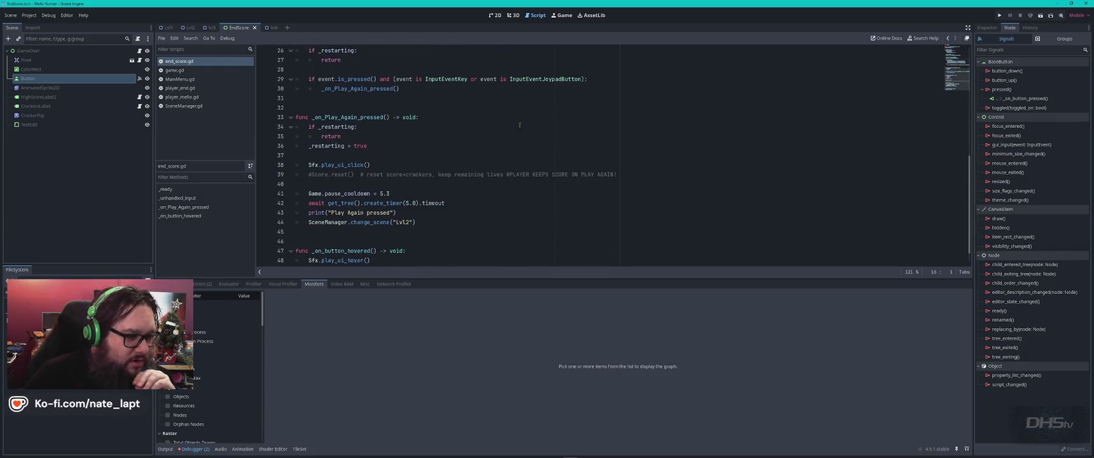
click(481, 216)
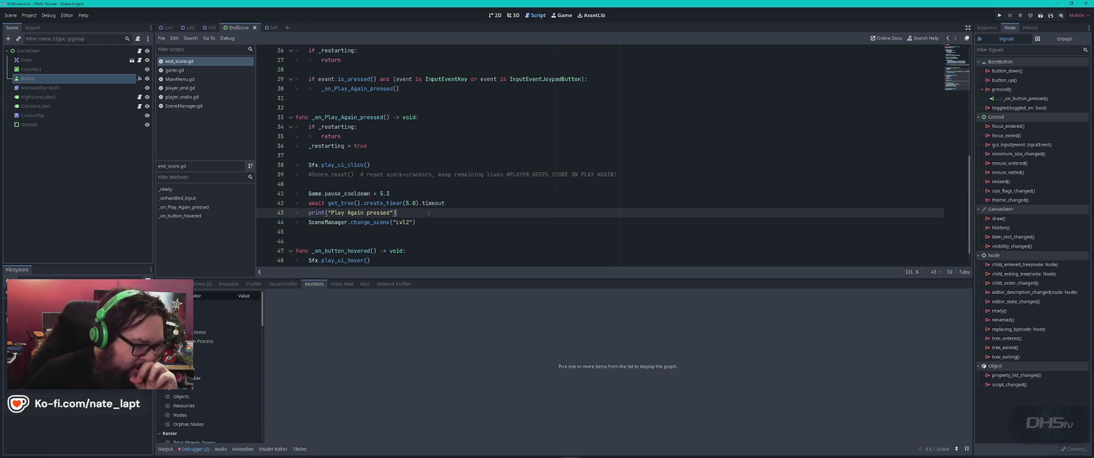
click(325, 222)
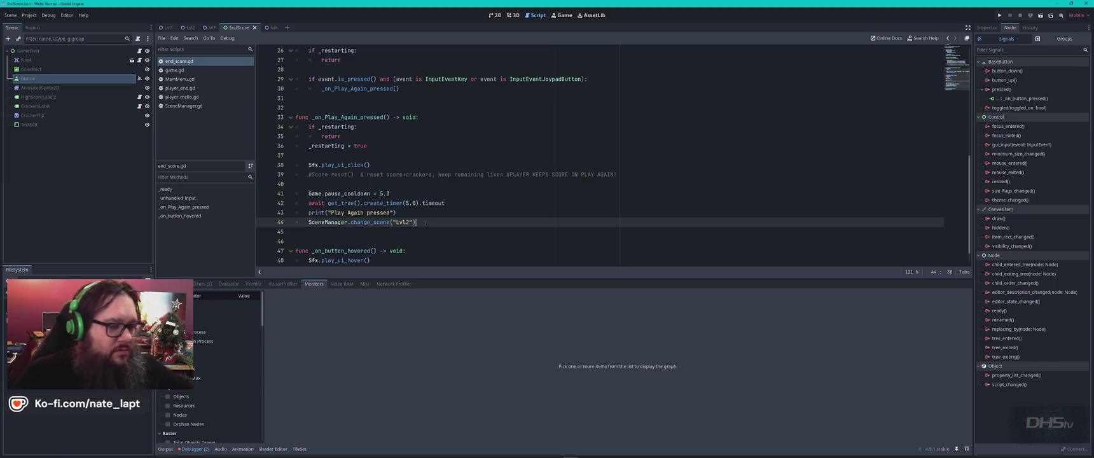
scroll(421, 224, up, 8)
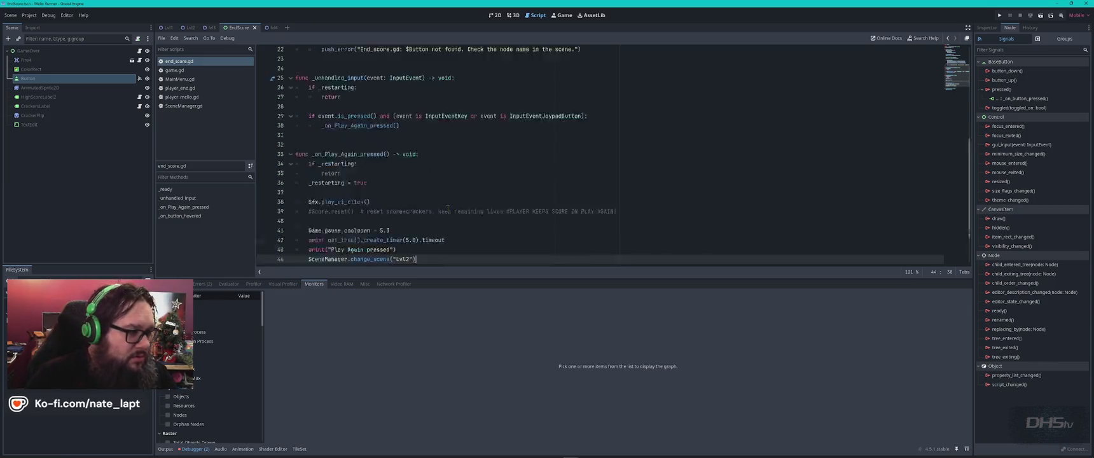
click(523, 122)
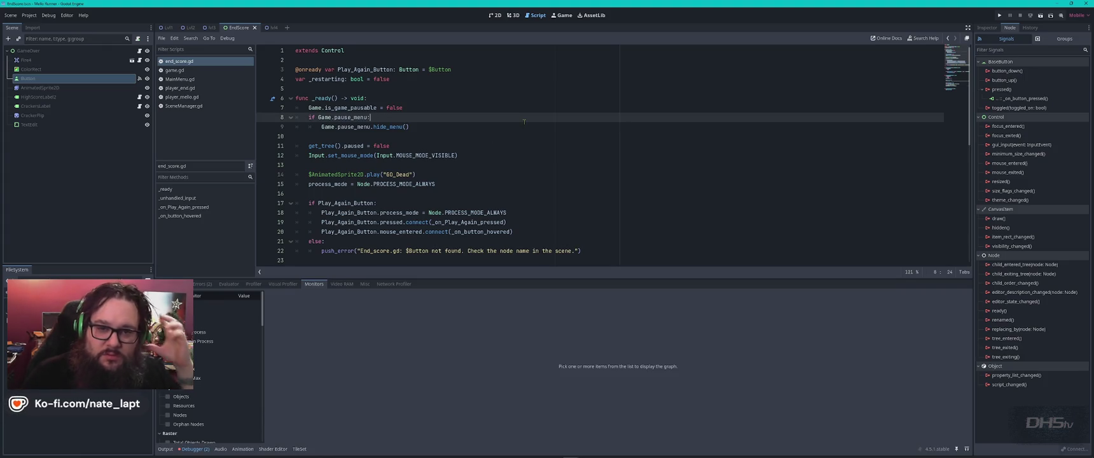
- Inspect the _on_button_pressed signal connection settings, leaving them unchanged
click(1025, 98)
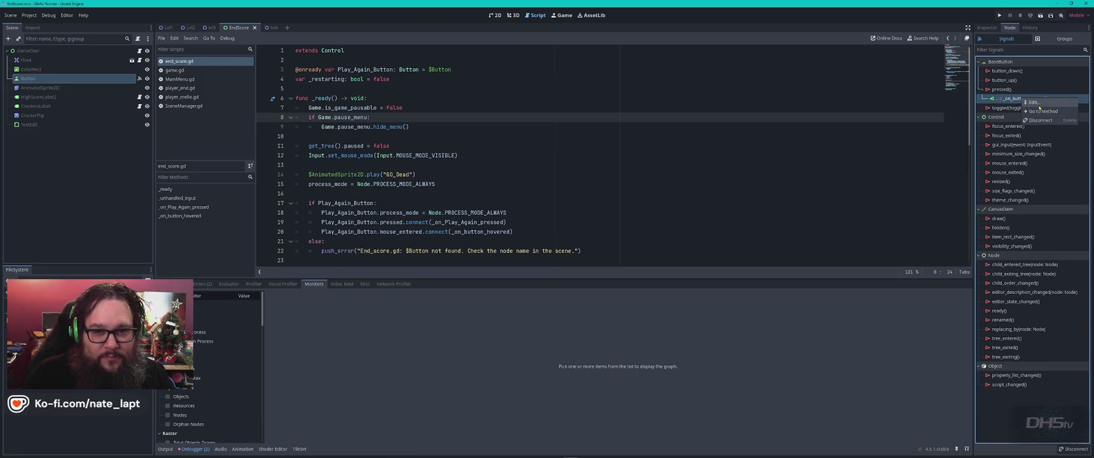
double_click(1022, 98)
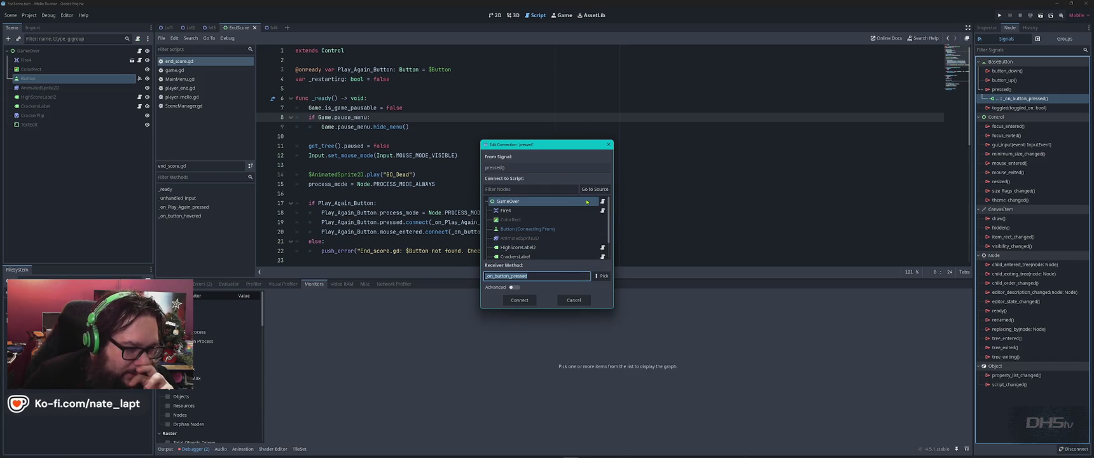
click(579, 303)
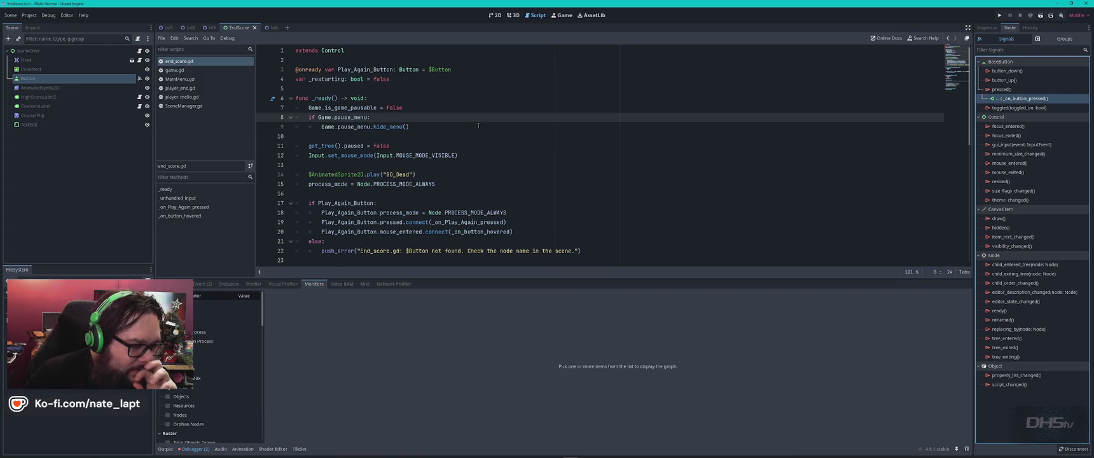
- Check the pause_cooldown line in end_score.gd, then run the project with F5
scroll(479, 127, down, 5)
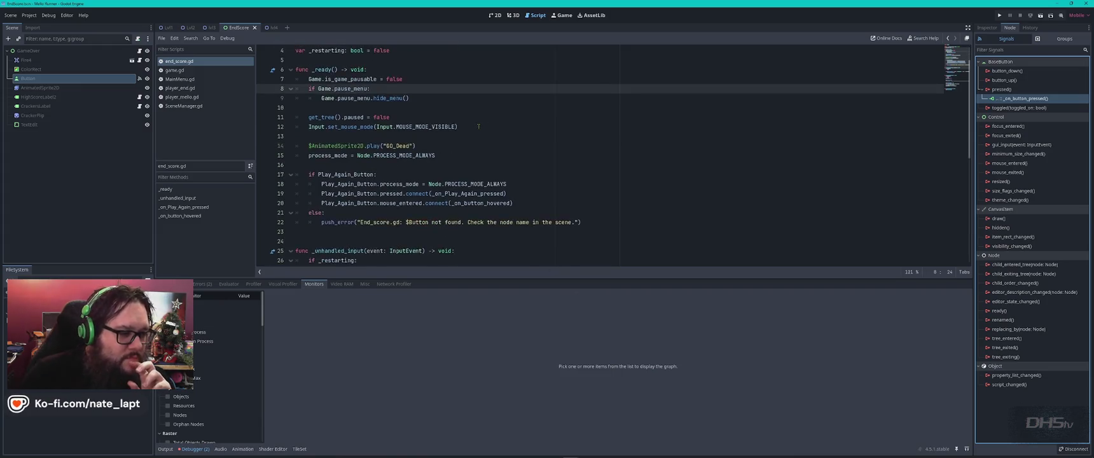
scroll(479, 126, down, 4)
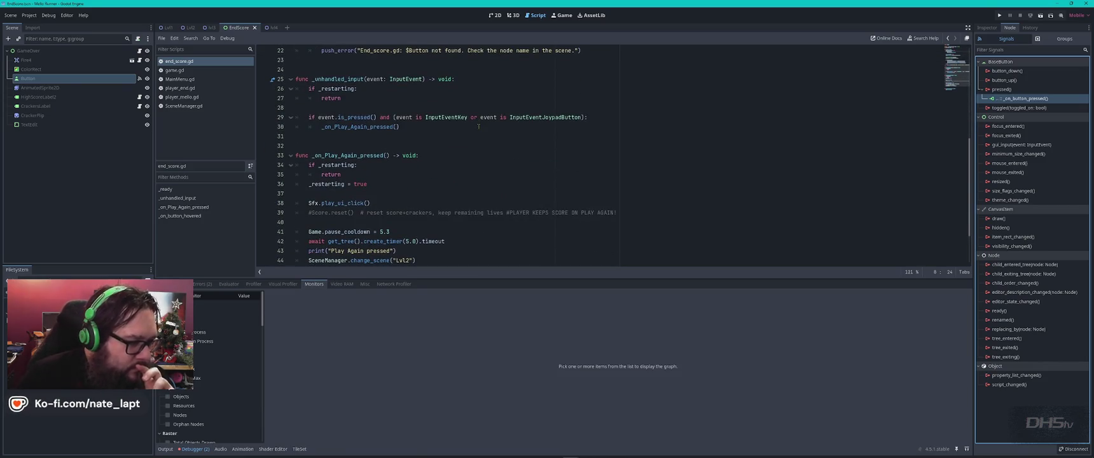
click(406, 224)
click(414, 230)
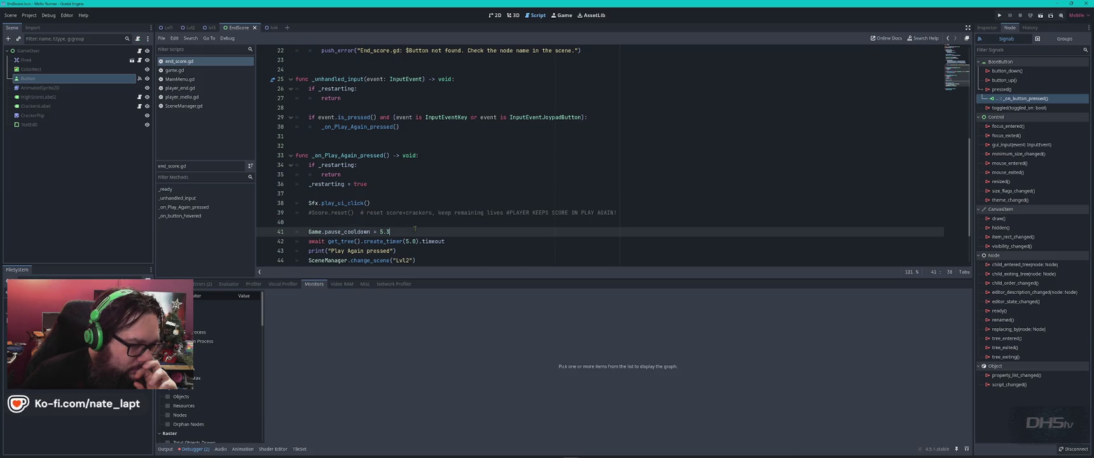
scroll(415, 229, down, 1)
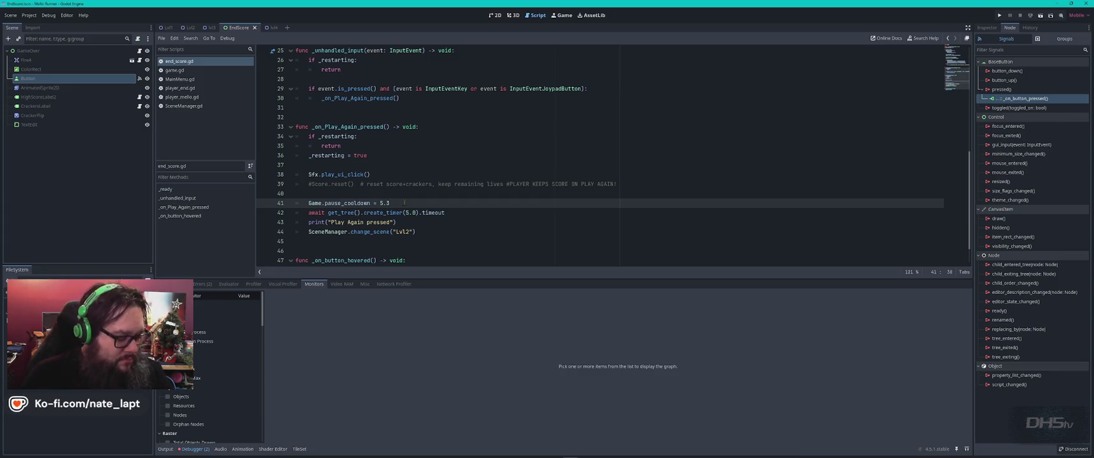
key(F5)
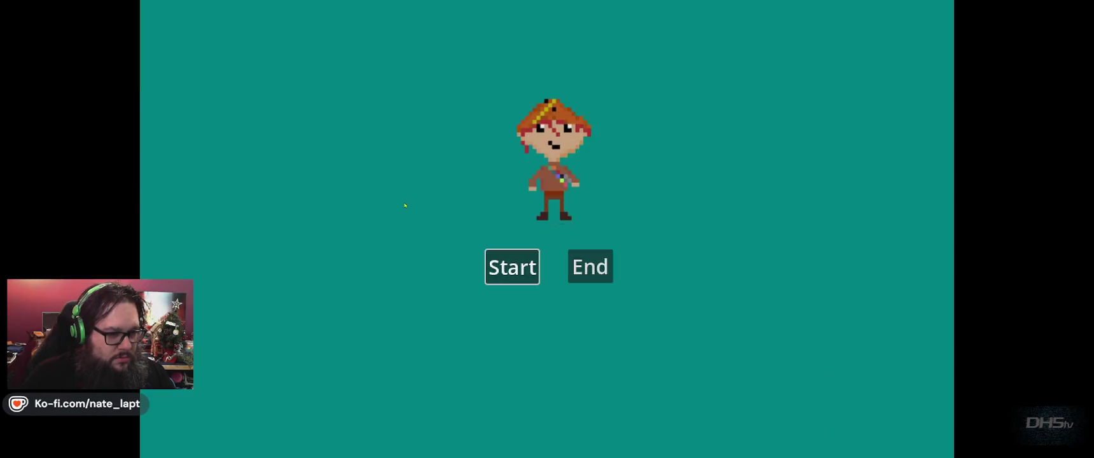
- Stop the running game and change MainMenu.gd's start scene from Lvl2 to Lvl4
key(Return)
key(F8)
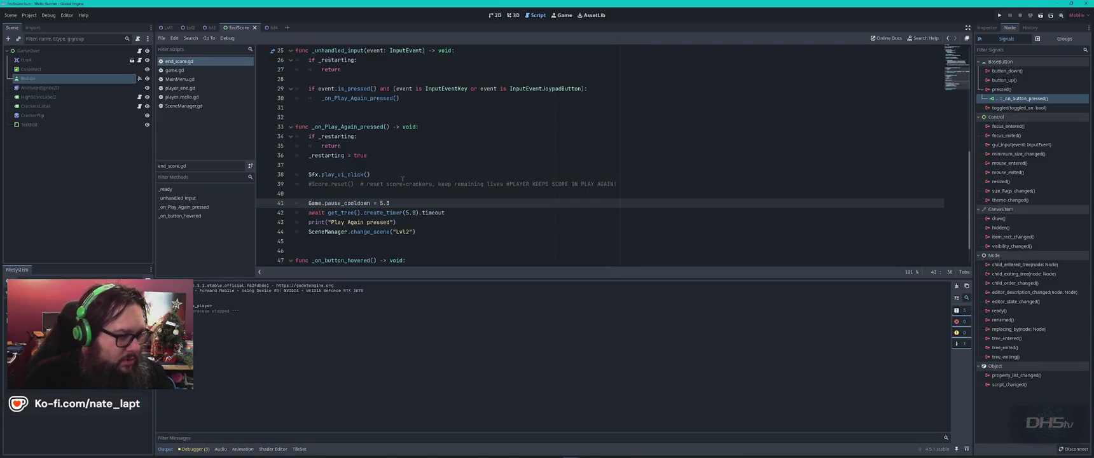
click(180, 79)
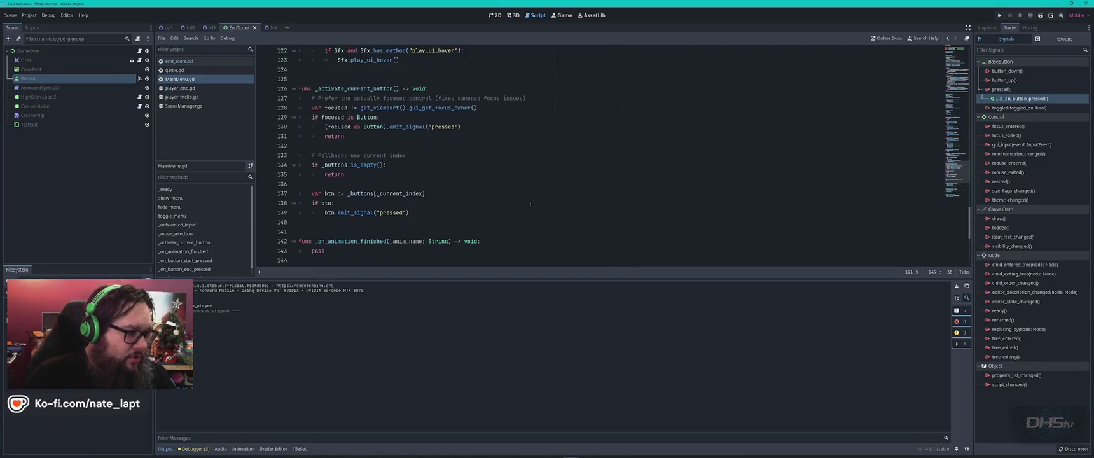
scroll(525, 202, down, 5)
click(409, 136)
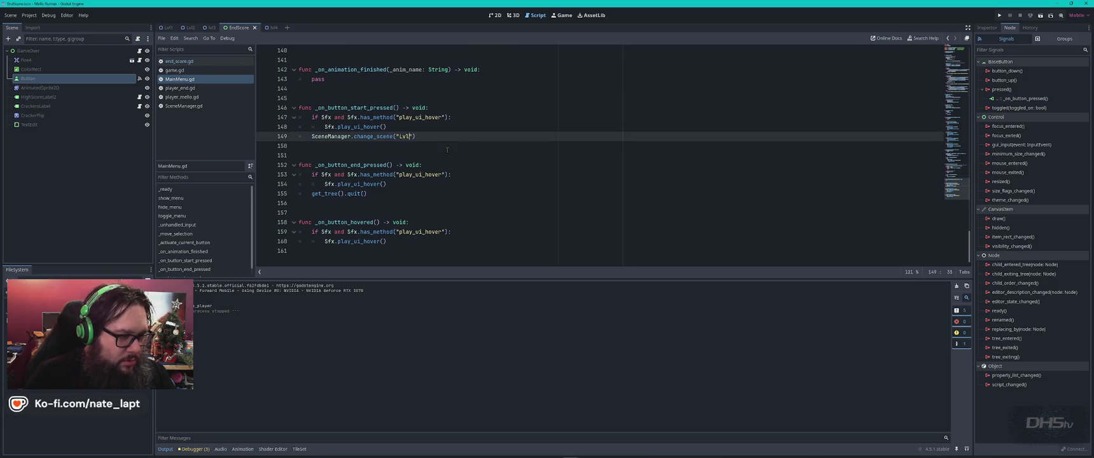
text(4)
- Test-run the game with the Lvl4 change, then stop it
key(F5)
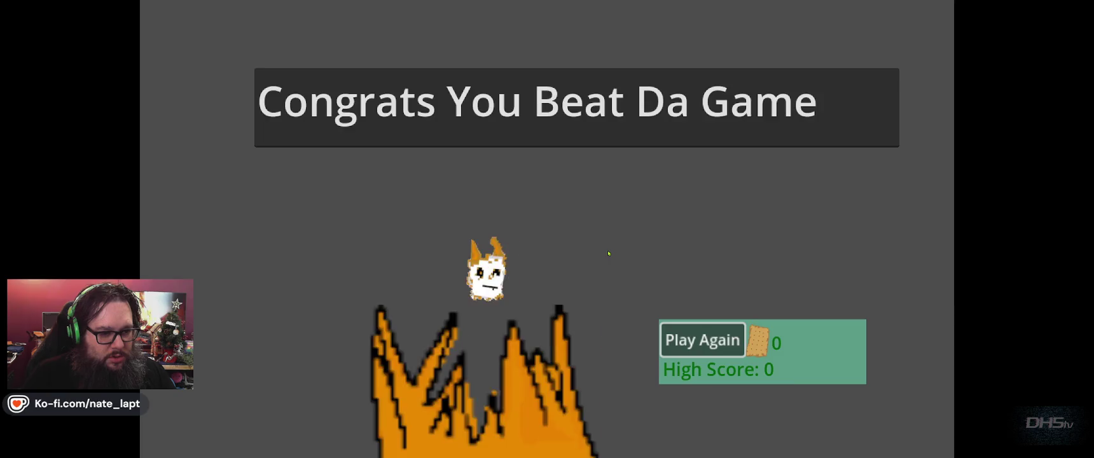
key(Return)
key(F8)
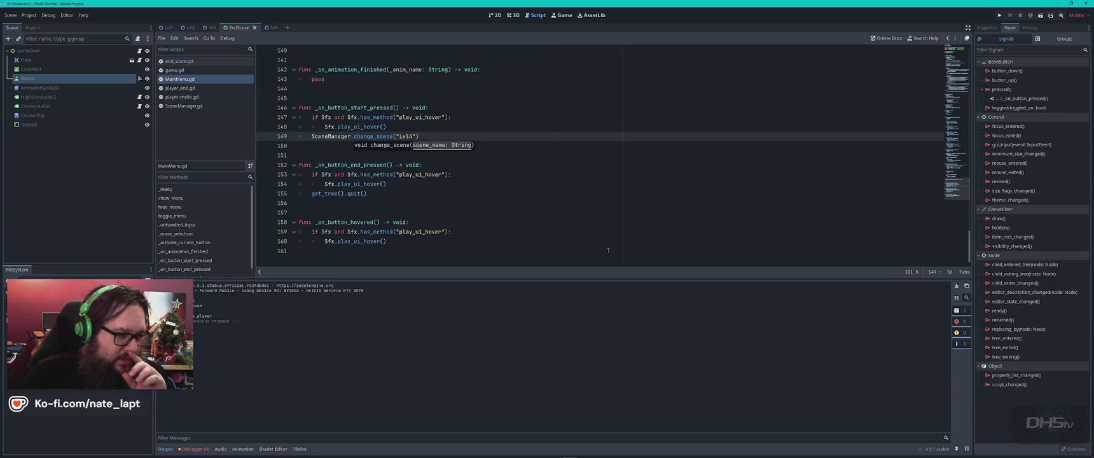
- Change end_score.gd's create_timer wait from 5.0 to 1.0 and run the game
click(181, 61)
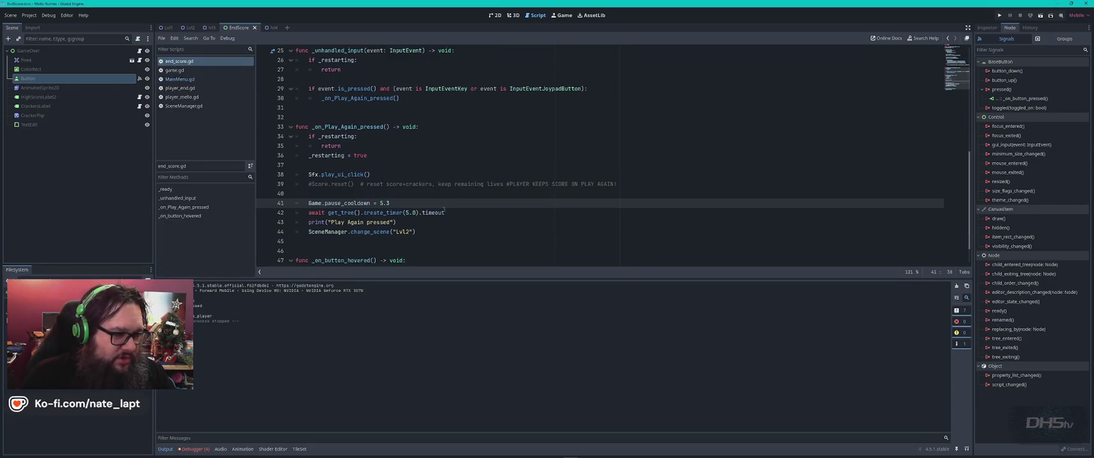
click(407, 212)
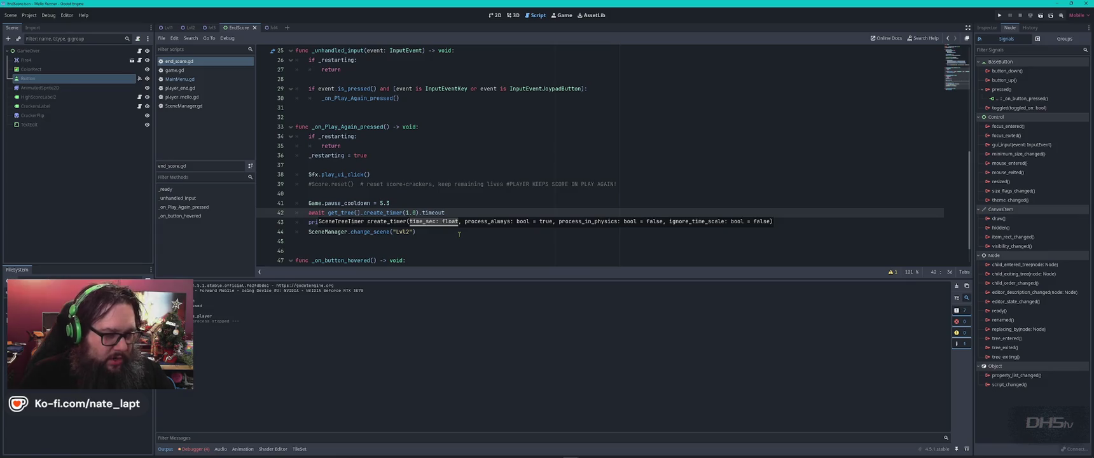
key(F5)
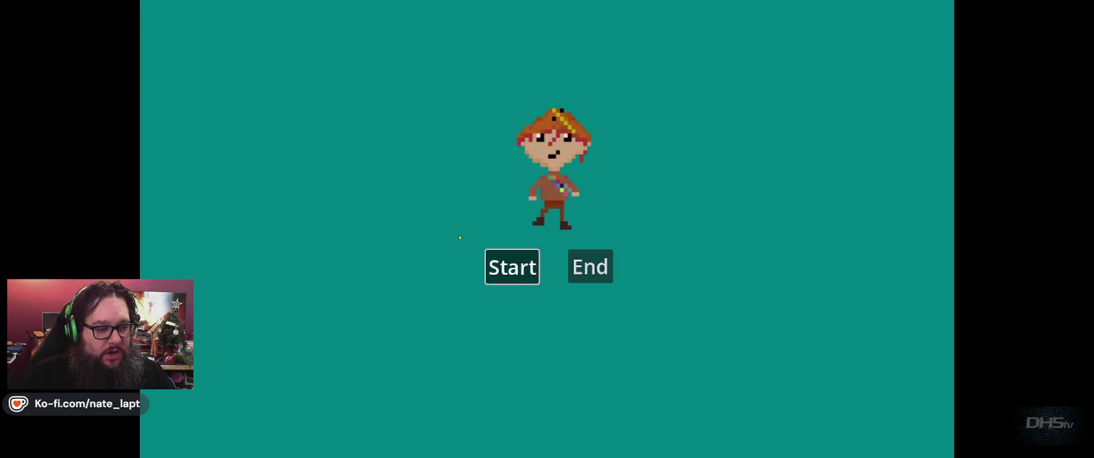
- Play a level, restart via Play Again, stop the game, and return to MainMenu.gd
key(Return)
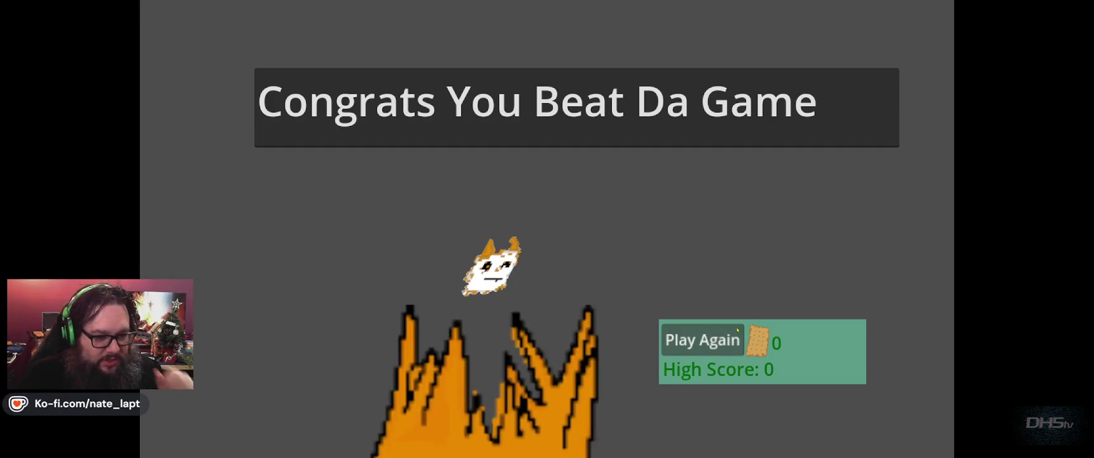
click(714, 339)
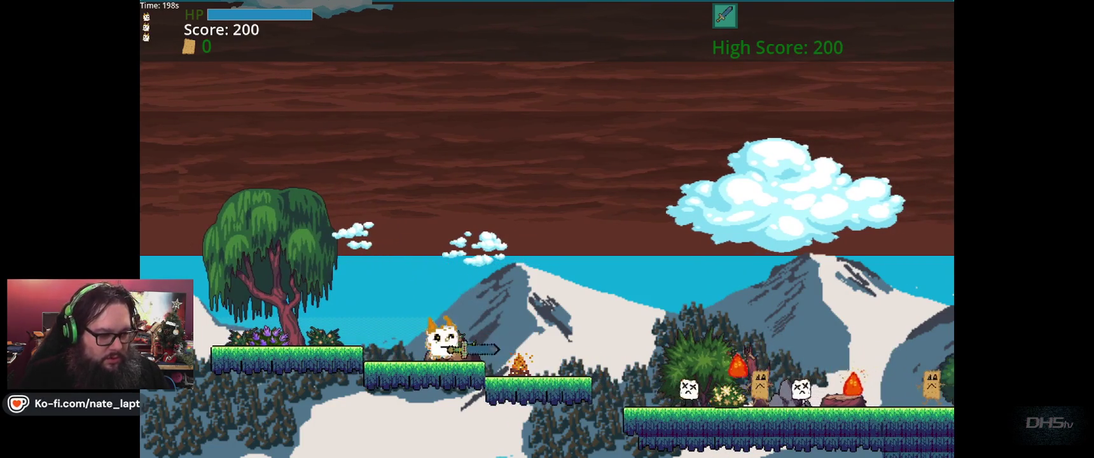
key(F8)
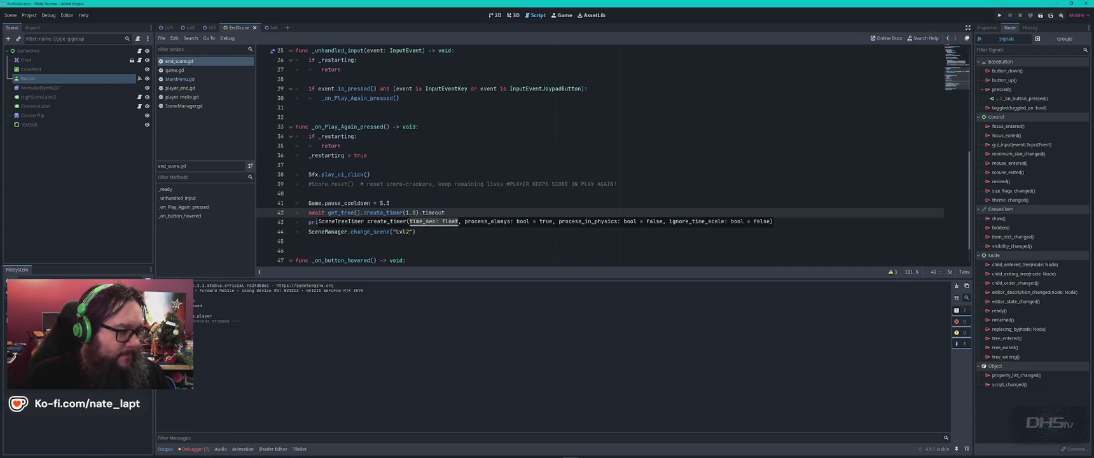
click(185, 79)
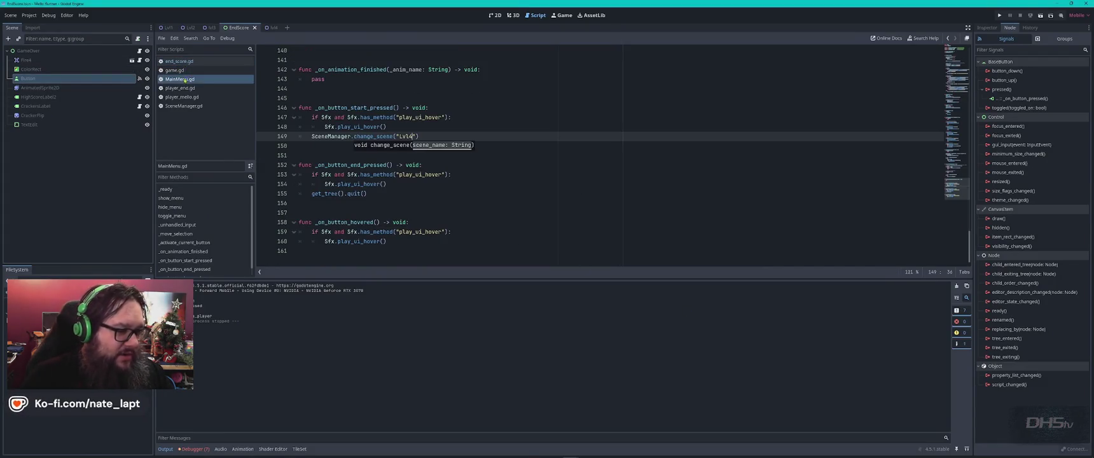
- Change MainMenu.gd's start scene name from Lvl4 back to Lvl2
key(BackSpace)
text(2)
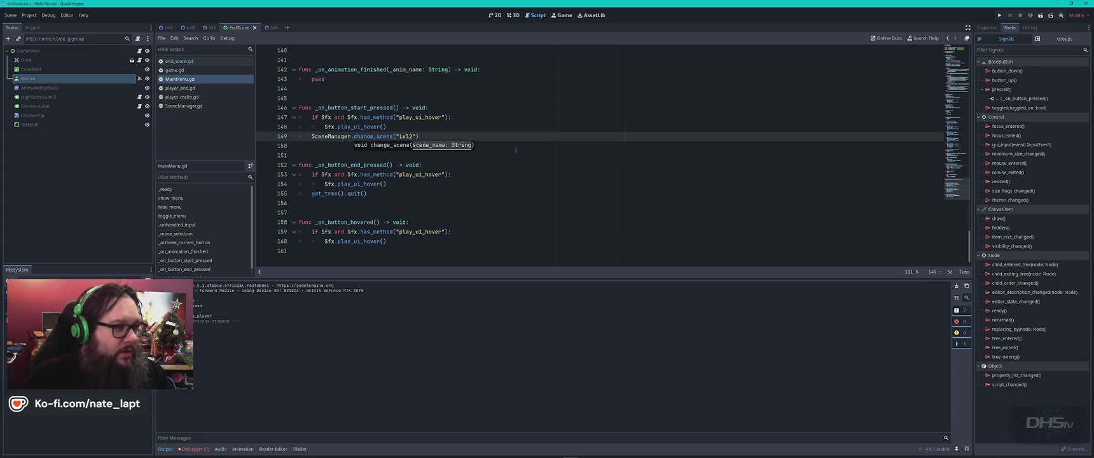
click(166, 28)
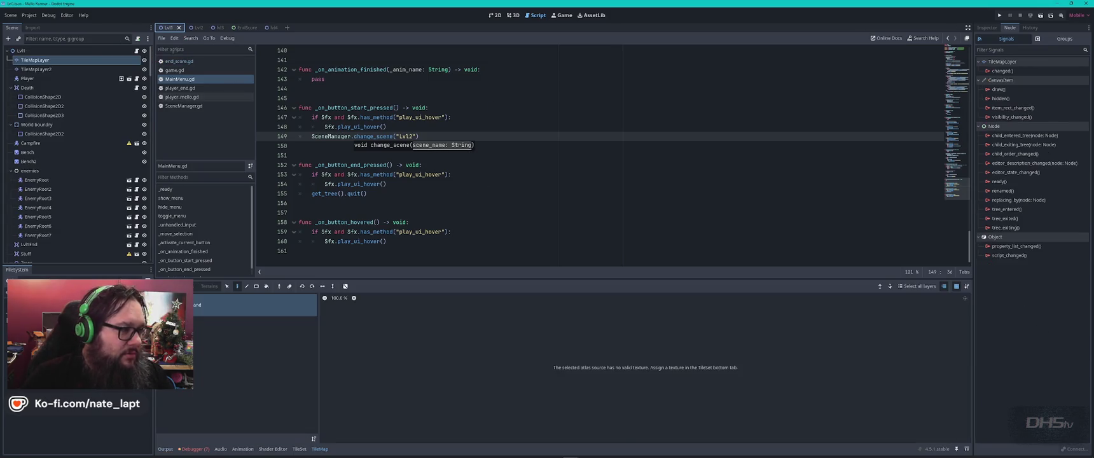
- Quick Load Grass-Tent.png as the texture of the tileset's GrassLand atlas
click(495, 15)
scroll(536, 185, down, 4)
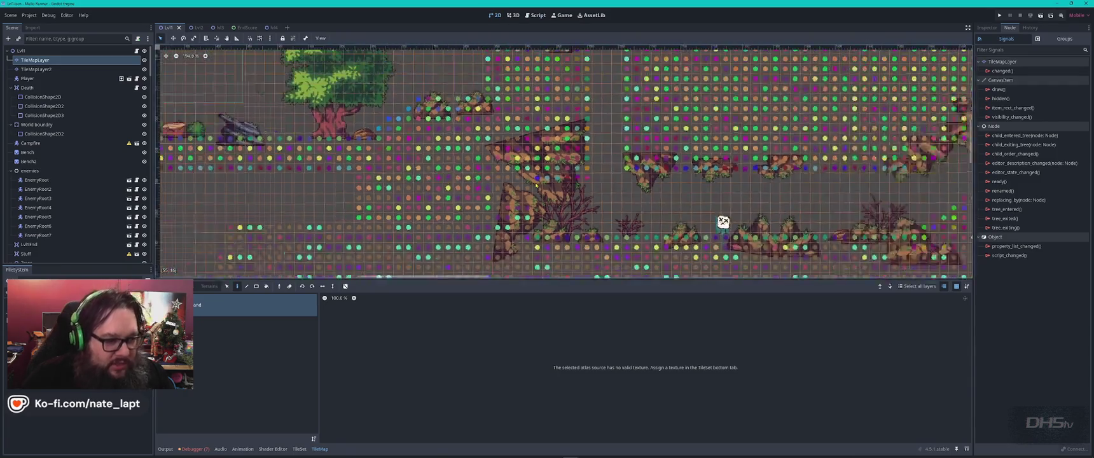
scroll(536, 185, down, 2)
scroll(554, 187, down, 2)
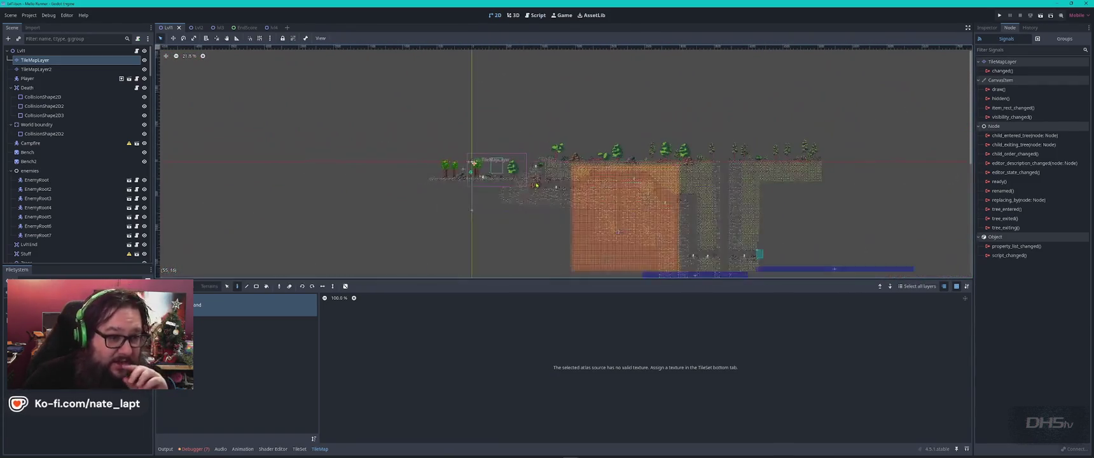
double_click(216, 310)
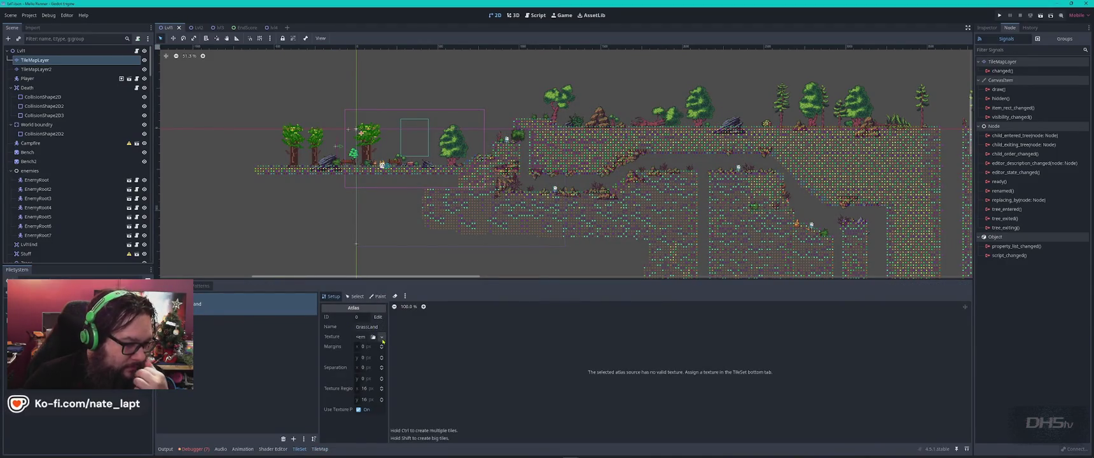
click(382, 337)
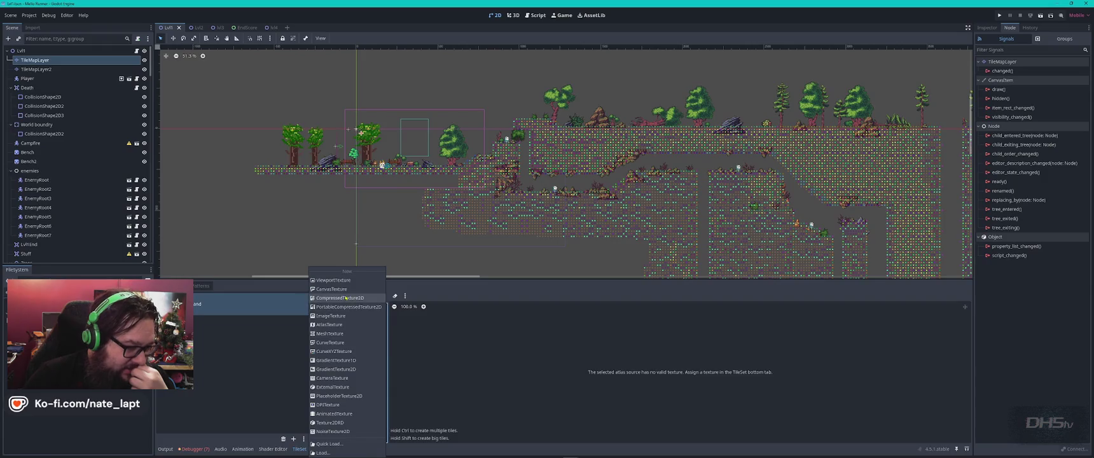
click(329, 443)
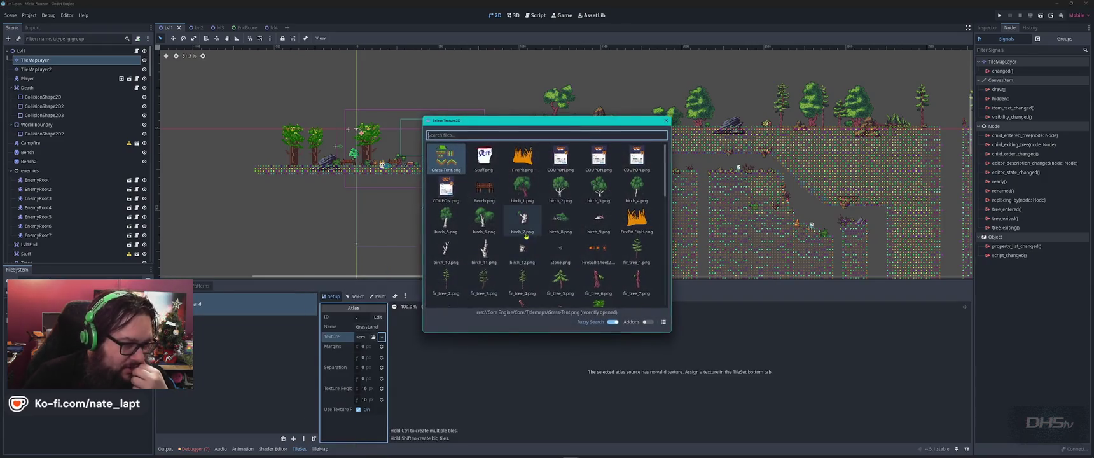
scroll(543, 220, down, 5)
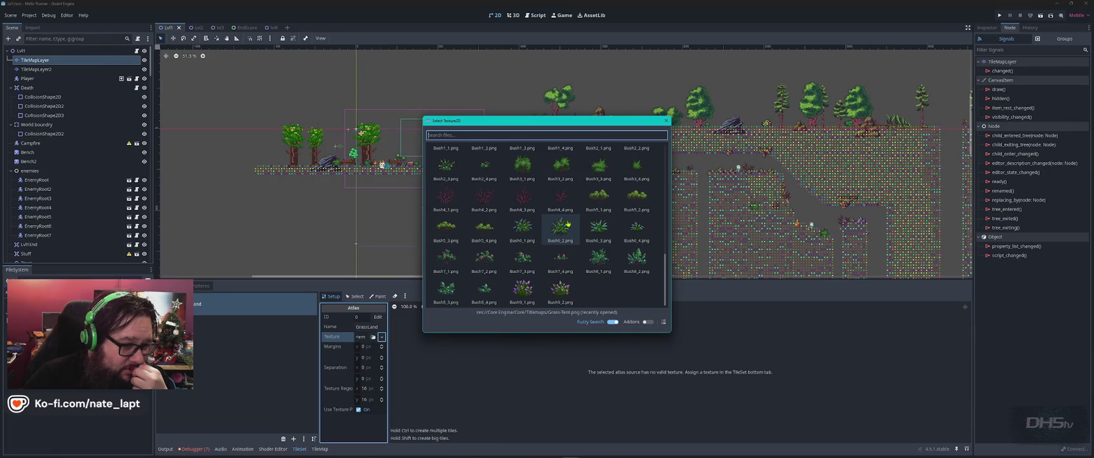
text(grass)
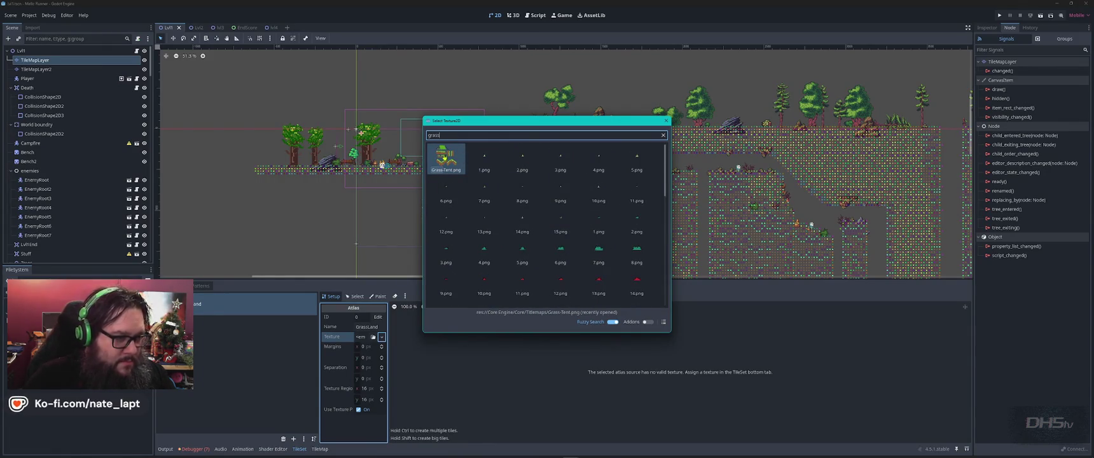
key(Return)
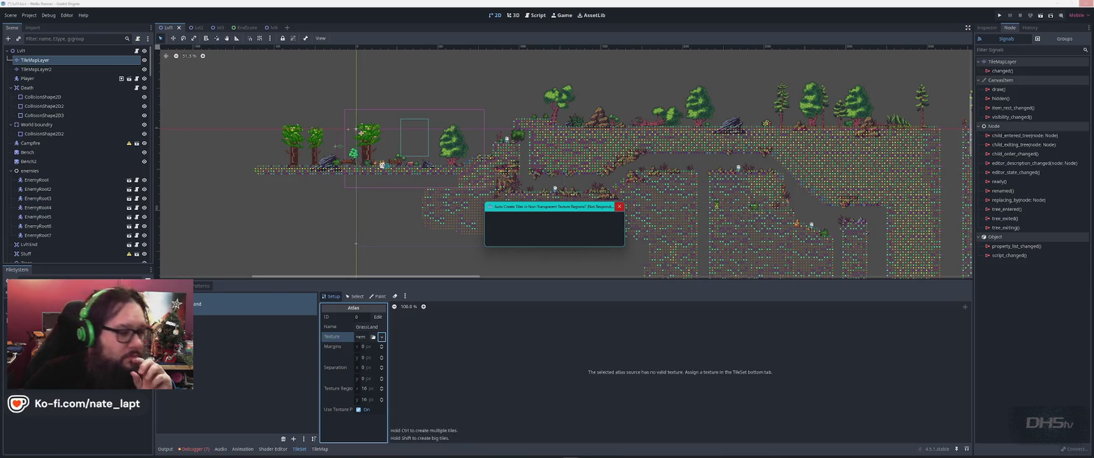
mouse_move(483, 453)
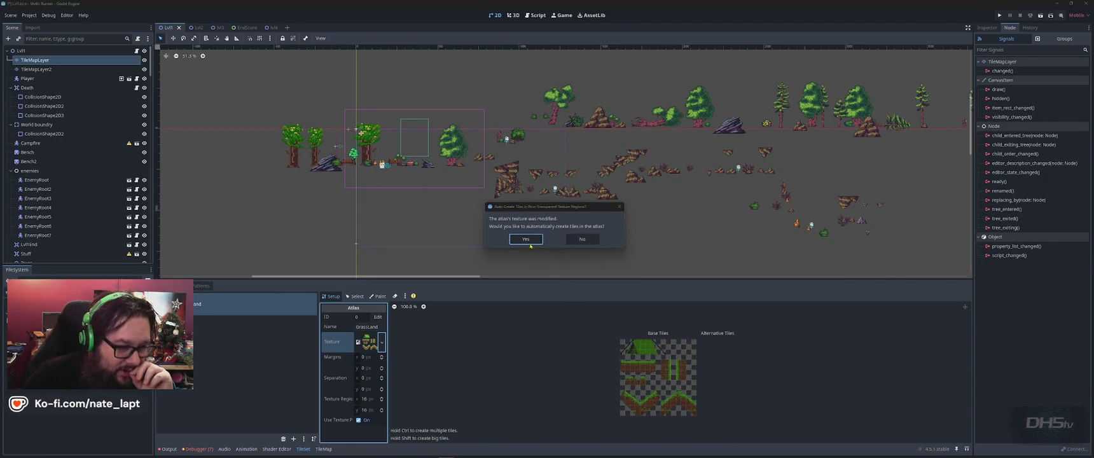
- Auto-create the GrassLand atlas tiles from the texture, then run the game from the script editor
click(529, 242)
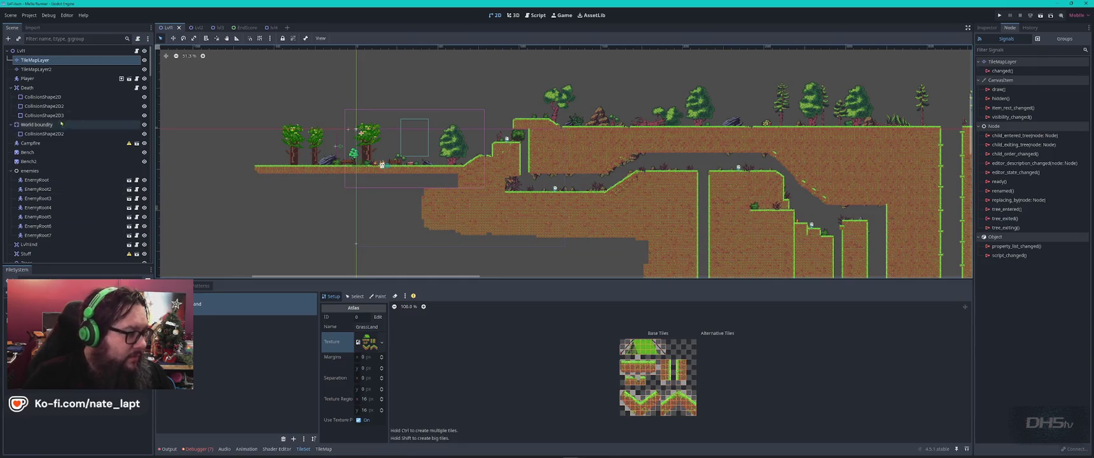
click(536, 14)
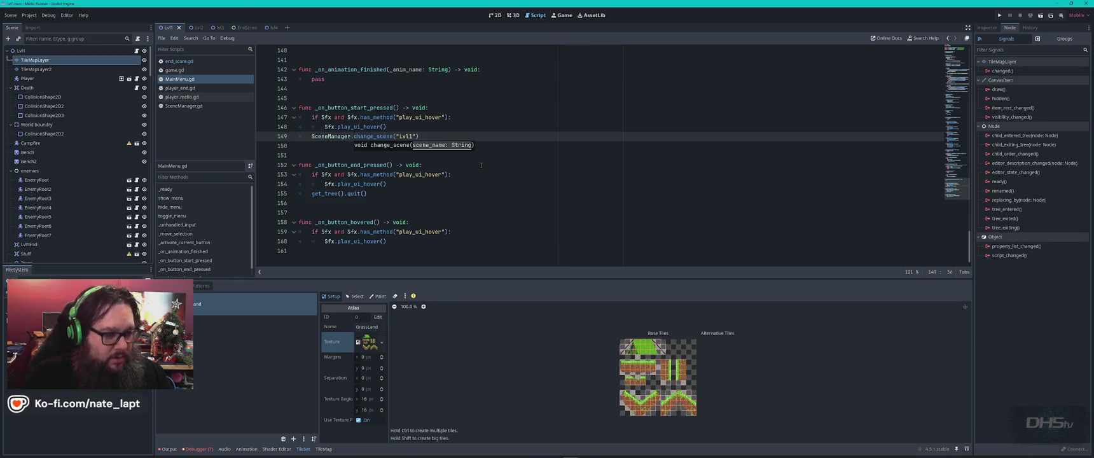
key(F5)
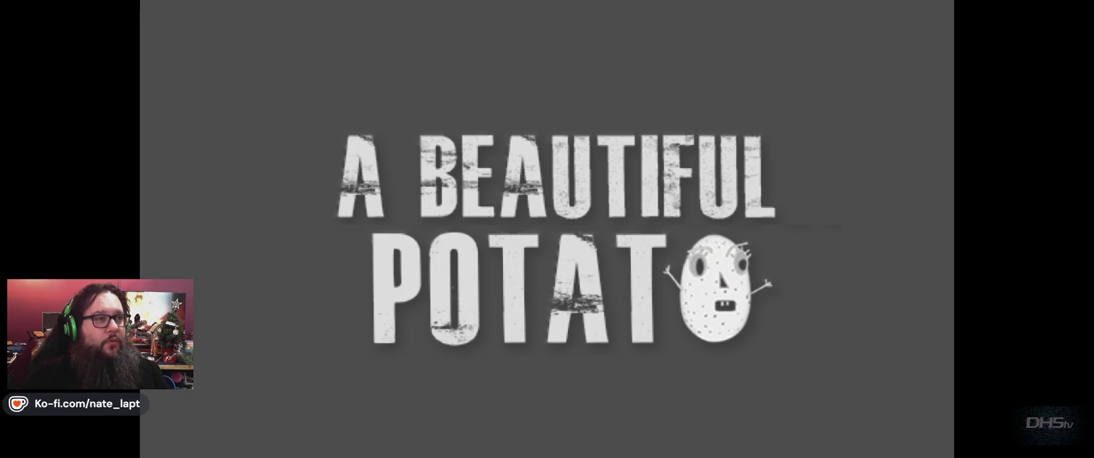
- Enter the first level, quit the test run, and return to the Lvl1 2D view
key(Return)
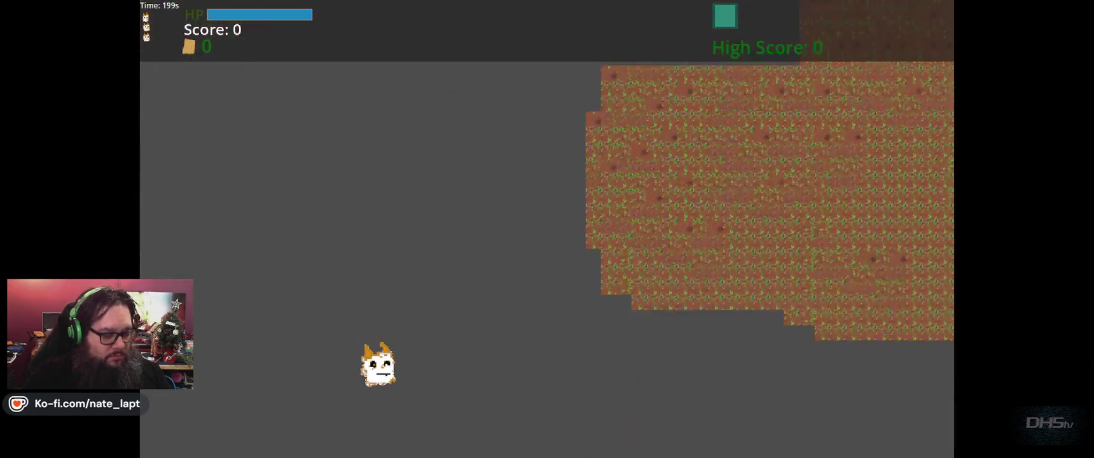
key(F8)
click(495, 15)
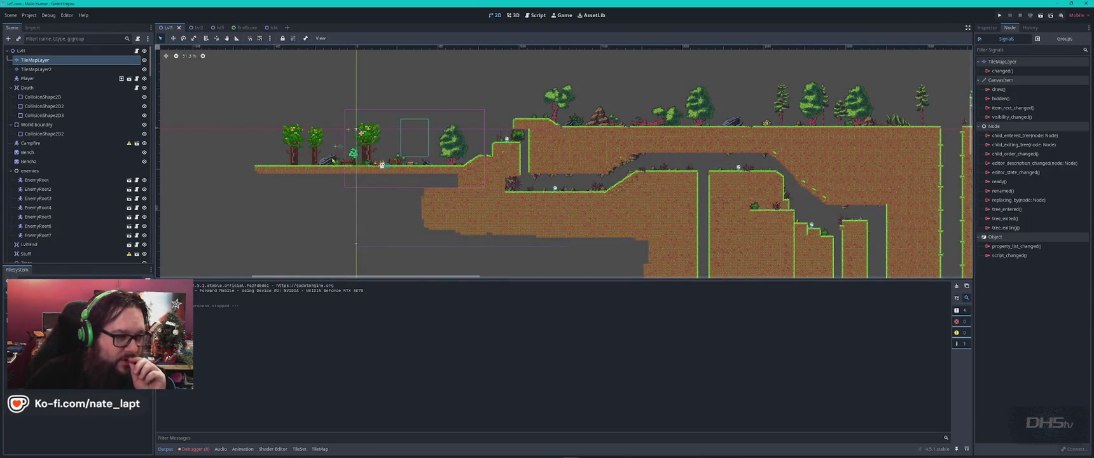
- Select the top row of seven grass tiles in the TileMapLayer atlas, then switch to the TileSet editor
click(268, 174)
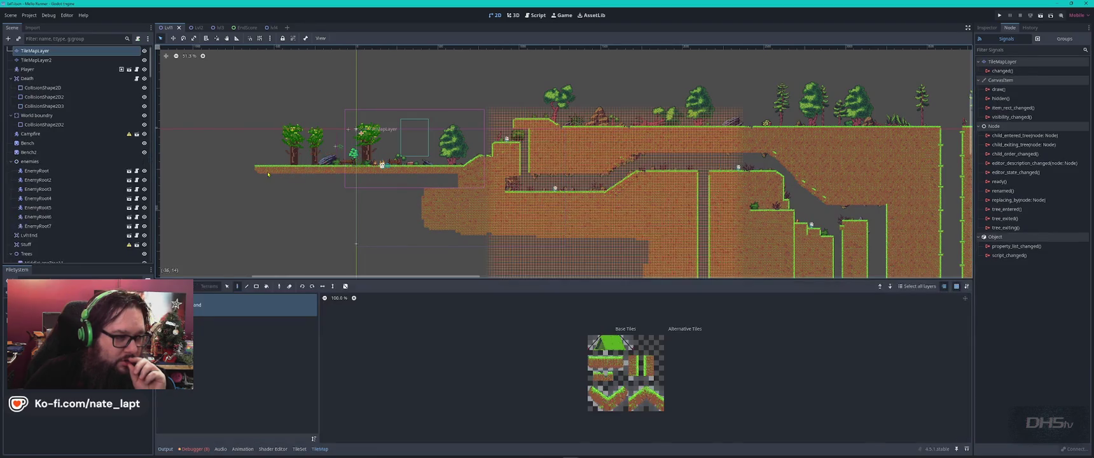
scroll(621, 375, up, 5)
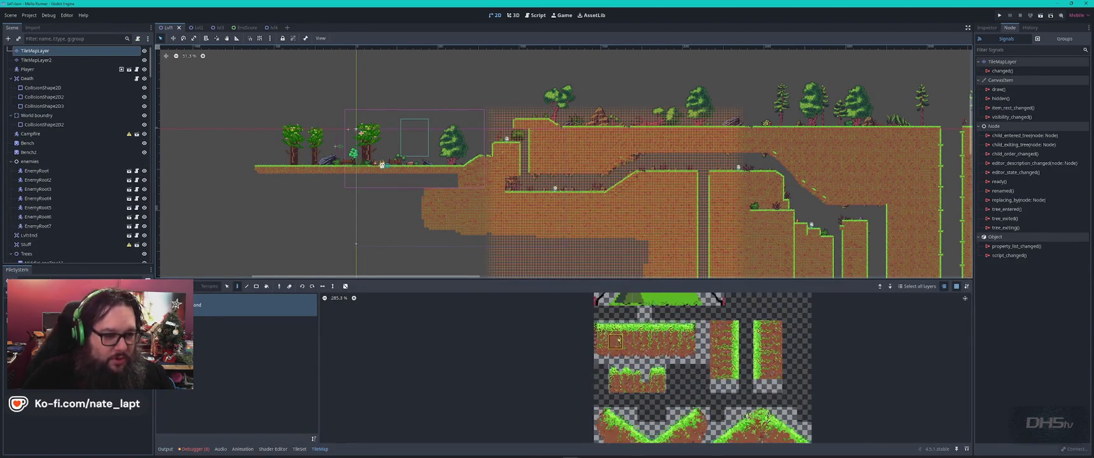
drag(601, 327, 689, 327)
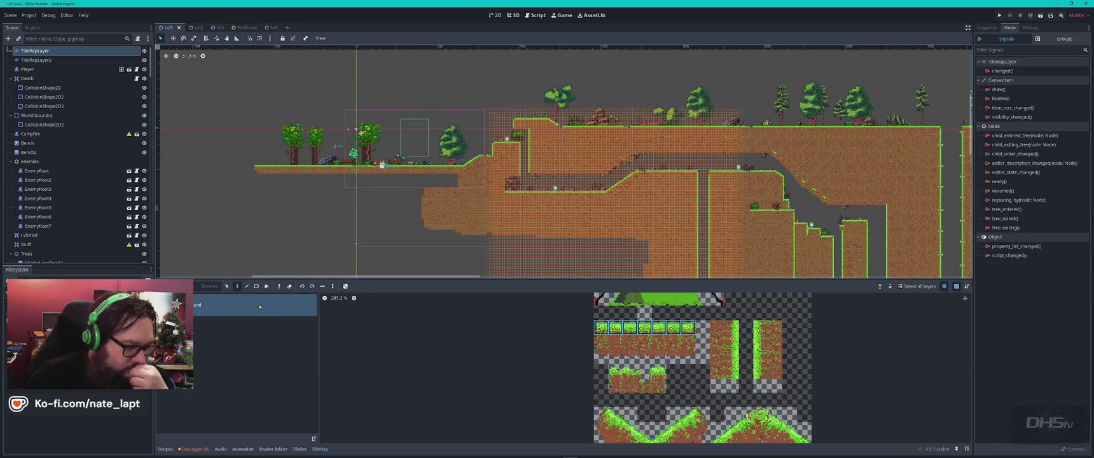
click(299, 448)
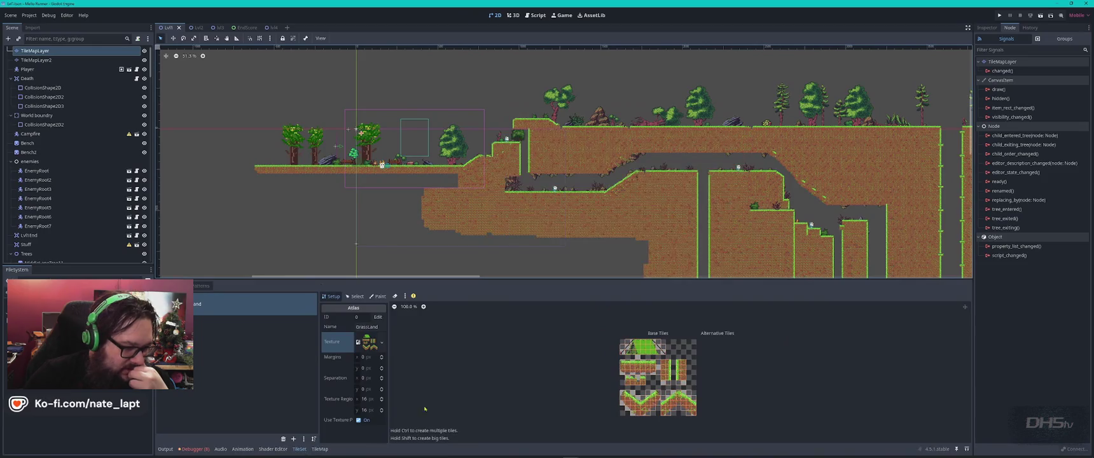
- Give the top row of grass tiles a full-tile Physics Layer 0 collision polygon
click(355, 296)
drag(859, 327, 765, 327)
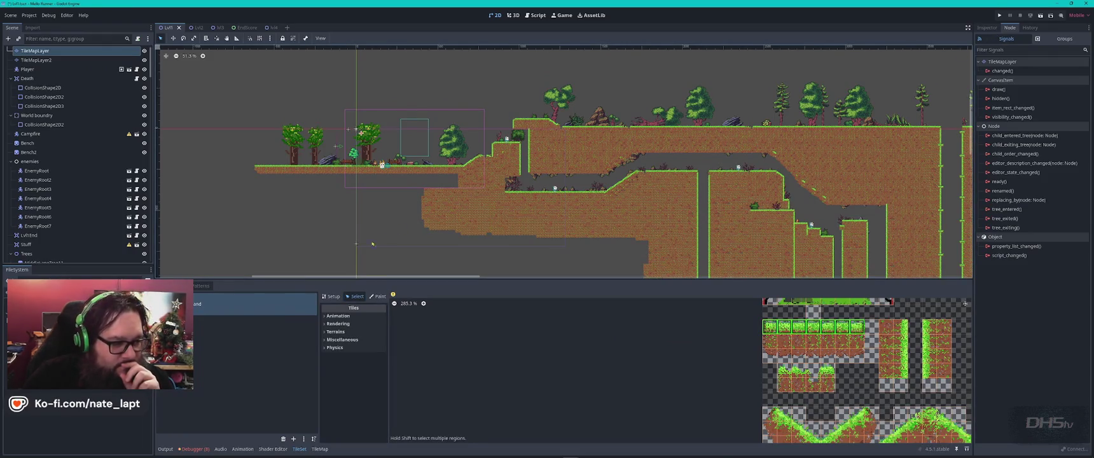
click(335, 347)
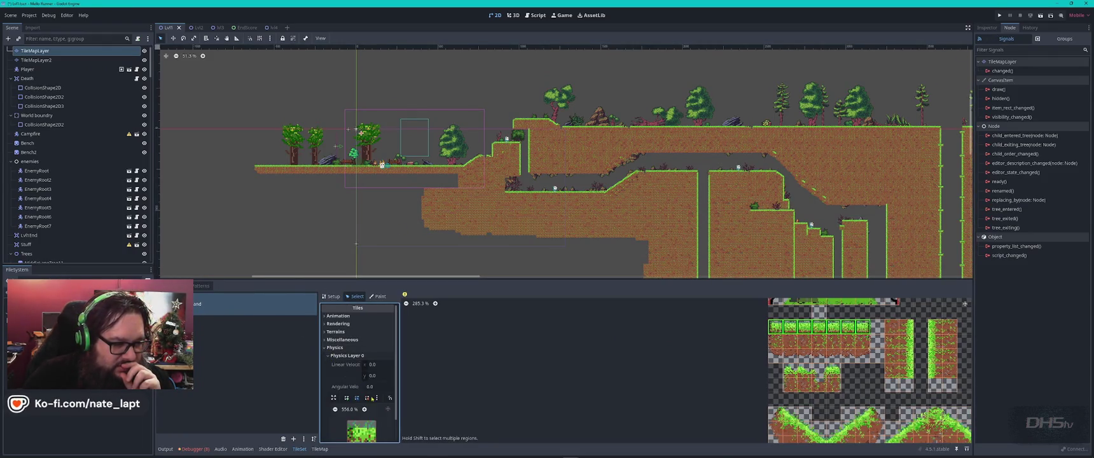
scroll(378, 422, down, 2)
key(f)
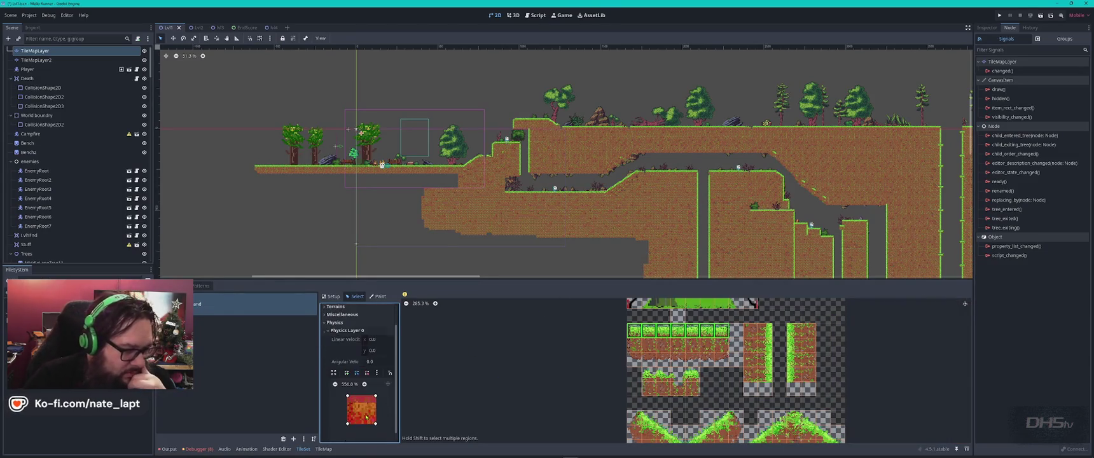
scroll(367, 411, up, 6)
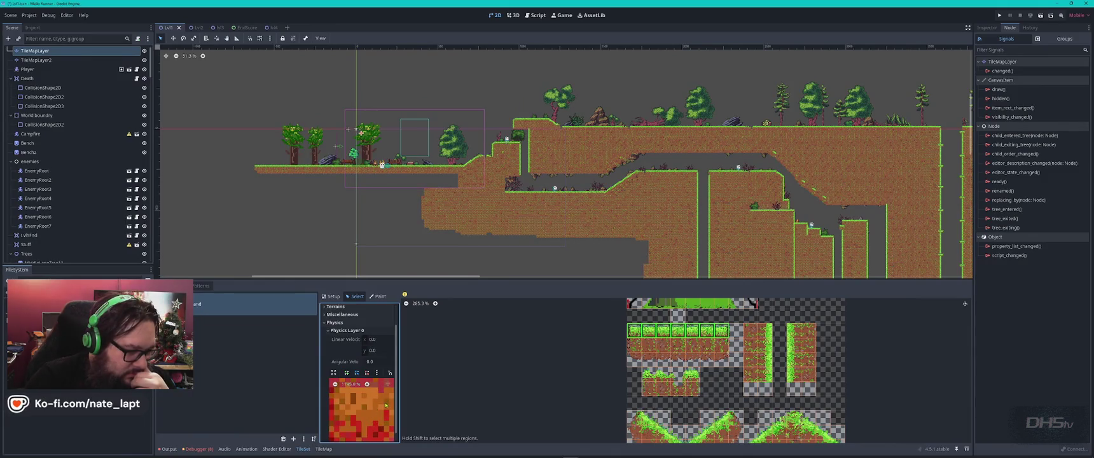
scroll(380, 414, right, 3)
- Reshape the ground tiles' collision polygon and move a four-tile column's corner into a slope
drag(383, 422, 365, 426)
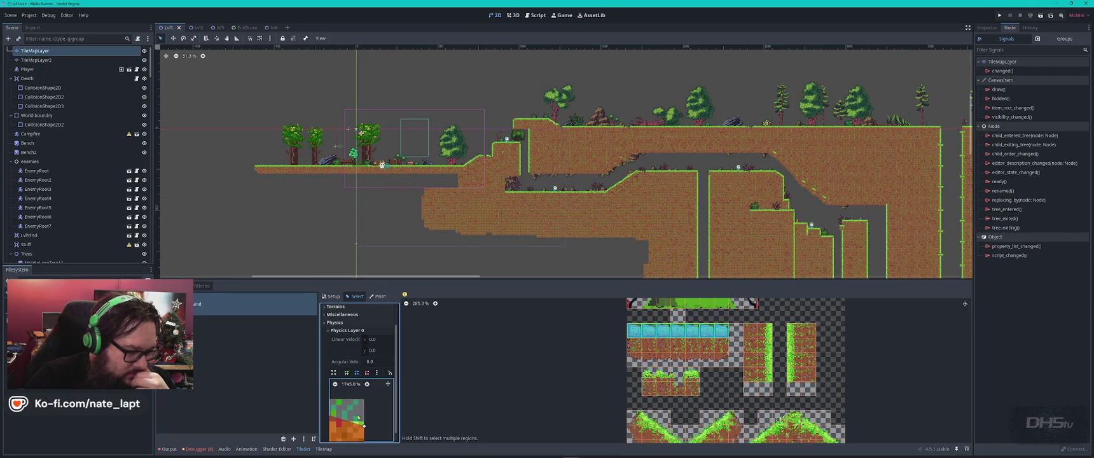
scroll(364, 425, left, 3)
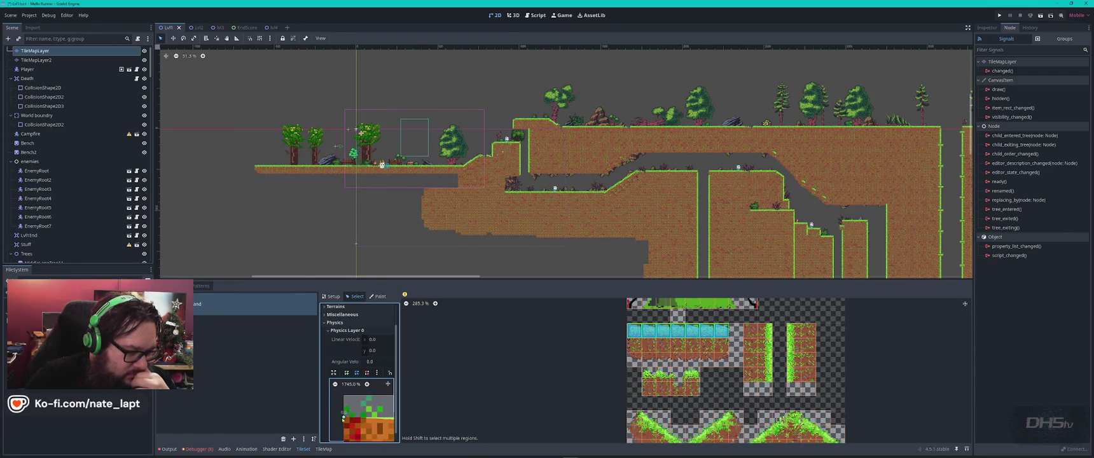
scroll(343, 418, right, 2)
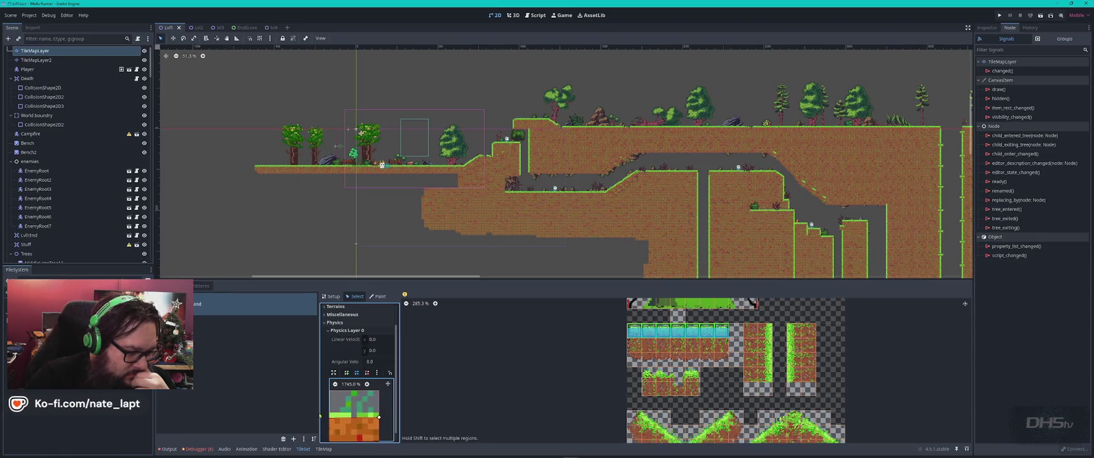
scroll(379, 427, down, 2)
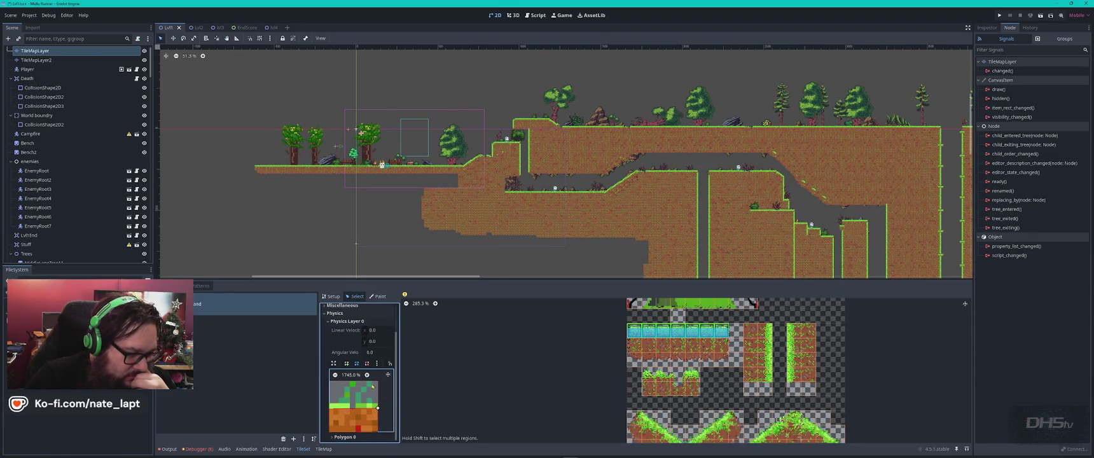
click(366, 376)
scroll(379, 407, right, 3)
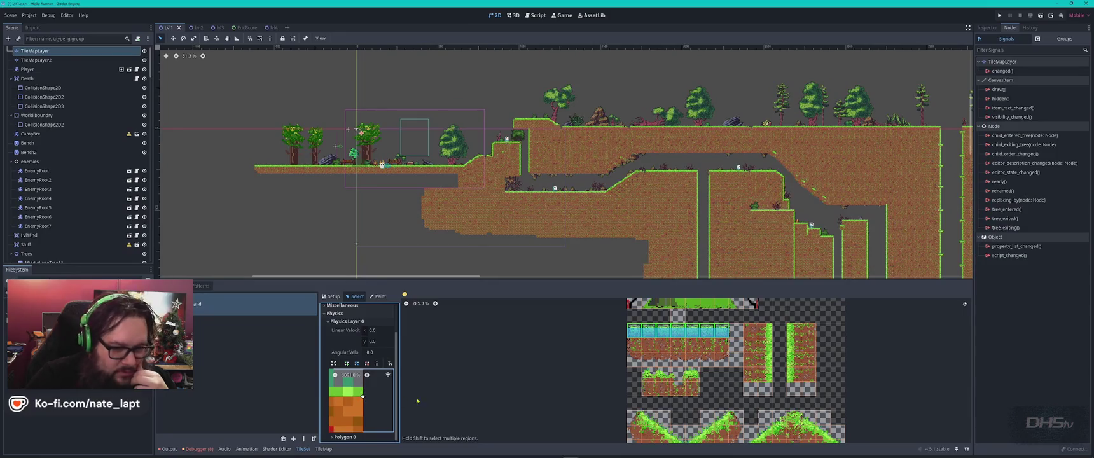
drag(764, 329, 766, 379)
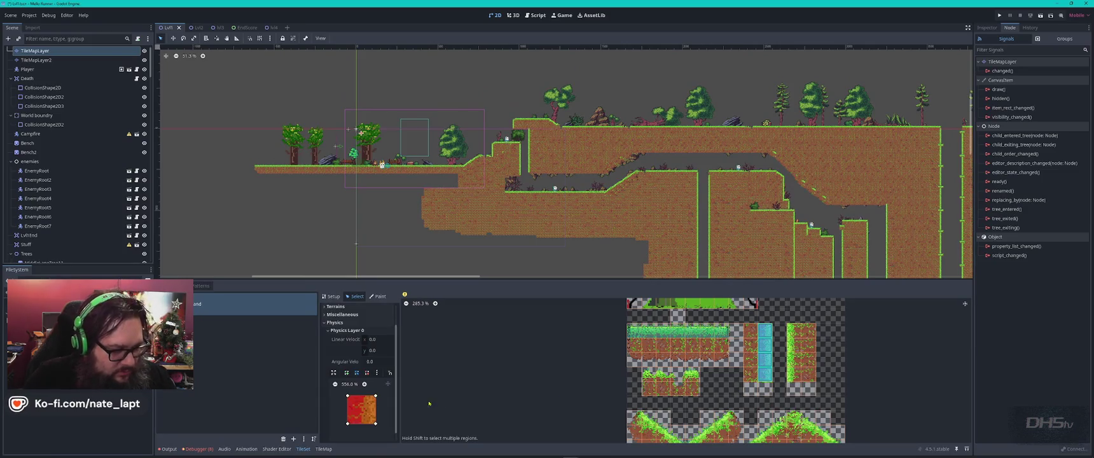
mouse_move(348, 395)
mouse_down()
mouse_move(369, 398)
mouse_move(350, 398)
mouse_up()
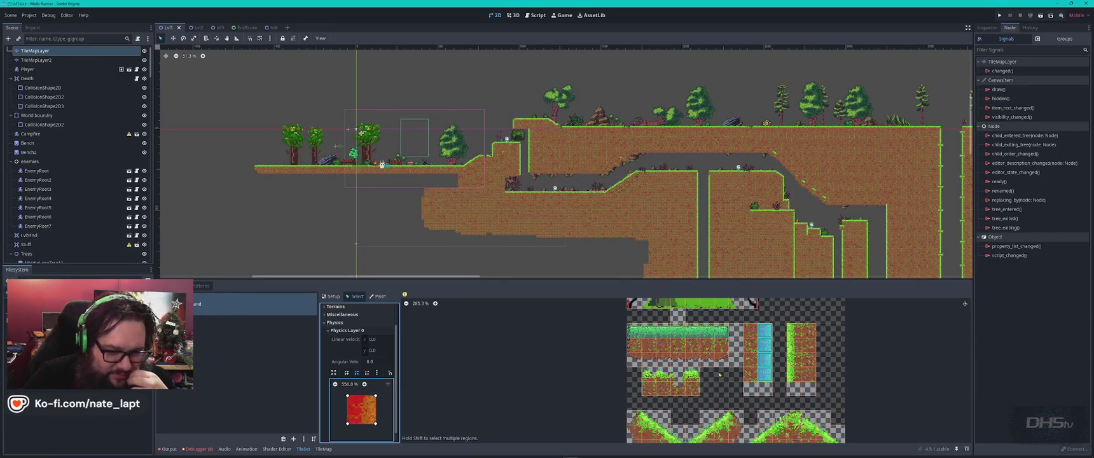
- Select the slope corner tile and pull its collision corner inward to form a triangle
click(795, 346)
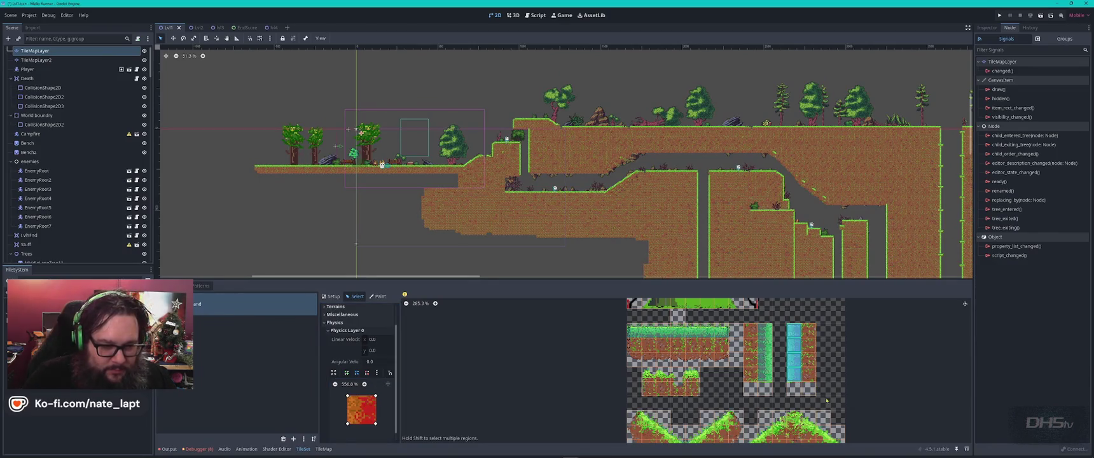
drag(721, 345, 724, 360)
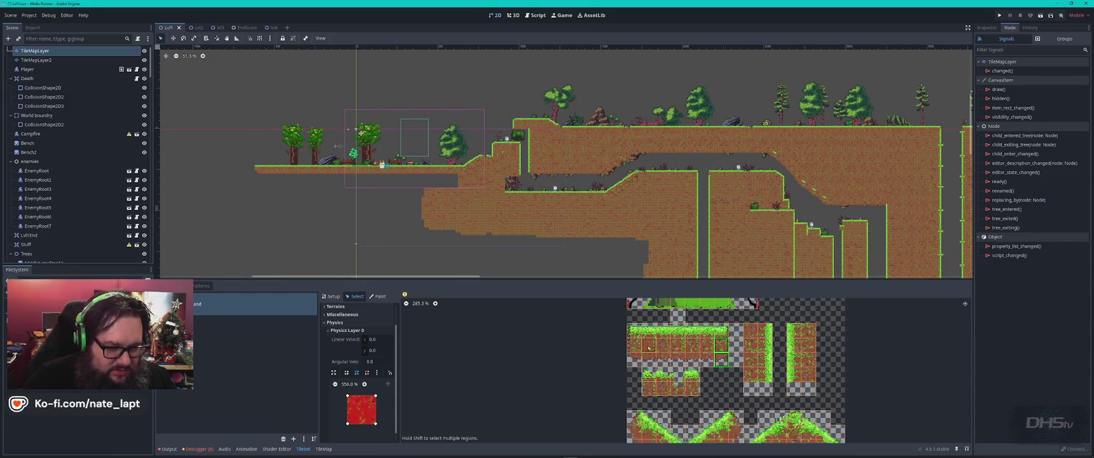
mouse_move(634, 363)
mouse_down()
mouse_move(693, 376)
mouse_move(695, 390)
mouse_up()
click(693, 376)
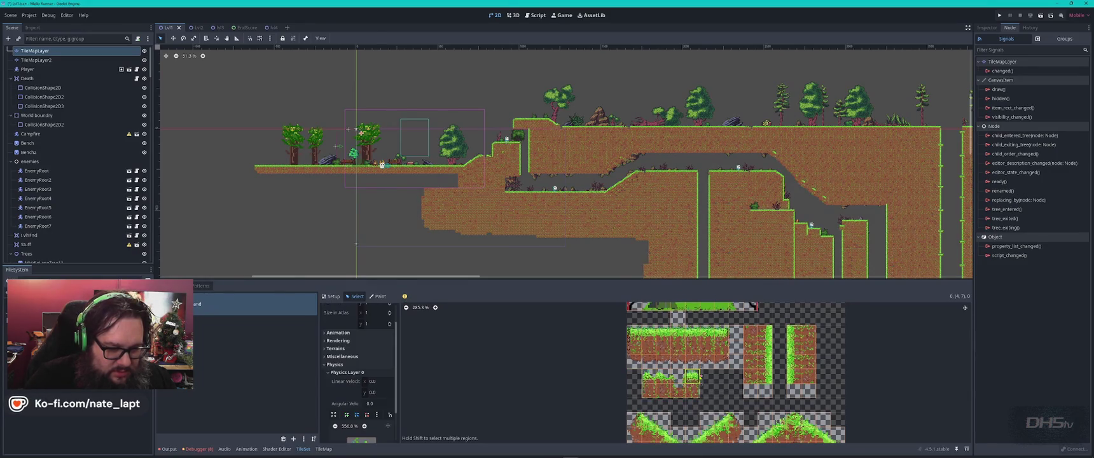
shift+click(676, 376)
shift+click(663, 376)
shift+click(648, 376)
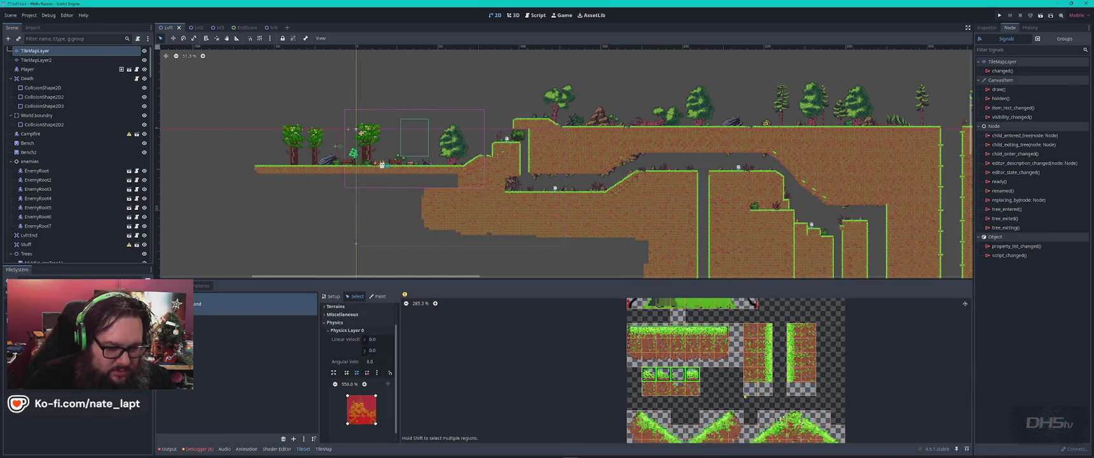
scroll(700, 402, down, 3)
drag(642, 362, 675, 396)
click(643, 367)
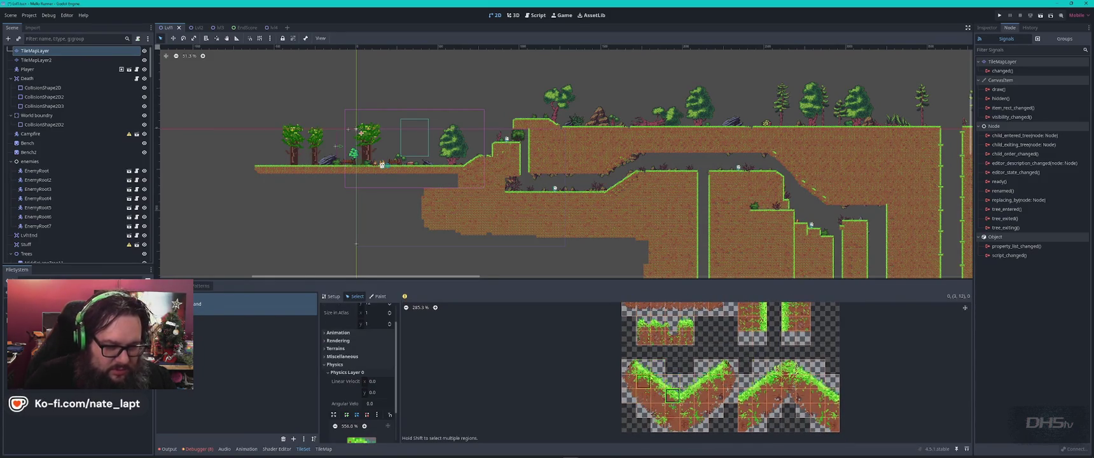
scroll(362, 430, right, 1)
scroll(347, 413, down, 3)
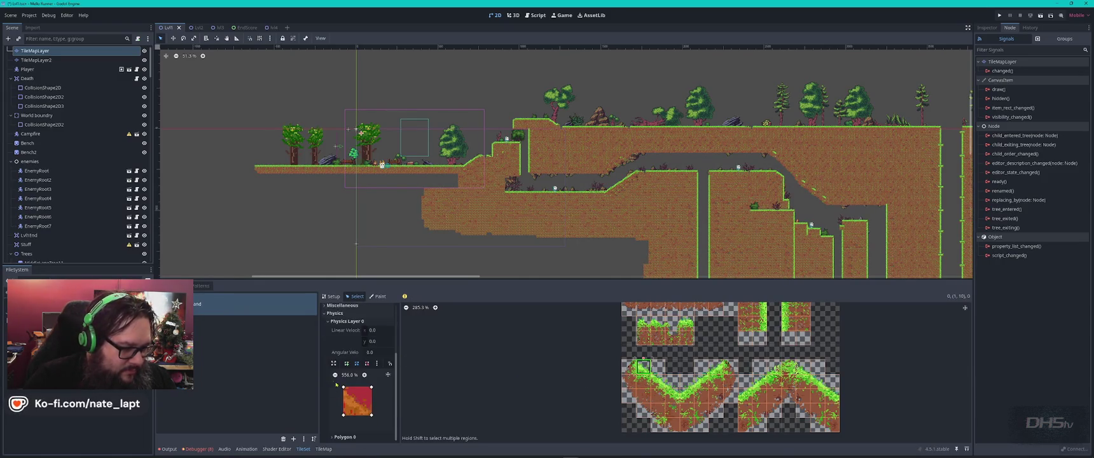
drag(372, 387, 357, 401)
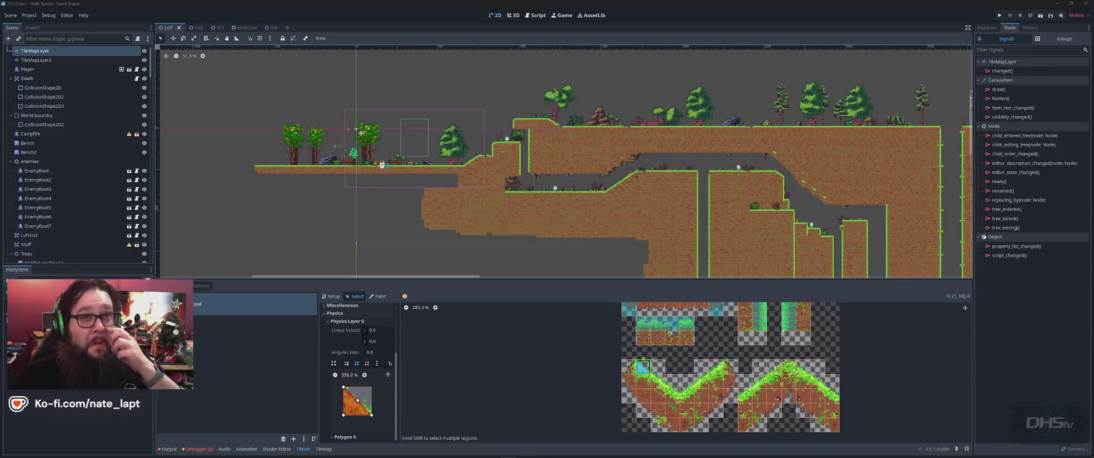
- Refocus the editor to review slope tile (1, 10)'s triangular collision polygon
click(806, 16)
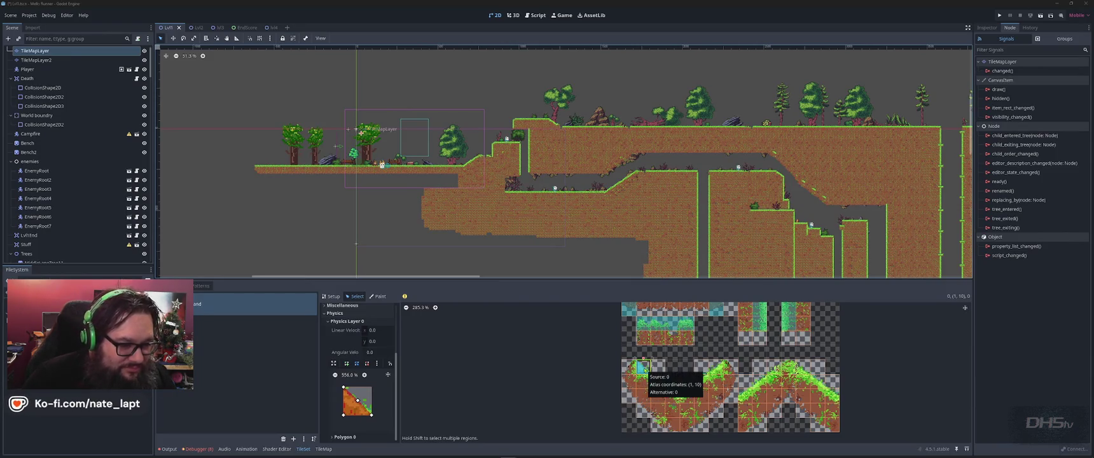
- Undo the accidentally added TileMapLayer child node with Ctrl+Z
click(644, 368)
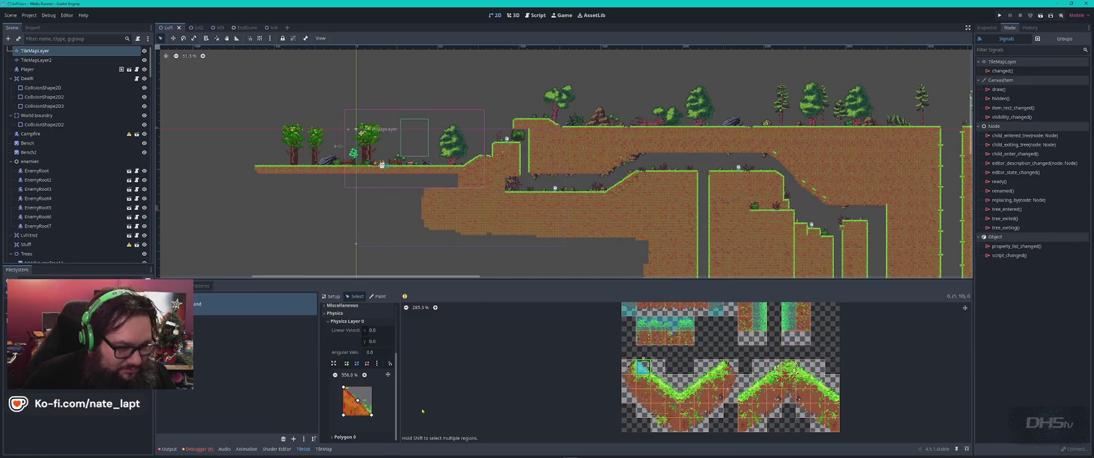
click(658, 380)
key(ctrl+z)
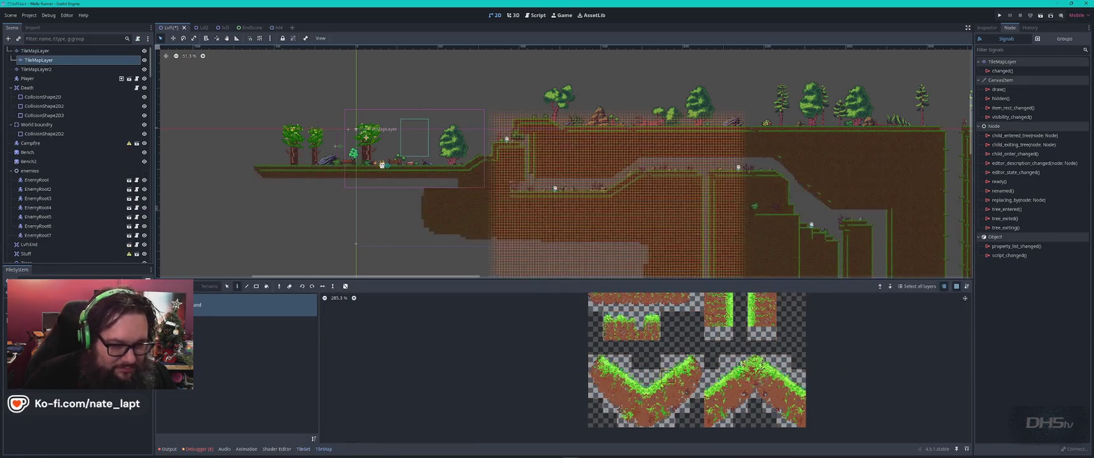
key(ctrl+z)
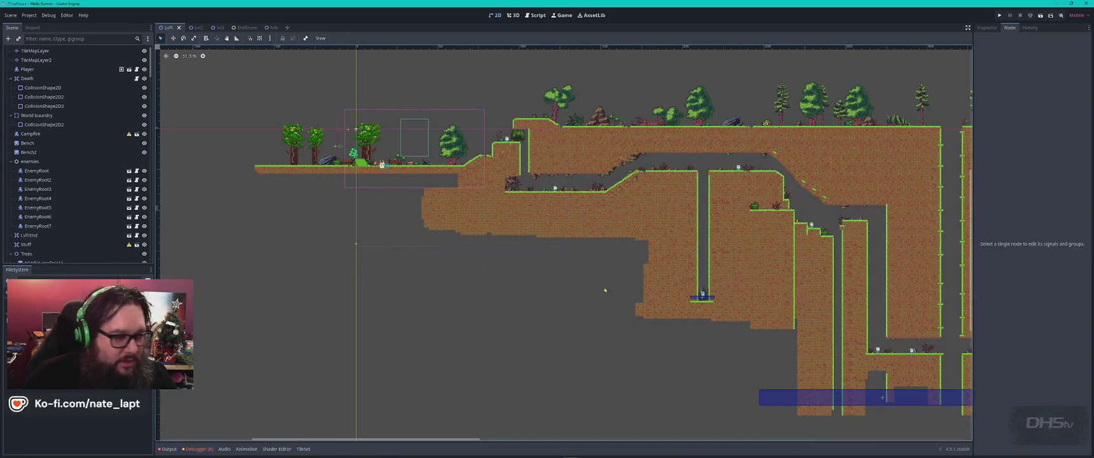
- Select the main TileMapLayer, recentre the level view, and return to the TileSet editor
scroll(72, 255, down, 3)
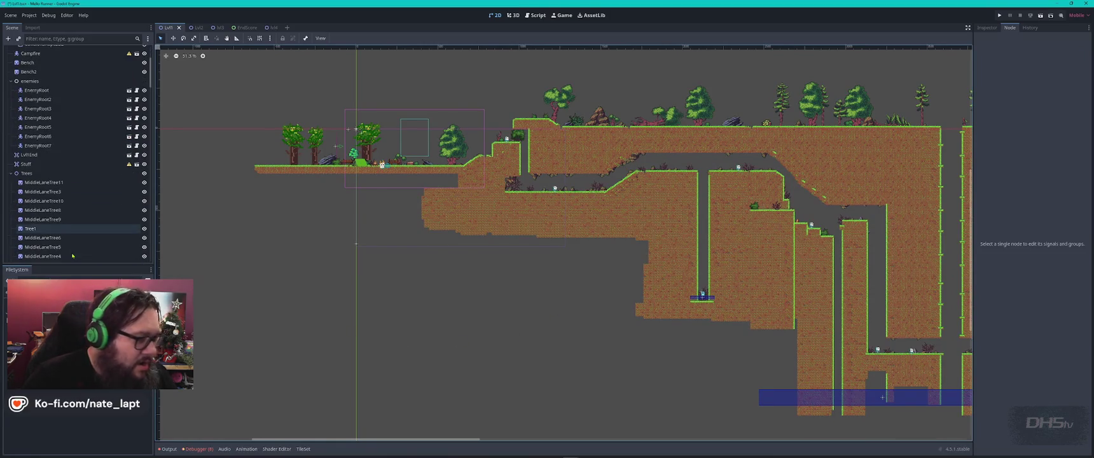
click(361, 132)
scroll(666, 391, down, 2)
scroll(667, 391, right, 3)
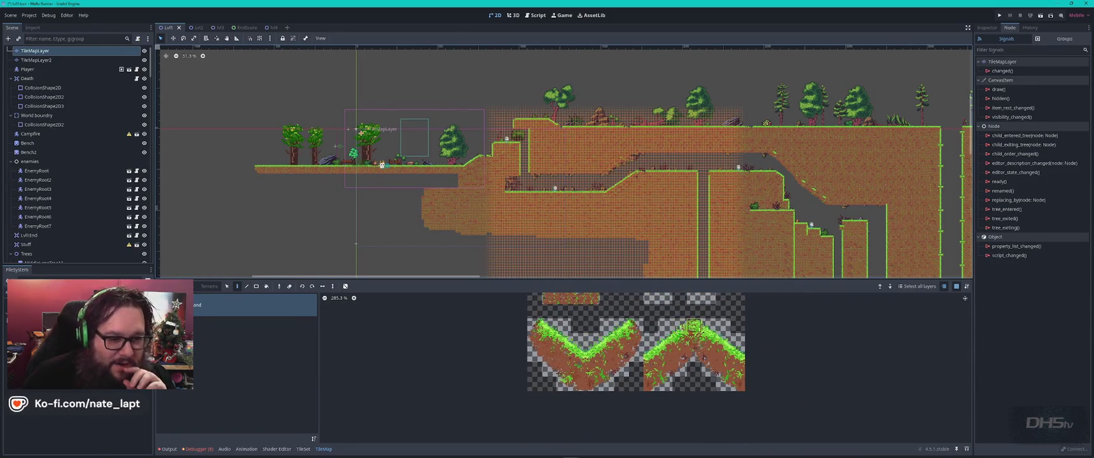
scroll(695, 325, up, 5)
ctrl+scroll(659, 334, up, 1)
drag(659, 318, 659, 372)
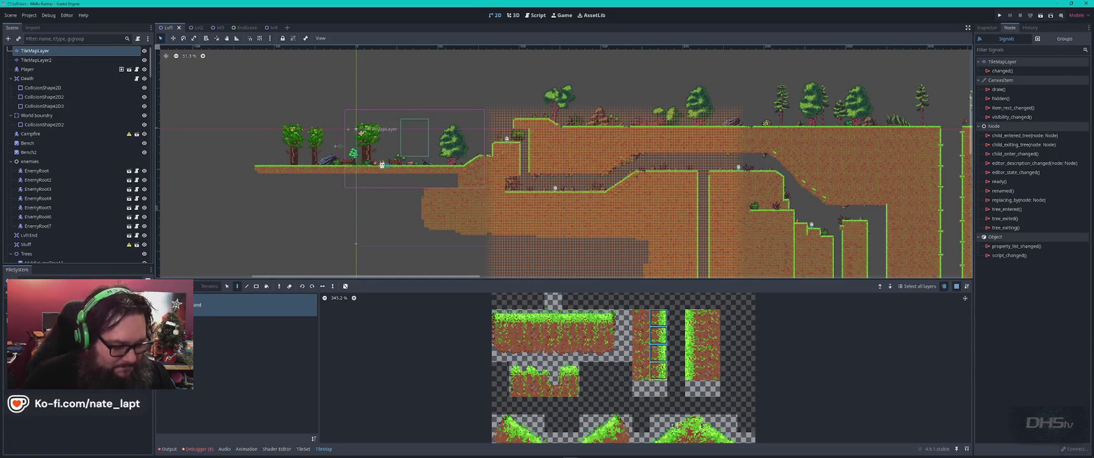
key(f)
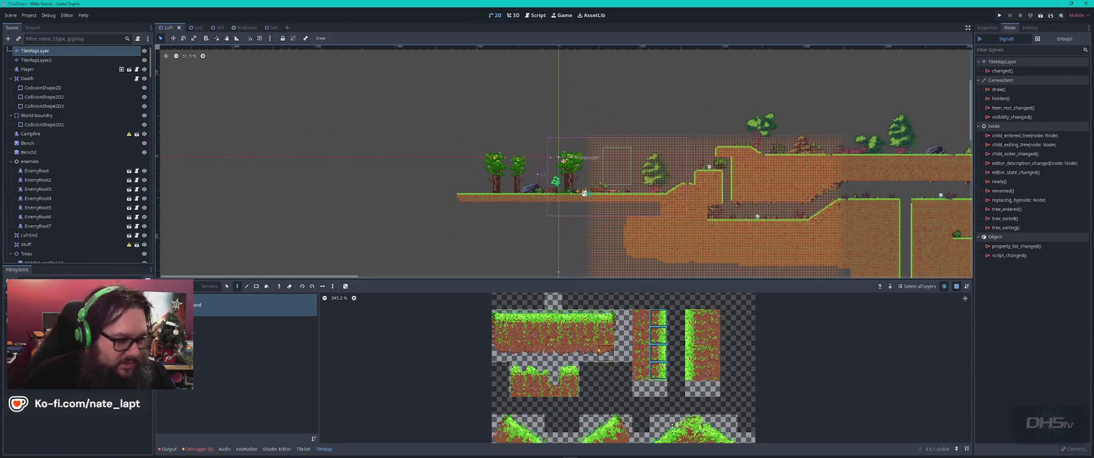
click(303, 448)
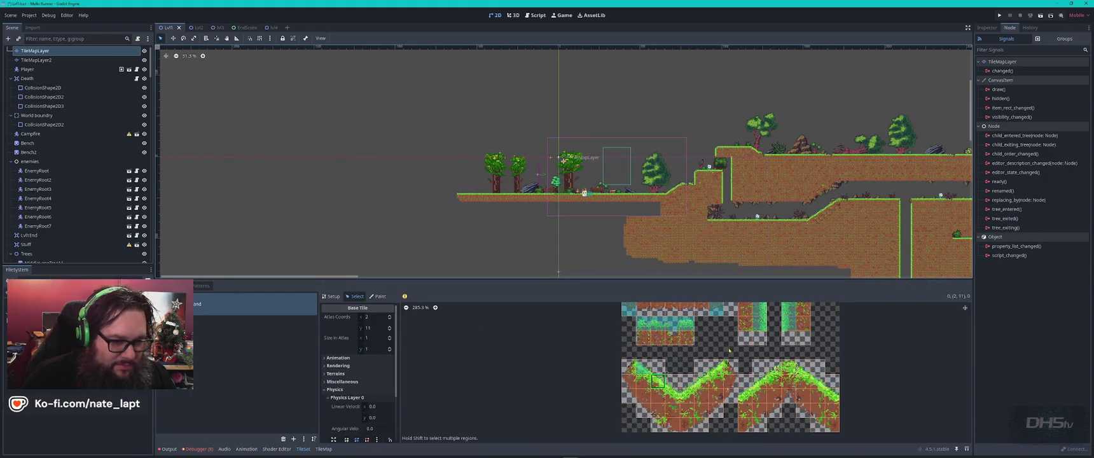
drag(729, 351, 677, 392)
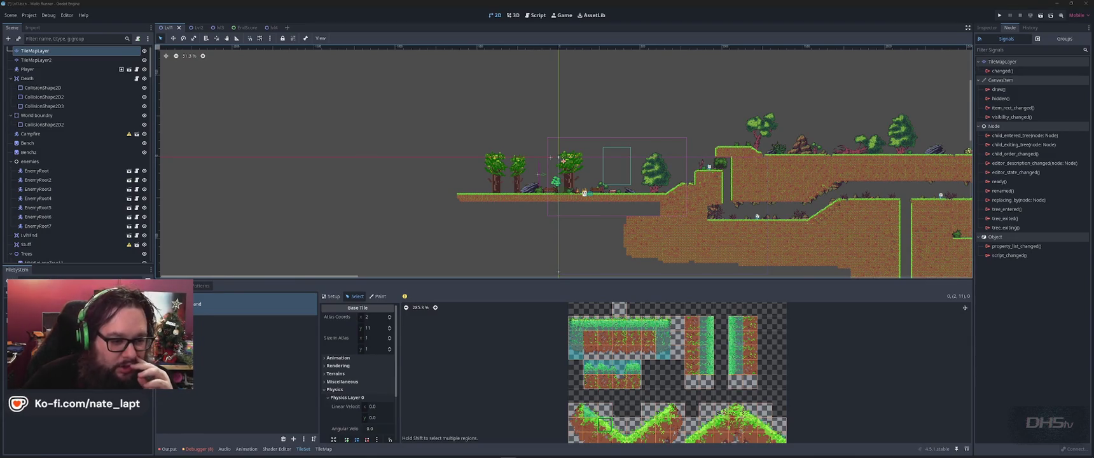
drag(736, 410, 655, 331)
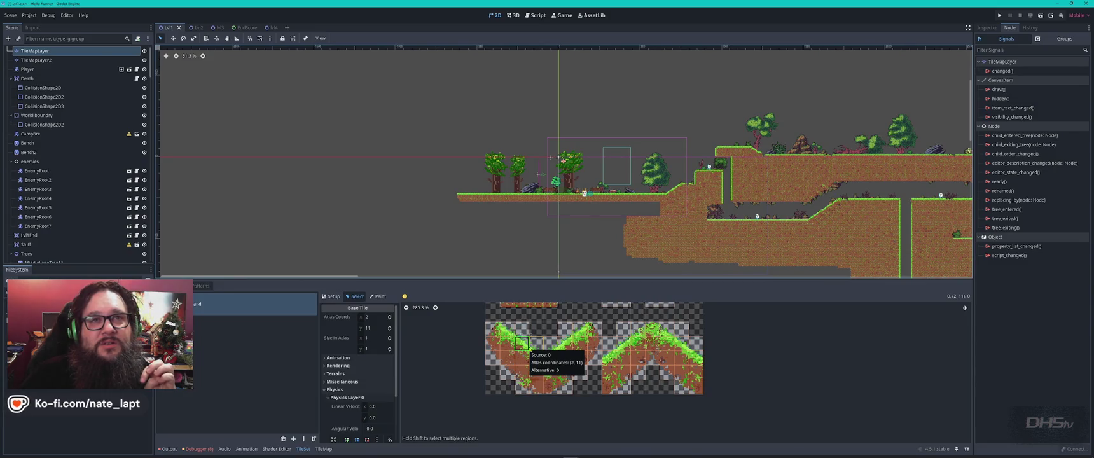
- Reselect slope tile (2, 11) and delete the top-right corner of its collision square
click(536, 357)
click(522, 344)
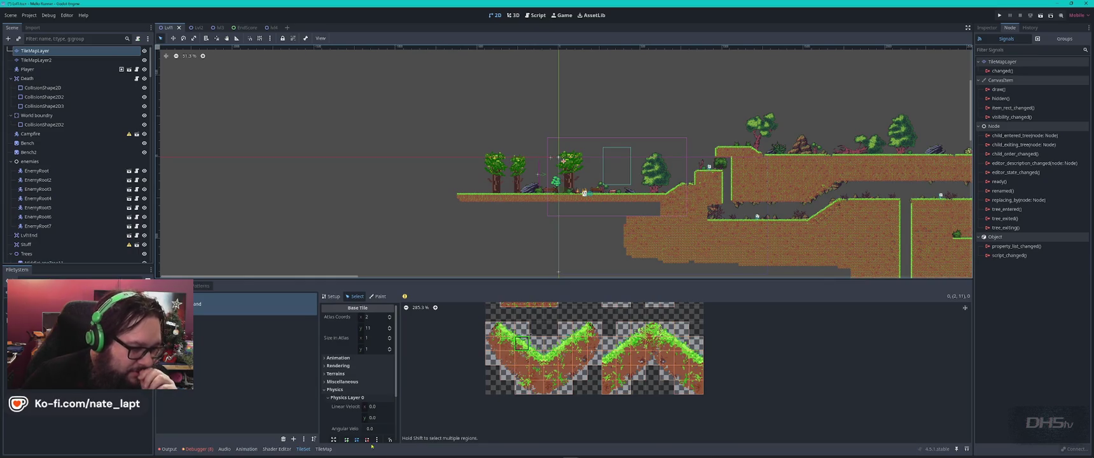
click(302, 449)
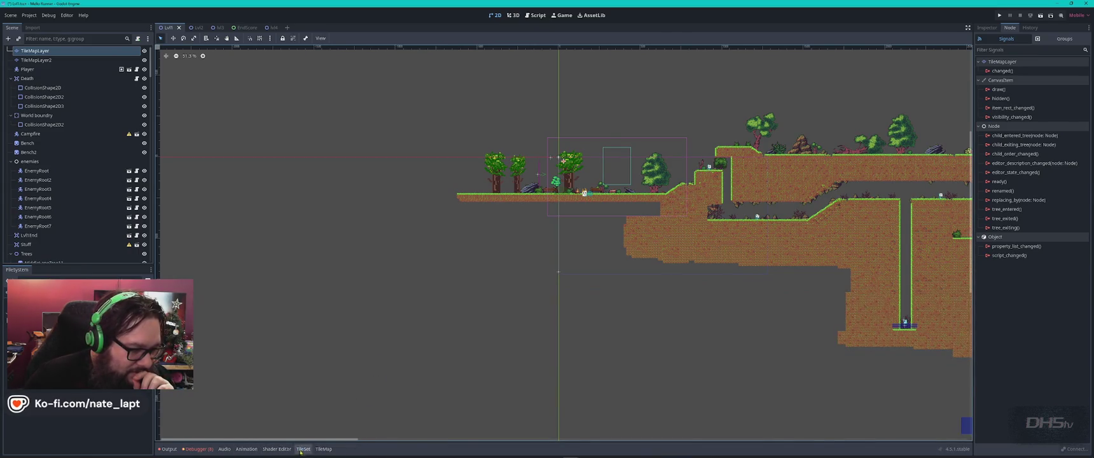
click(303, 448)
scroll(343, 387, down, 2)
scroll(343, 387, down, 2)
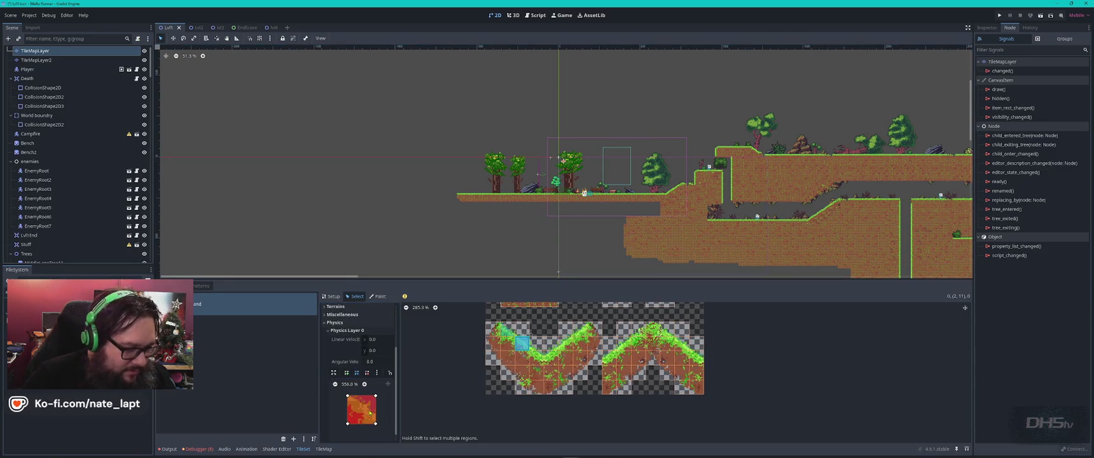
right_click(375, 395)
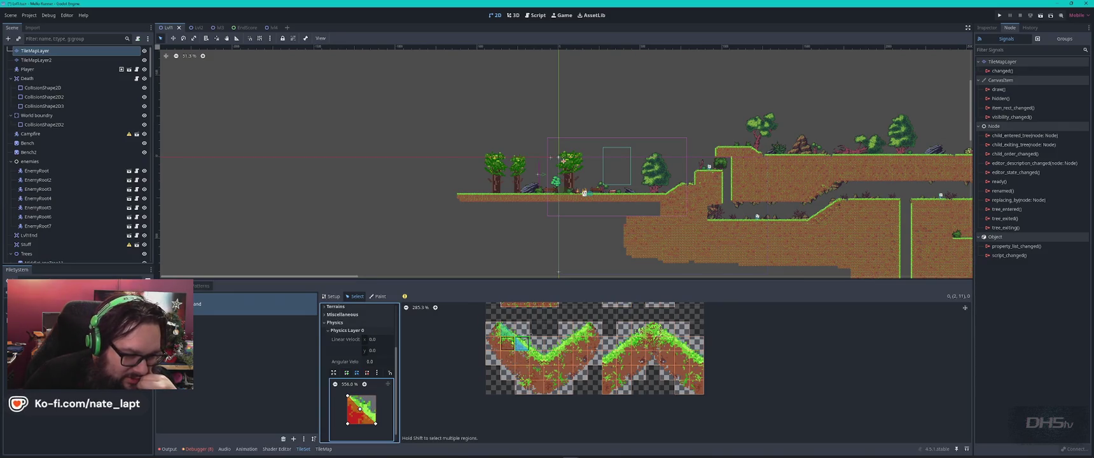
- Give the next slope tile down a triangular collision stretched up to the grass line
click(538, 359)
scroll(538, 360, up, 6)
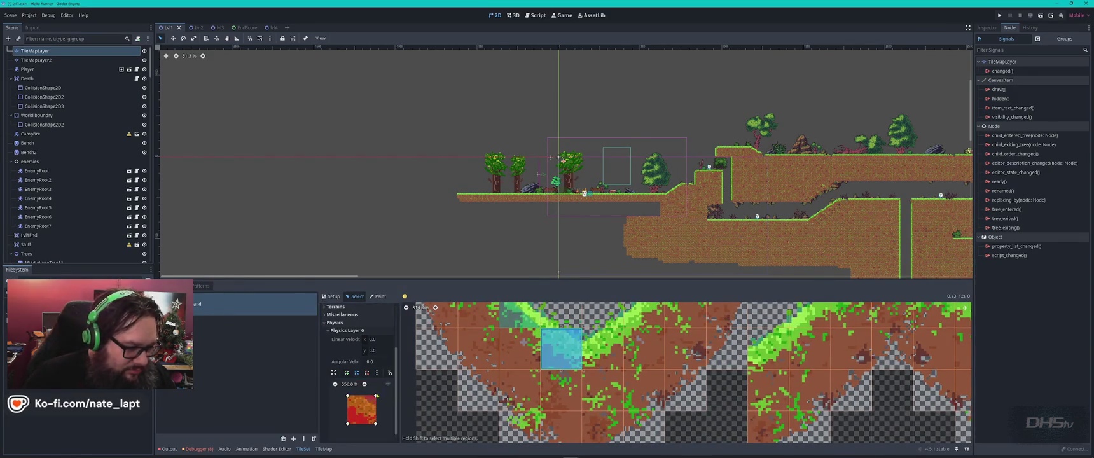
click(362, 409)
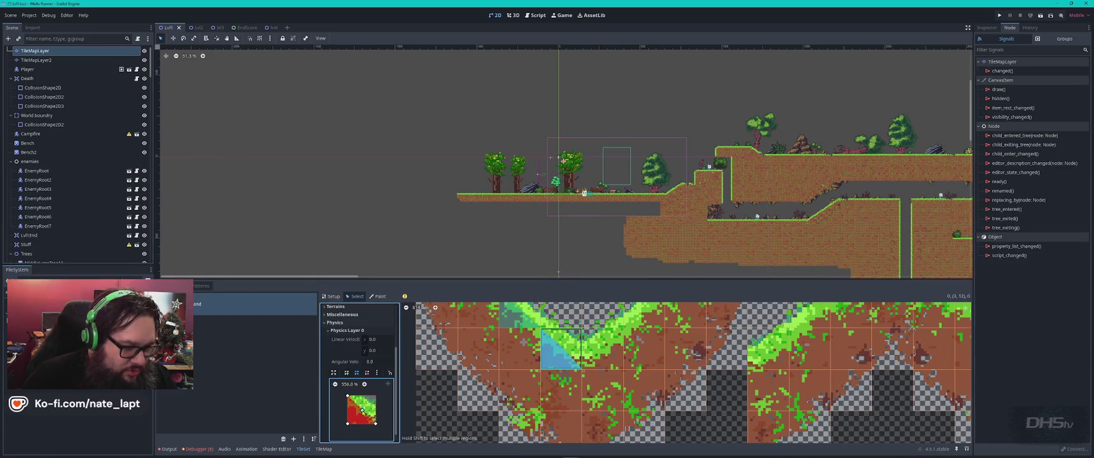
mouse_move(363, 411)
mouse_down()
mouse_move(371, 402)
mouse_move(347, 396)
mouse_move(379, 408)
mouse_up()
scroll(670, 307, up, 4)
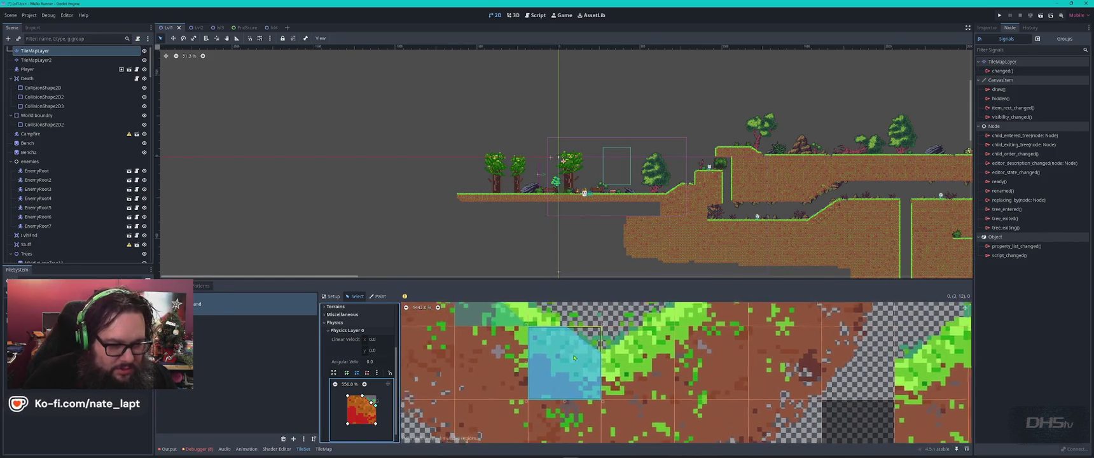
- Fill the valley-bottom tile with a square collision, then narrow it to a thin left-edge triangle
click(663, 382)
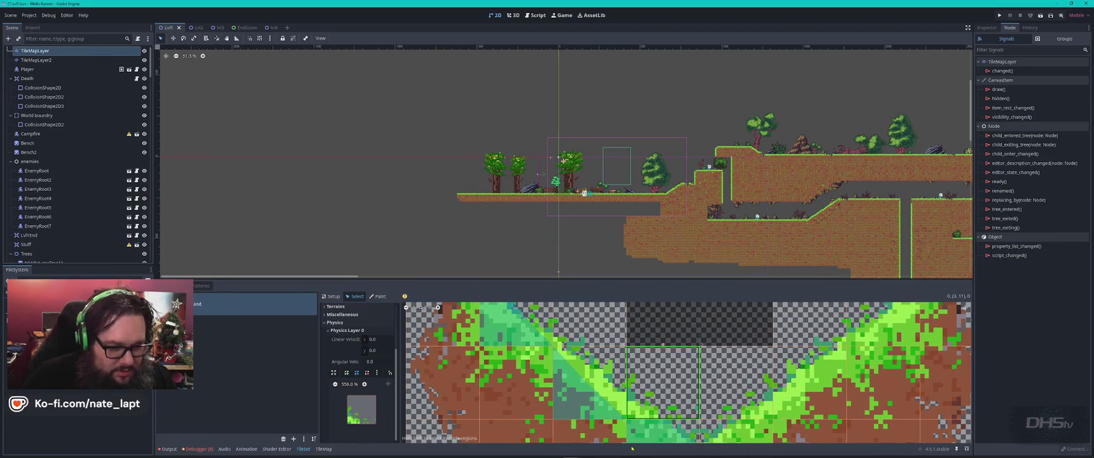
click(334, 373)
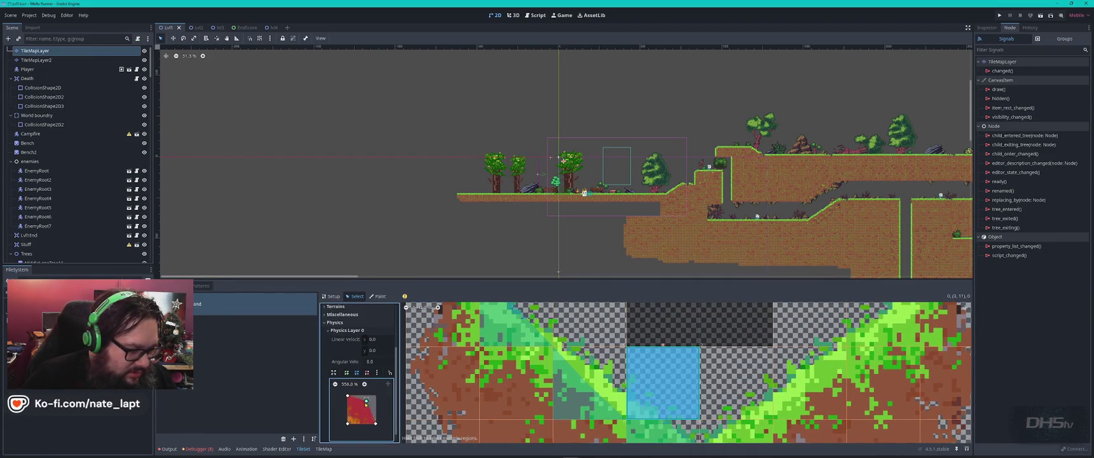
drag(375, 423, 344, 412)
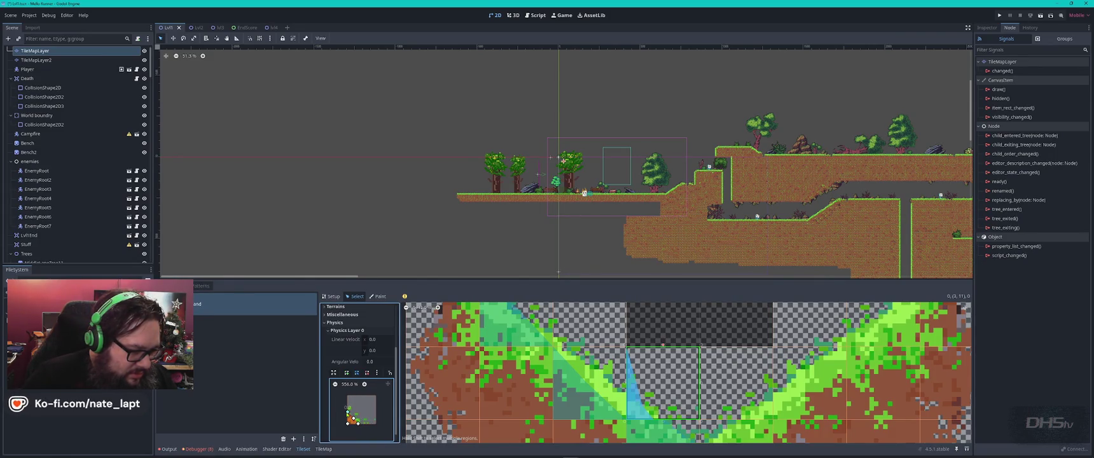
mouse_move(649, 456)
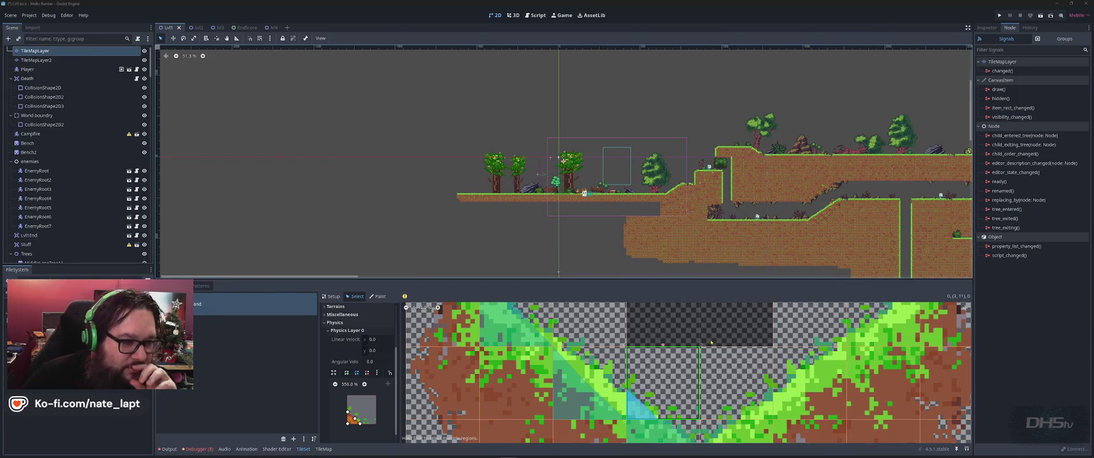
- On the neighbouring slope tile, undo the curved edge and nudge a collision vertex onto the diagonal
click(589, 382)
click(375, 425)
mouse_move(362, 409)
mouse_down()
mouse_move(375, 413)
mouse_move(364, 406)
mouse_up()
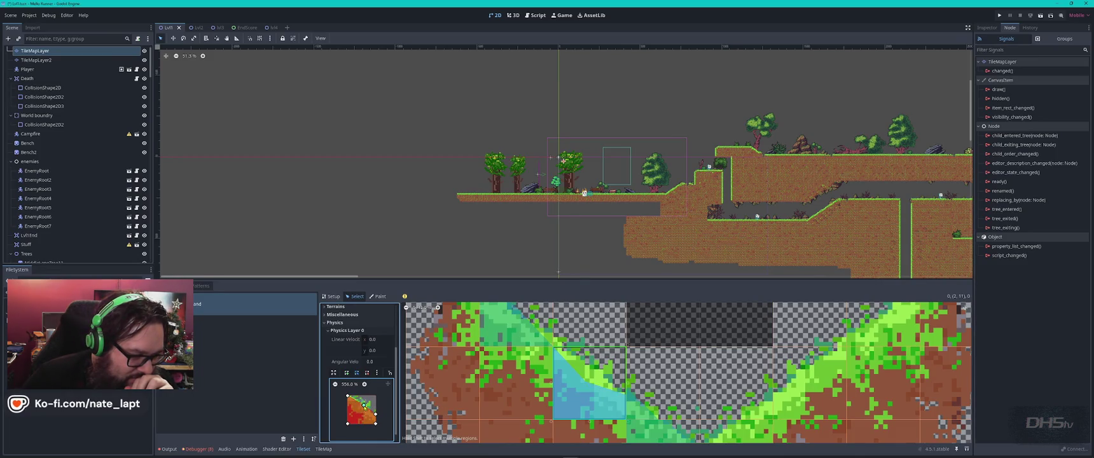
key(ctrl+z)
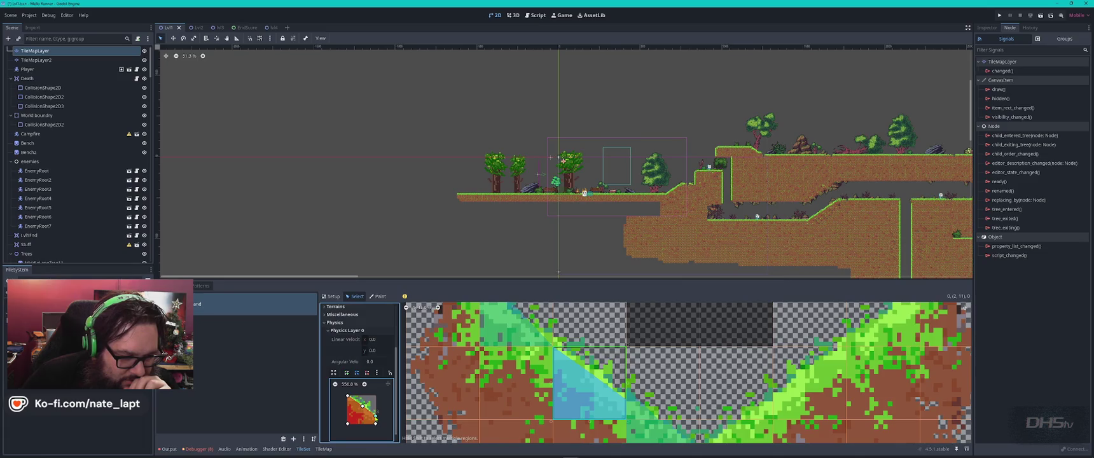
drag(375, 412, 378, 414)
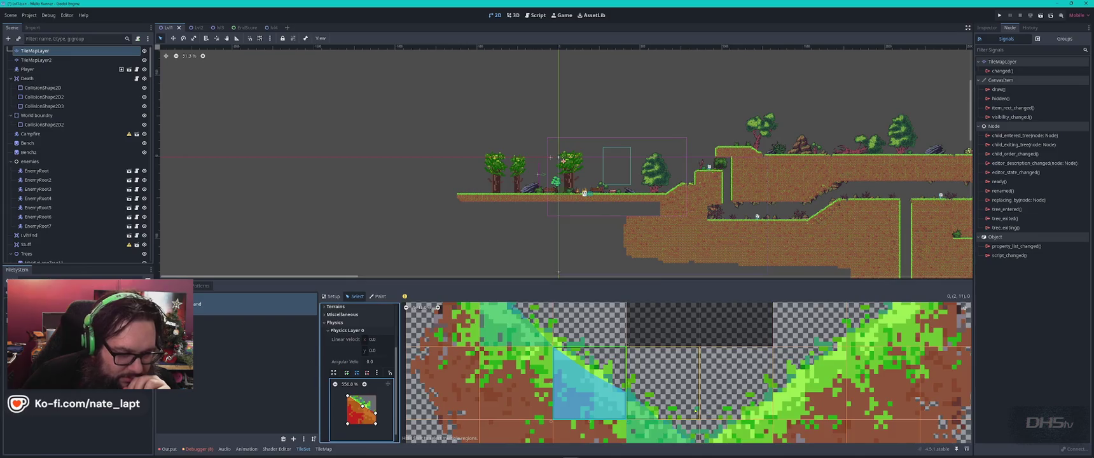
scroll(630, 411, up, 3)
- Zoom into the right-hand slope tile's collision and nudge its vertices to match the grass
click(629, 411)
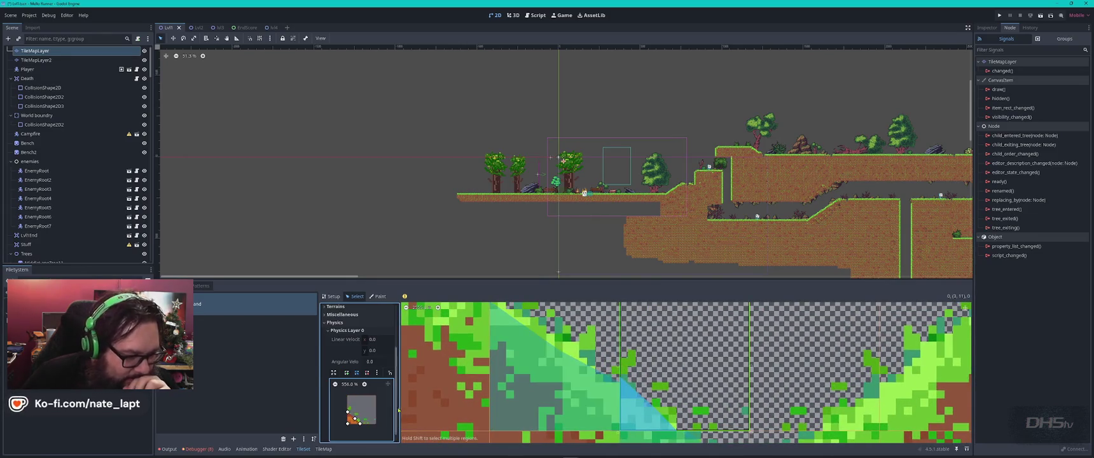
click(364, 385)
drag(349, 425, 346, 424)
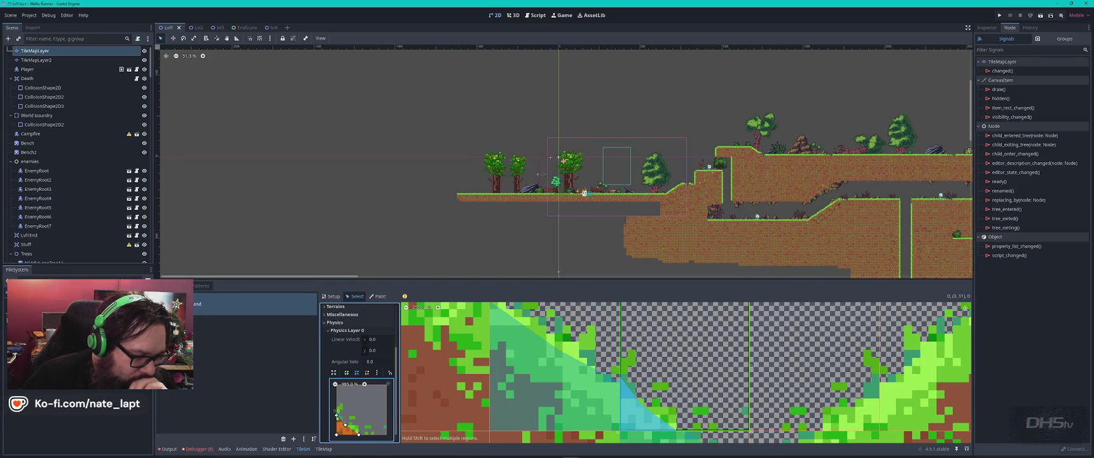
drag(337, 417, 337, 420)
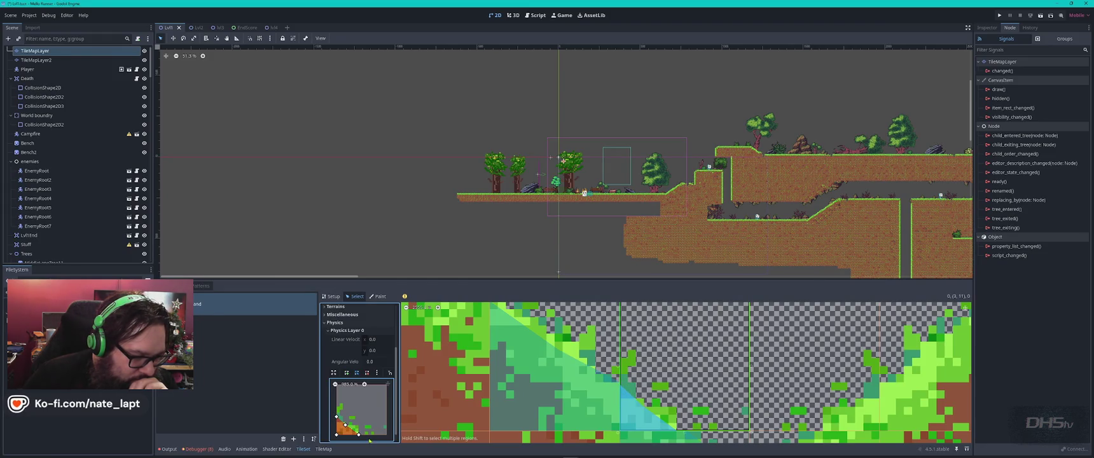
drag(345, 425, 348, 426)
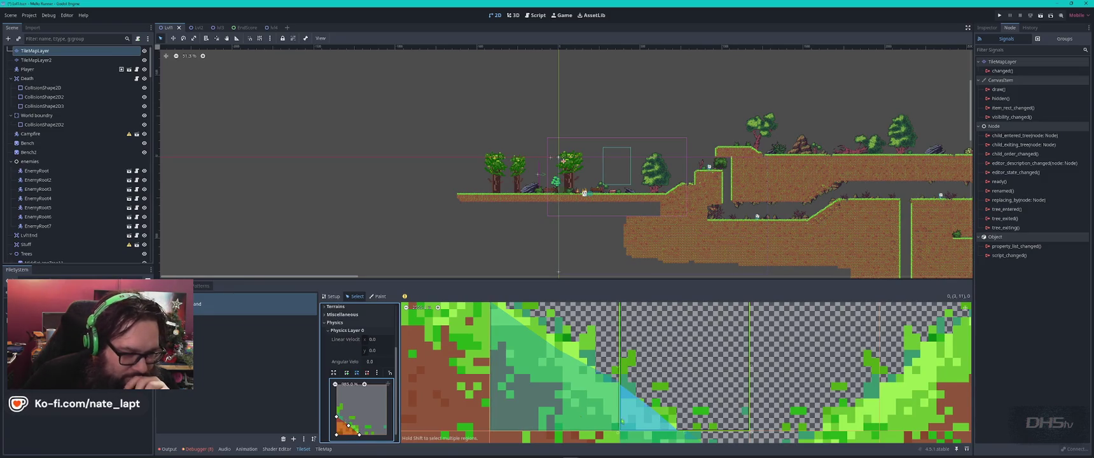
scroll(349, 425, down, 5)
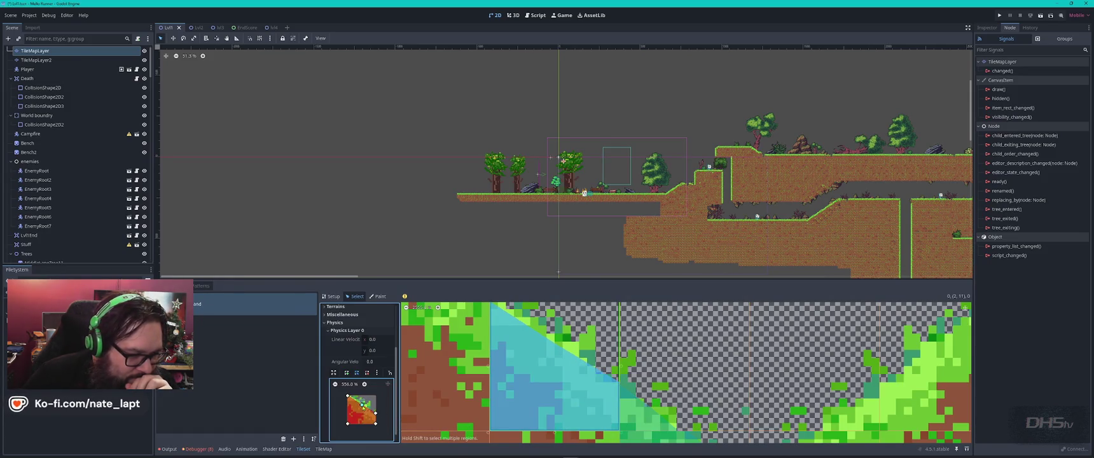
- Reposition the atlas view and drag the bottom panel splitter up to enlarge the TileSet editor
drag(581, 360, 605, 385)
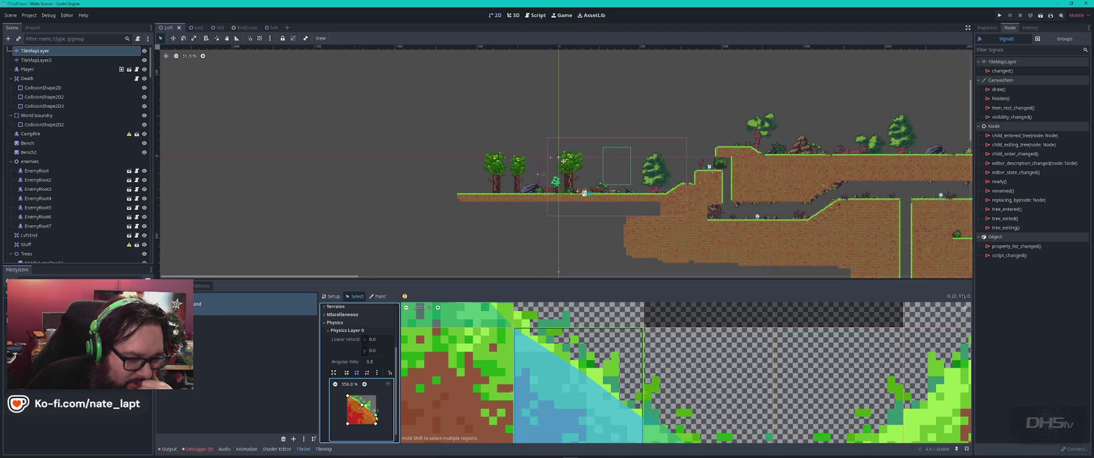
drag(649, 425, 626, 384)
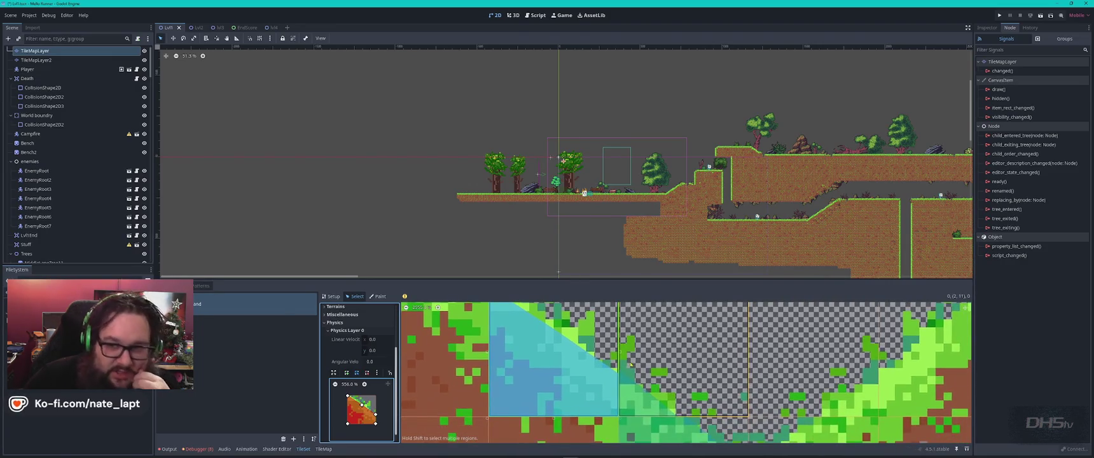
drag(565, 281, 575, 89)
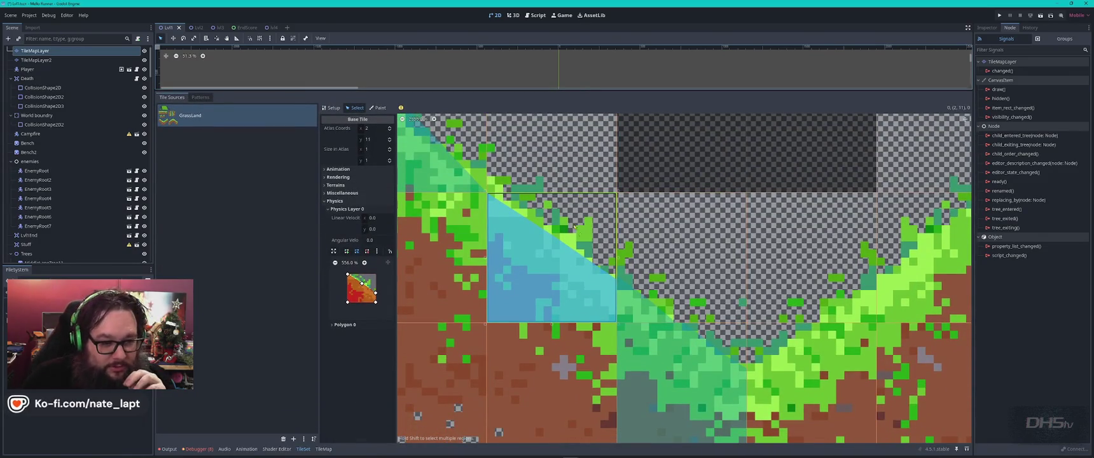
- On tile (3, 11), zoom the collision preview and drag the triangle's bottom vertices outward along the grass
click(638, 307)
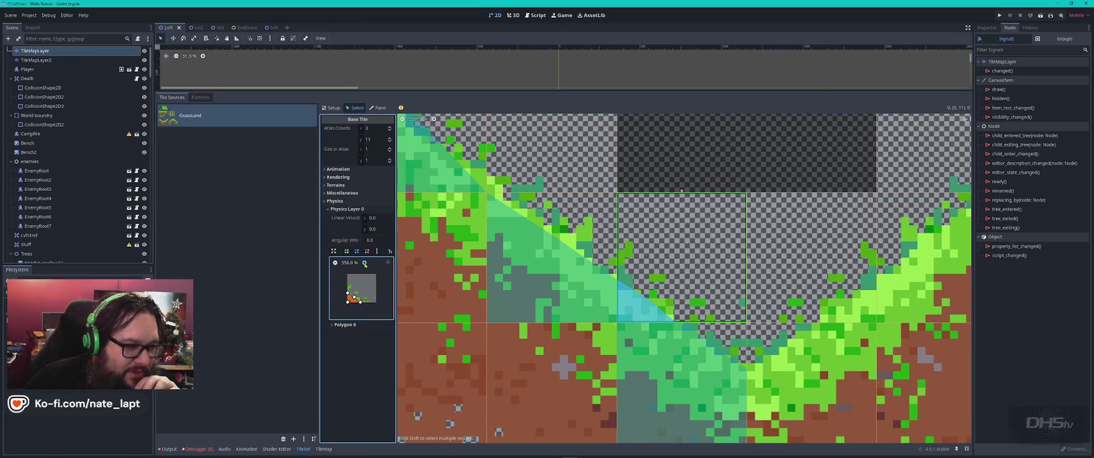
scroll(359, 292, up, 3)
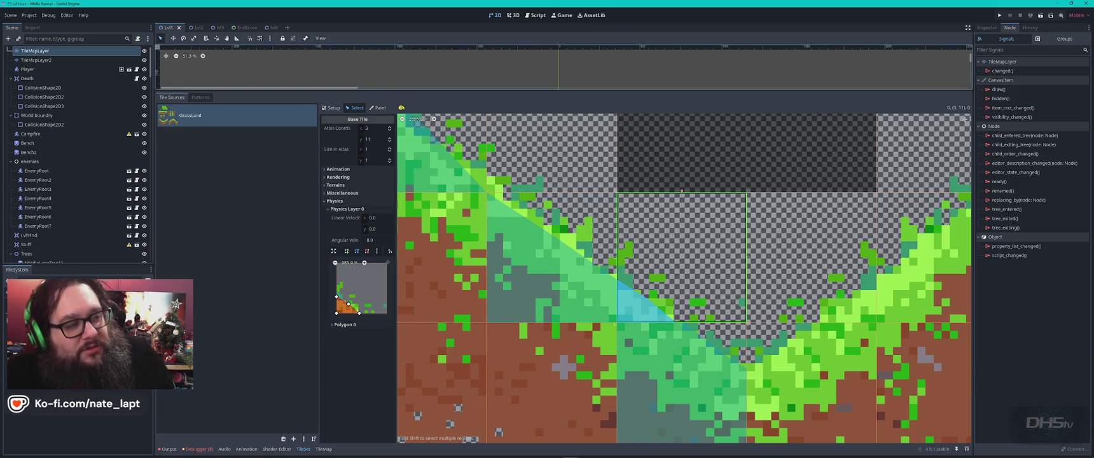
mouse_move(401, 108)
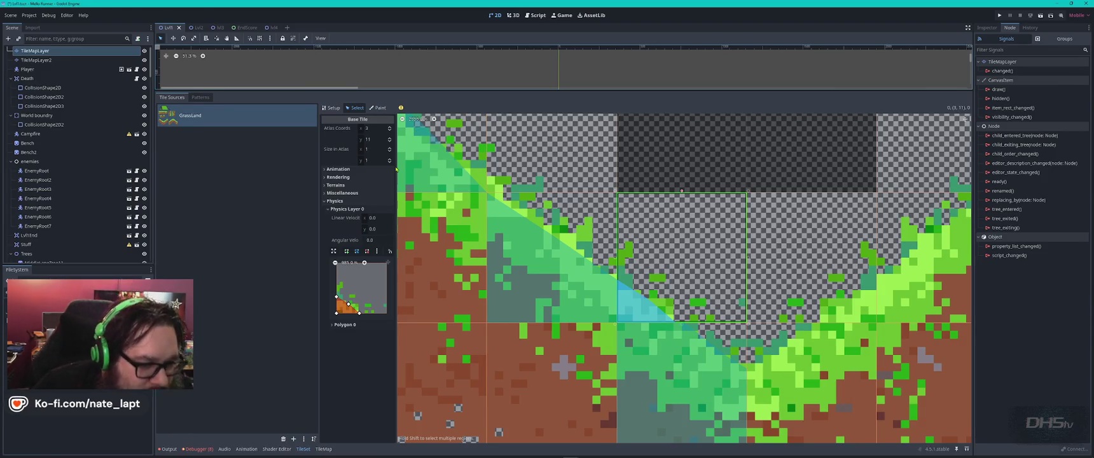
click(691, 345)
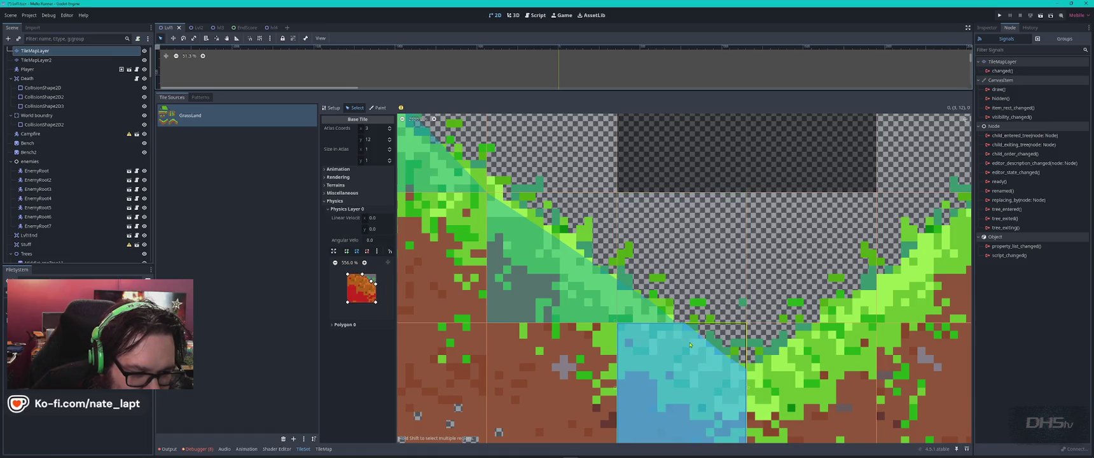
click(681, 195)
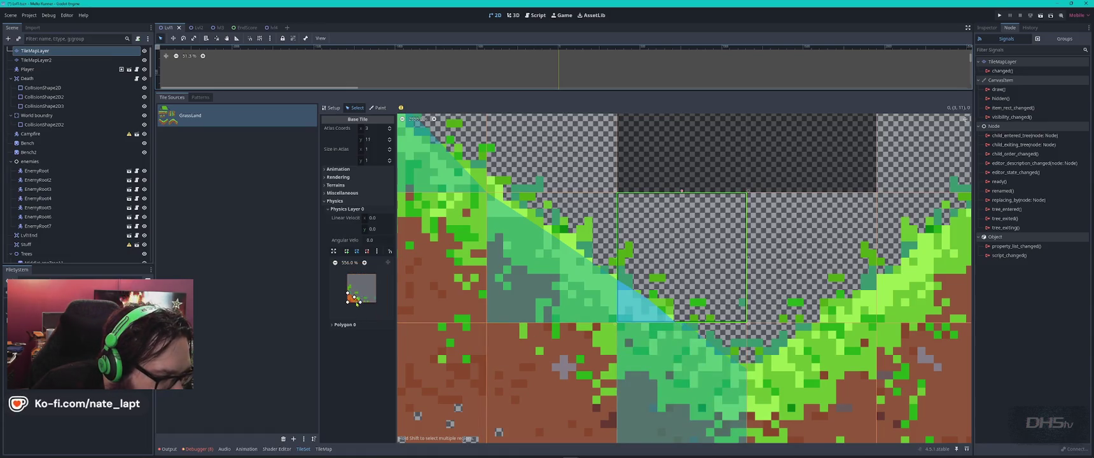
click(365, 263)
mouse_move(338, 317)
mouse_down()
mouse_move(348, 320)
mouse_move(363, 276)
mouse_move(353, 297)
mouse_up()
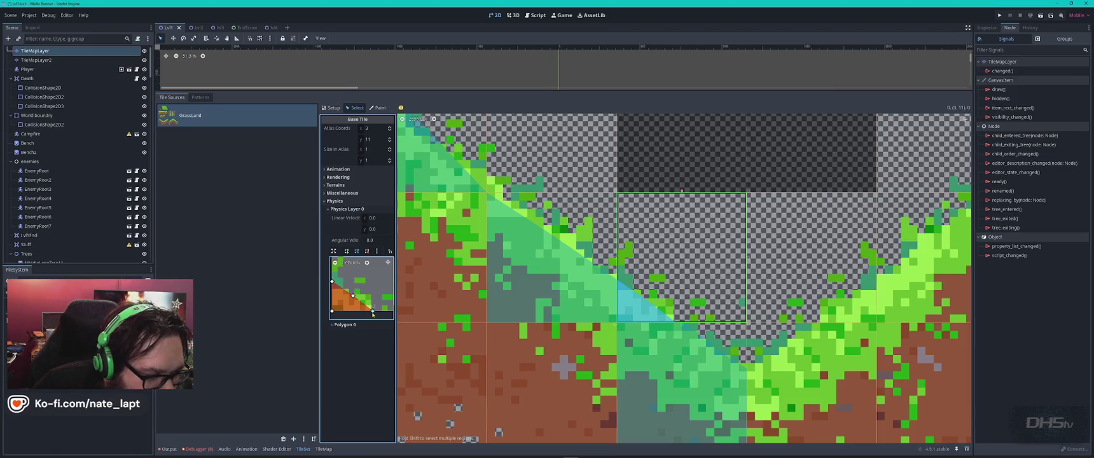
drag(373, 312, 376, 312)
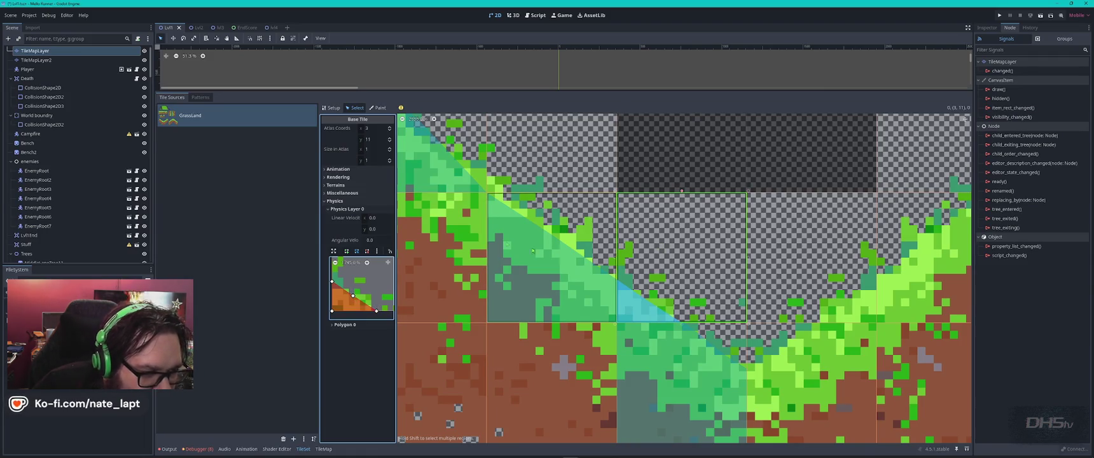
scroll(498, 233, up, 3)
scroll(497, 233, left, 3)
click(498, 233)
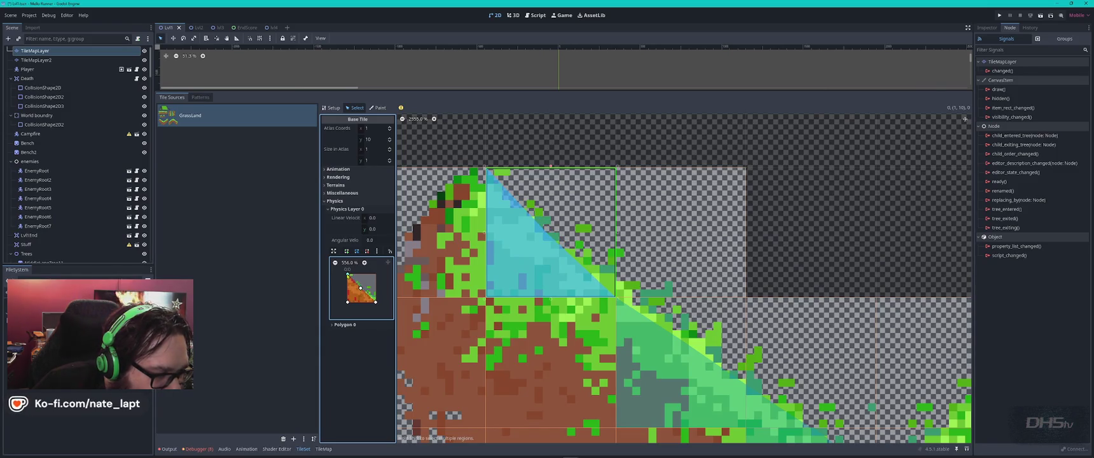
- Lower tile (1, 10)'s collision peak and give tile (0, 10) a slope-shaped polygon
drag(348, 274, 359, 289)
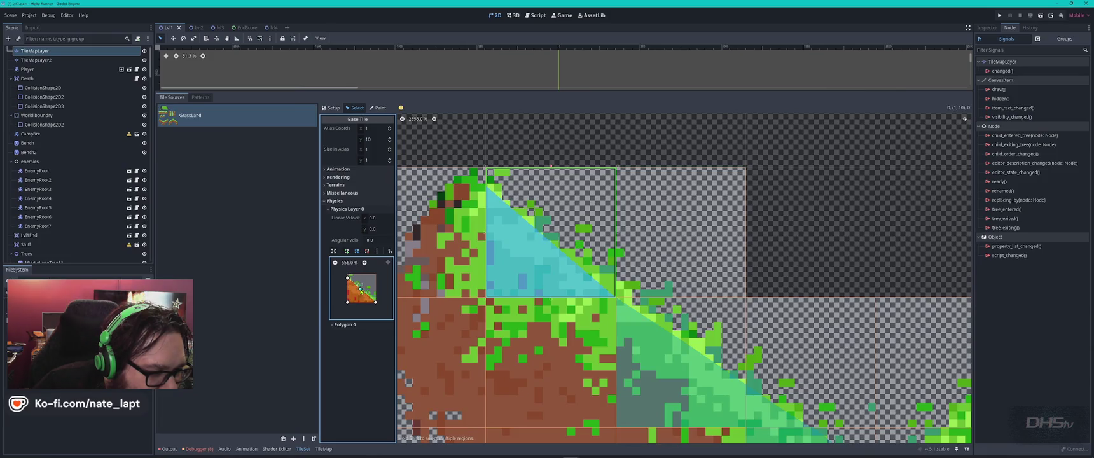
click(448, 236)
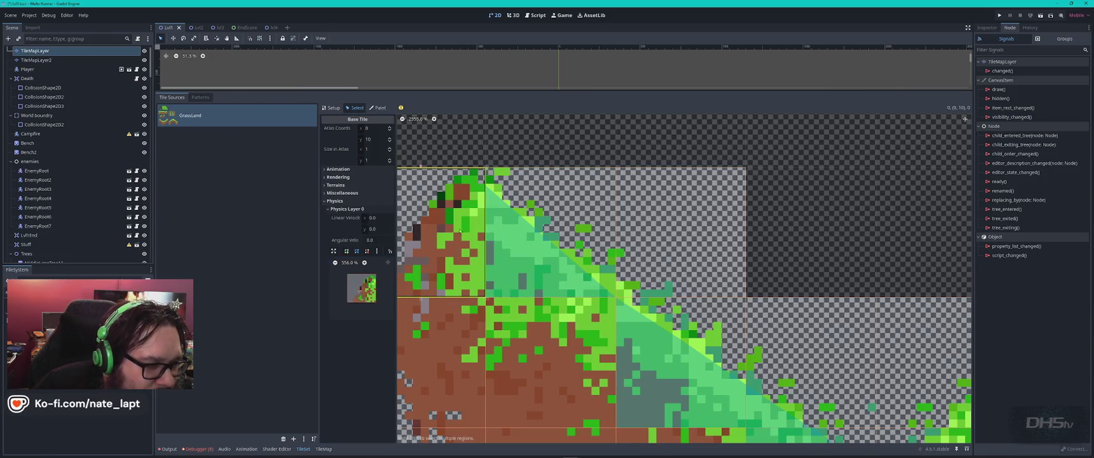
key(f)
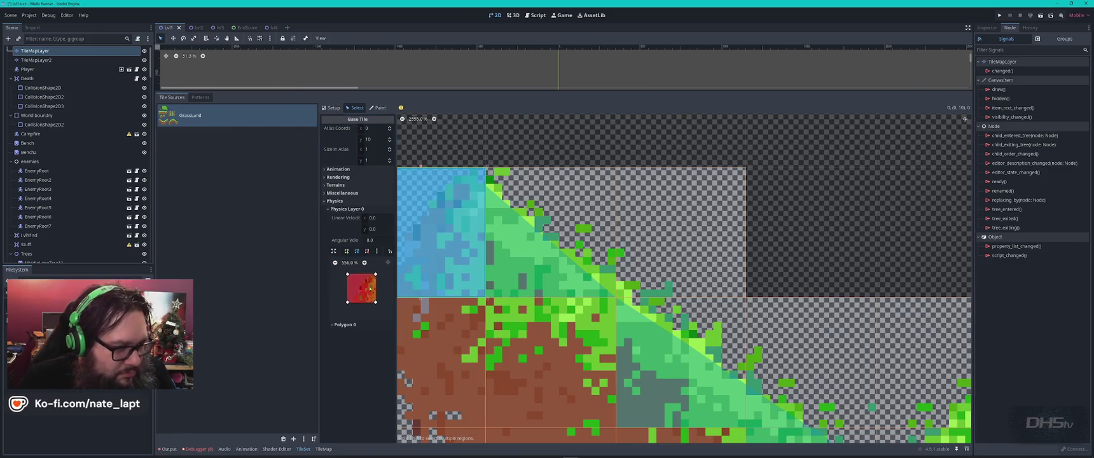
drag(471, 252, 603, 240)
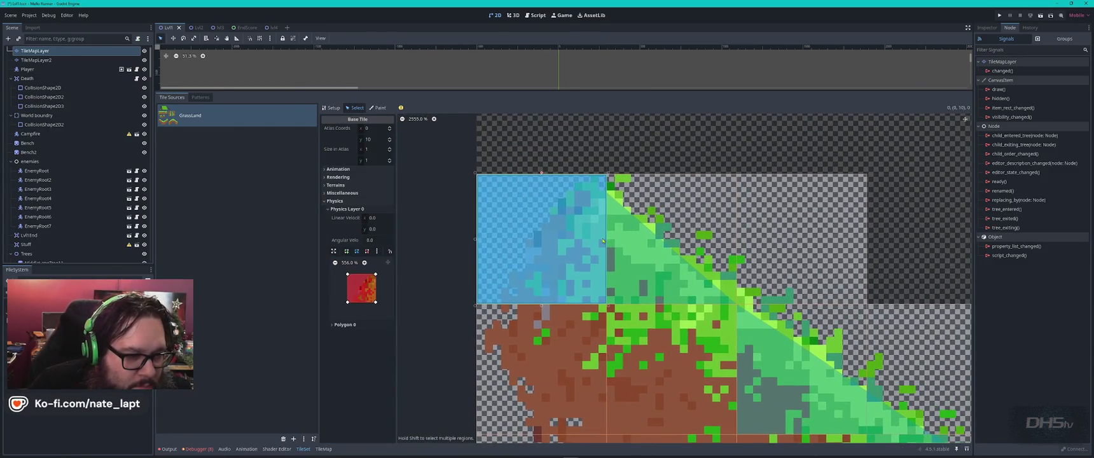
mouse_move(347, 274)
mouse_down()
mouse_move(365, 282)
mouse_move(356, 306)
mouse_move(362, 286)
mouse_up()
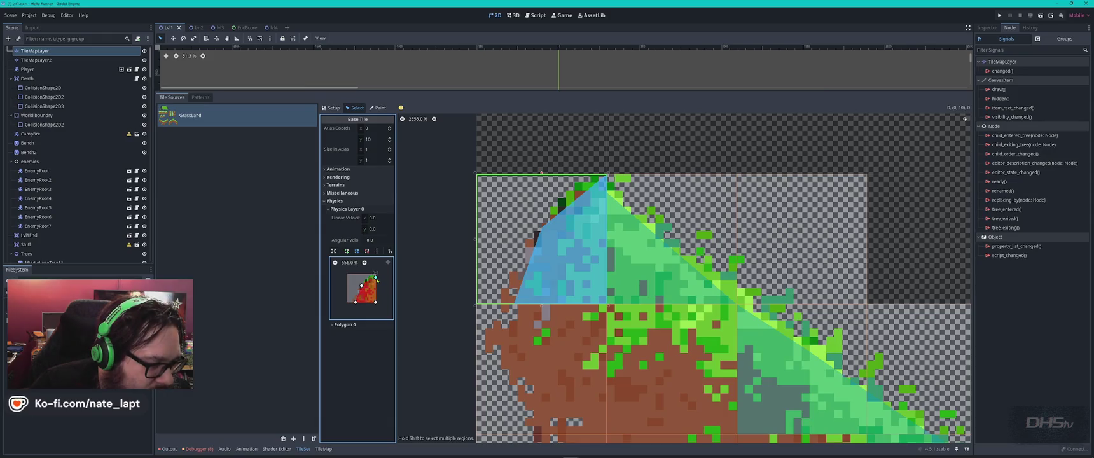
drag(375, 274, 376, 280)
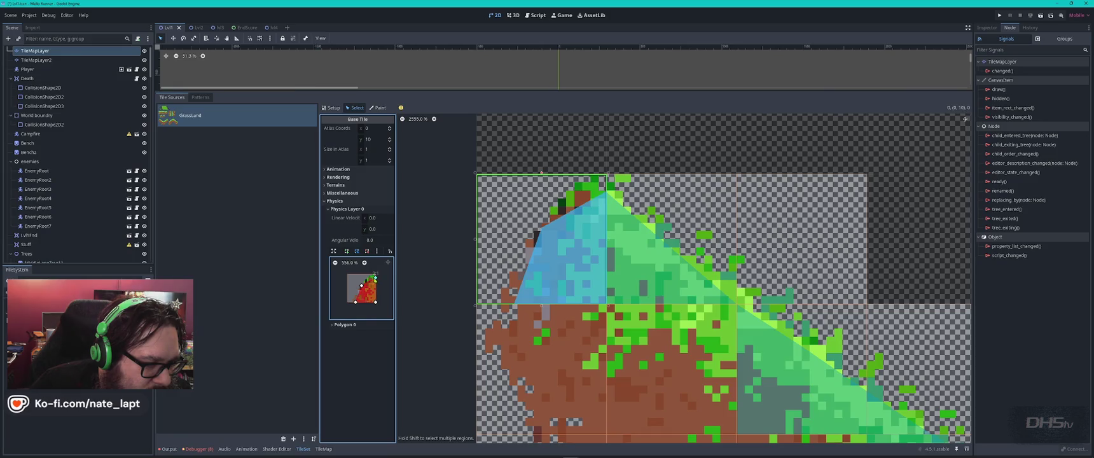
- Select the valley-bottom tile at atlas (4, 12)
scroll(744, 324, down, 3)
scroll(764, 321, down, 5)
click(664, 294)
- Add a full-tile collision to tile (4, 12) and move its top corners inward
key(f)
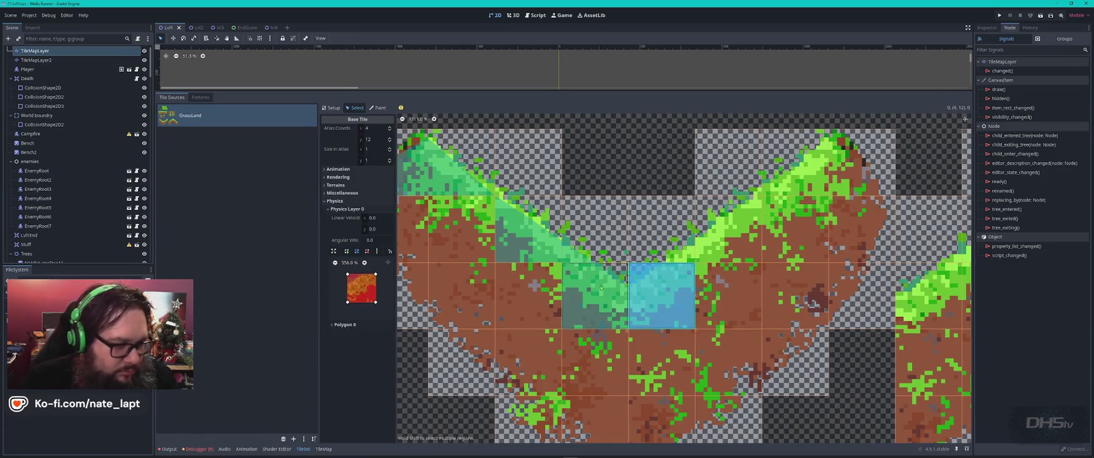
drag(347, 275, 354, 280)
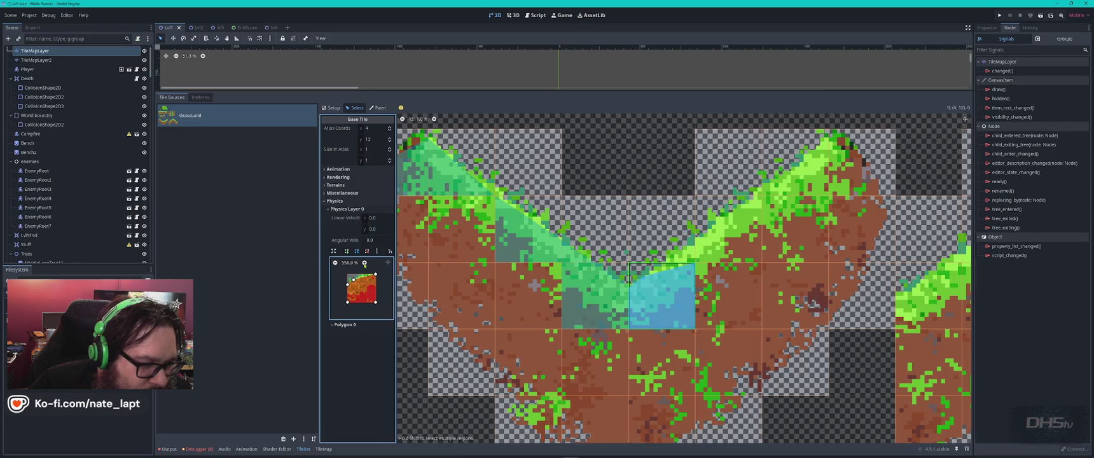
scroll(365, 289, up, 5)
mouse_move(365, 289)
mouse_down()
mouse_move(393, 289)
mouse_move(389, 269)
mouse_move(358, 275)
mouse_move(376, 286)
mouse_move(361, 287)
mouse_up()
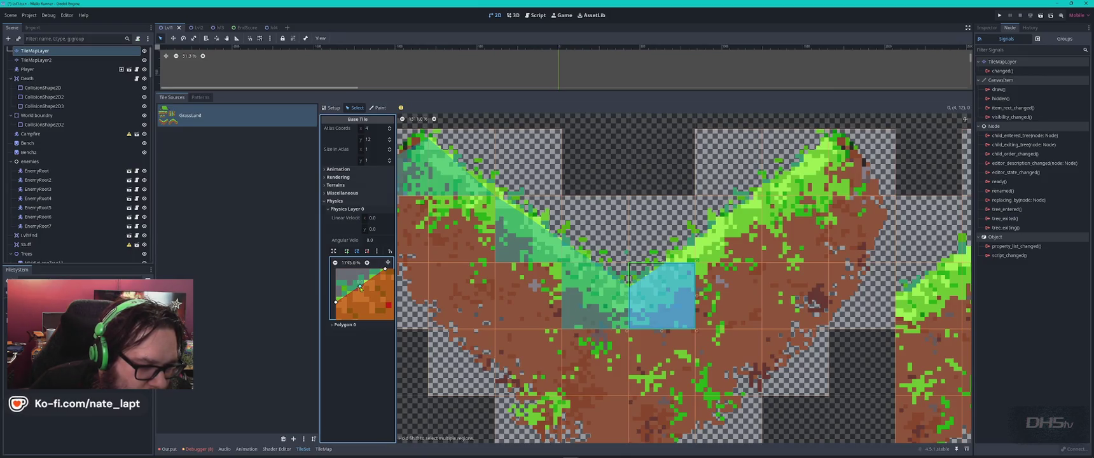
drag(385, 269, 387, 270)
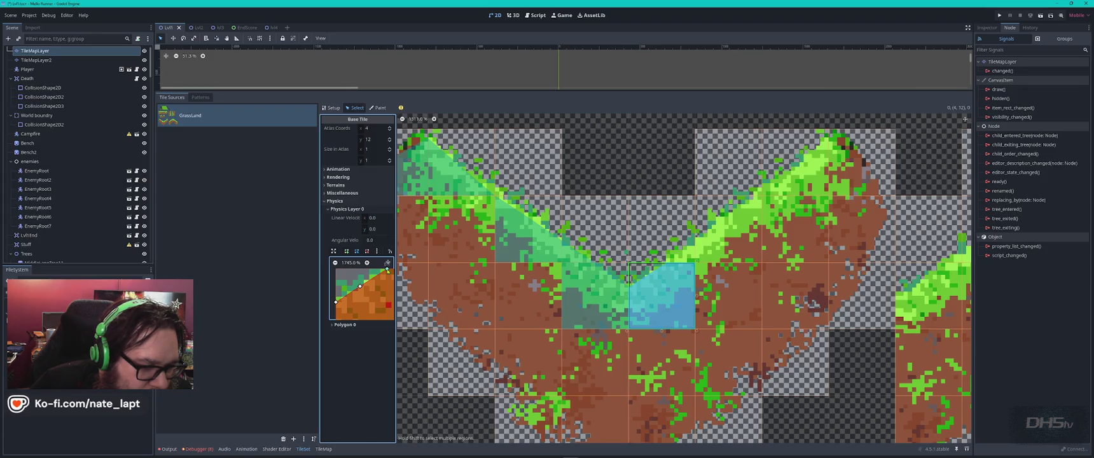
- Give tile (4, 11) a square polygon pulled down into a thin slope sliver, then select (5, 11)
click(686, 251)
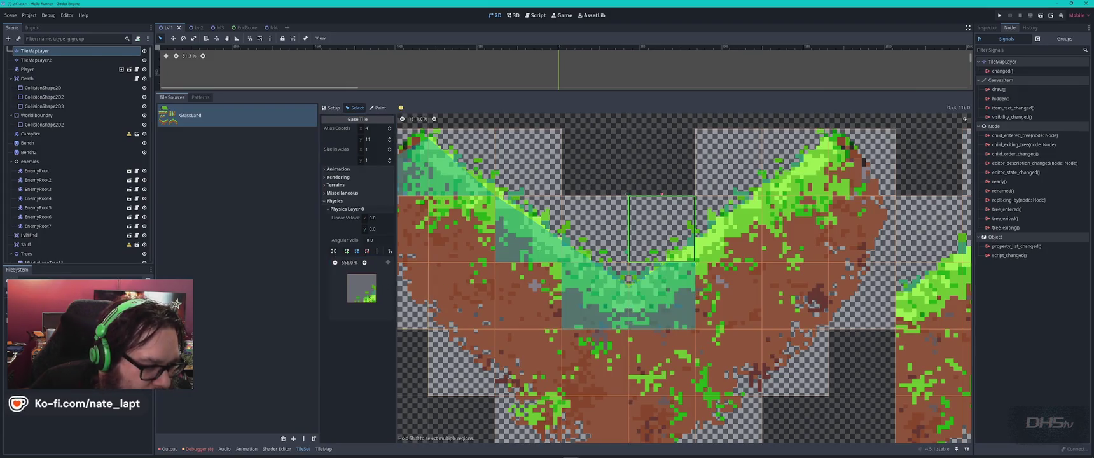
key(f)
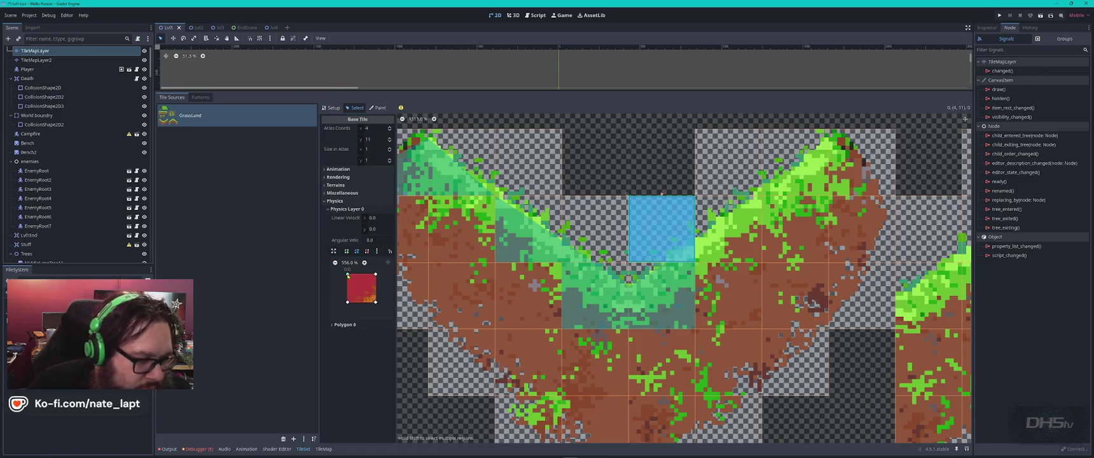
mouse_move(376, 274)
mouse_down()
mouse_move(376, 292)
mouse_move(360, 290)
mouse_move(364, 306)
mouse_move(361, 285)
mouse_up()
click(364, 263)
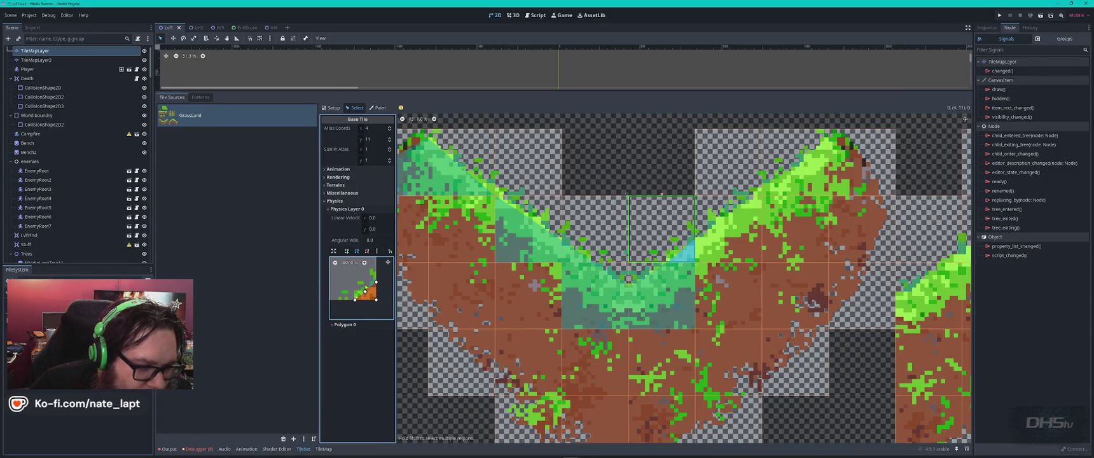
click(729, 229)
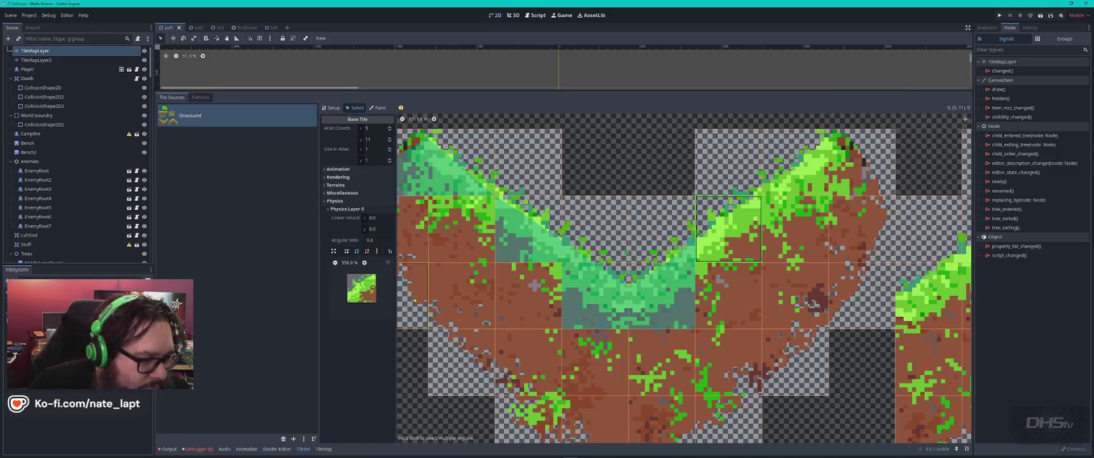
- Cut tile (5, 11)'s collision square into a triangle and move its top-right corner onto the slope
click(359, 284)
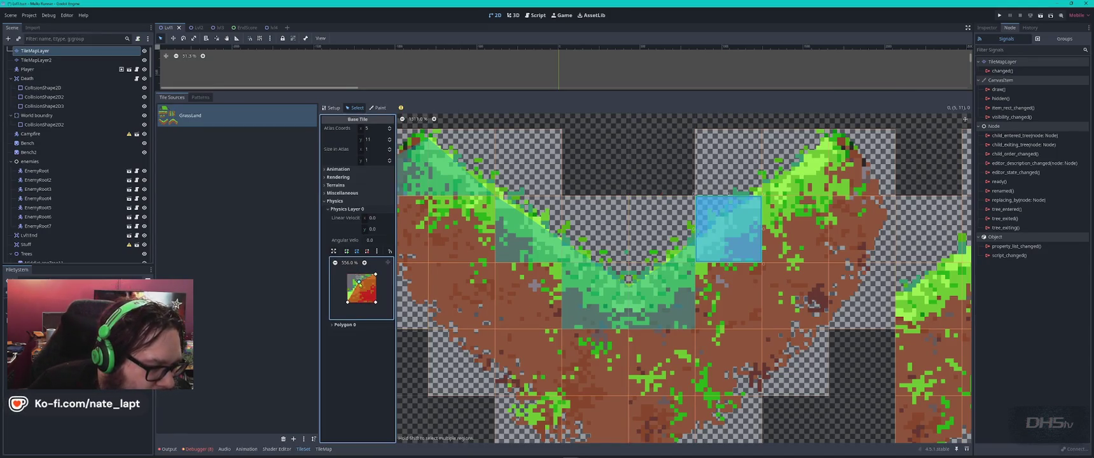
click(358, 284)
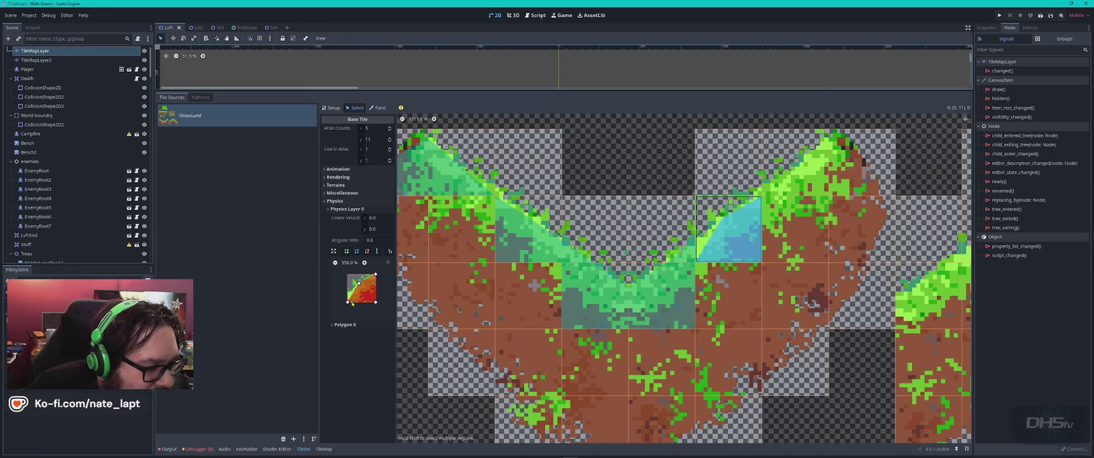
drag(351, 296, 349, 295)
scroll(717, 237, up, 5)
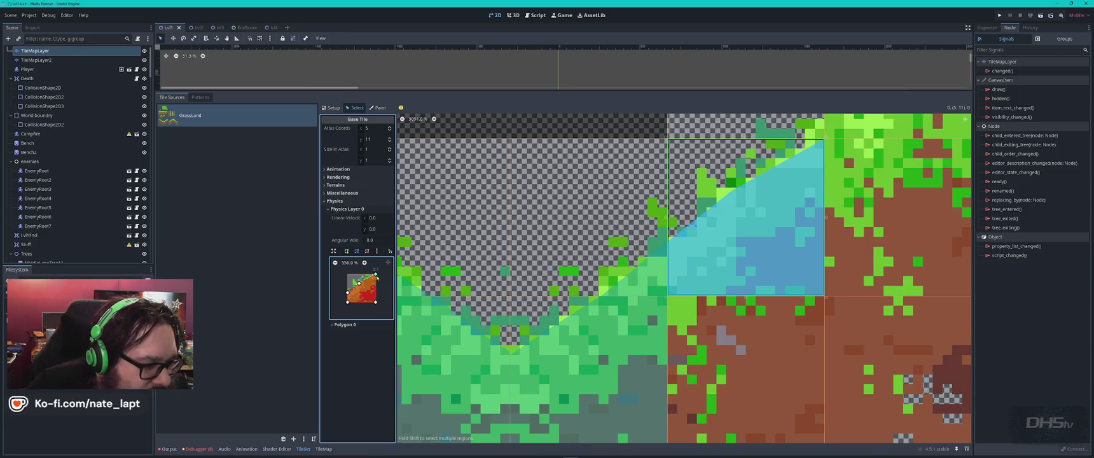
drag(371, 278, 361, 282)
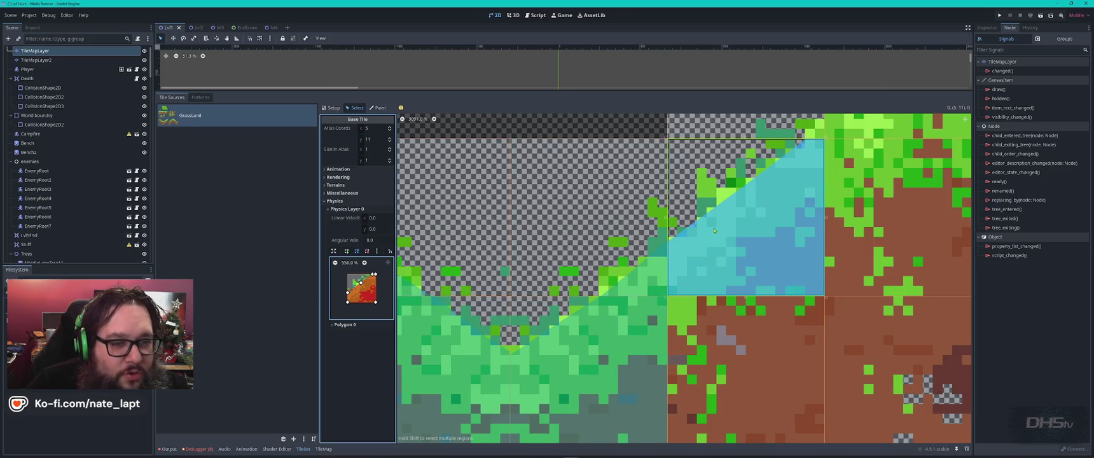
scroll(694, 233, down, 2)
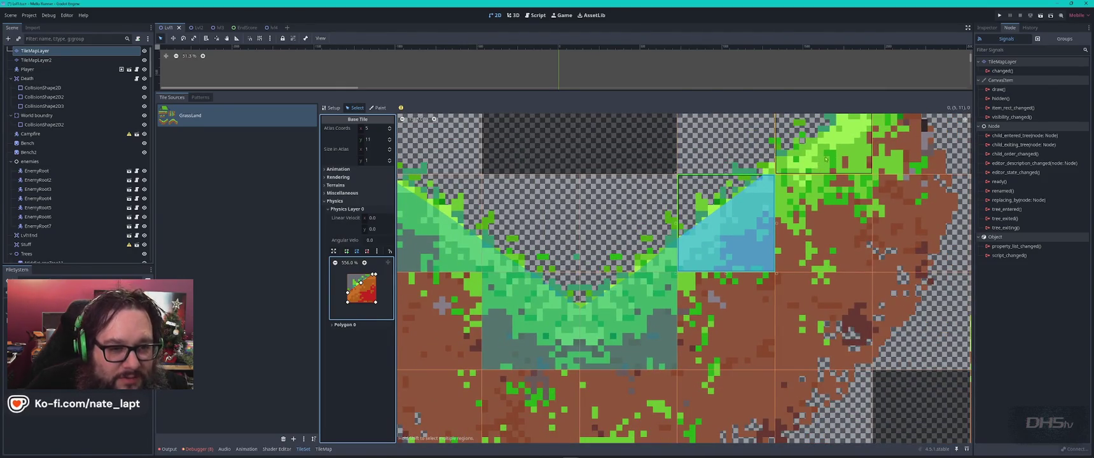
- Add a full-square polygon to tile (6, 10) and drag its corners into a slope triangle
click(846, 133)
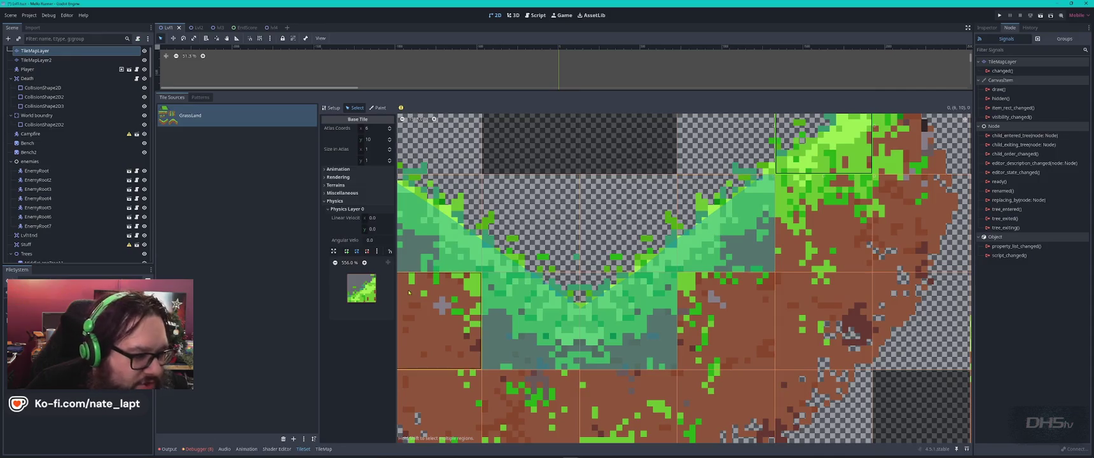
key(f)
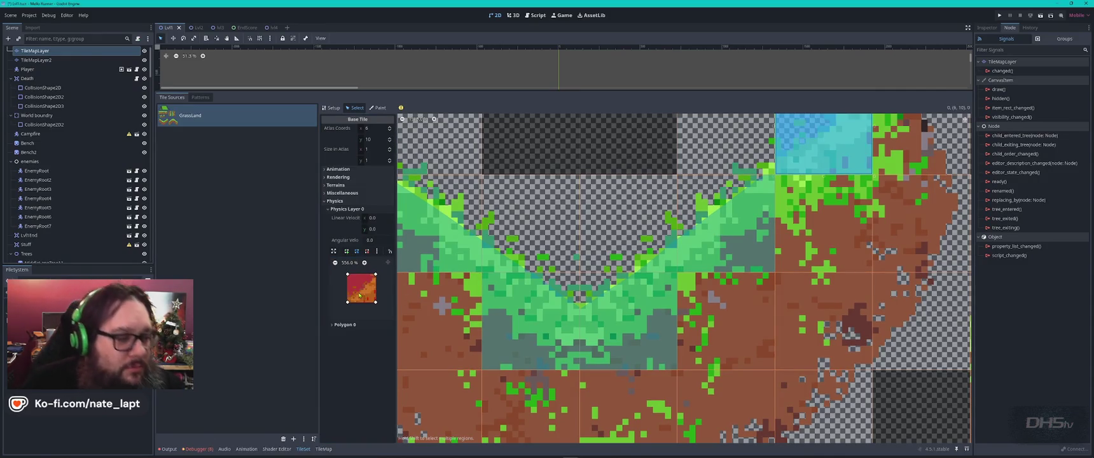
drag(347, 273, 362, 290)
mouse_move(820, 193)
mouse_down()
mouse_move(705, 329)
mouse_move(688, 321)
mouse_up()
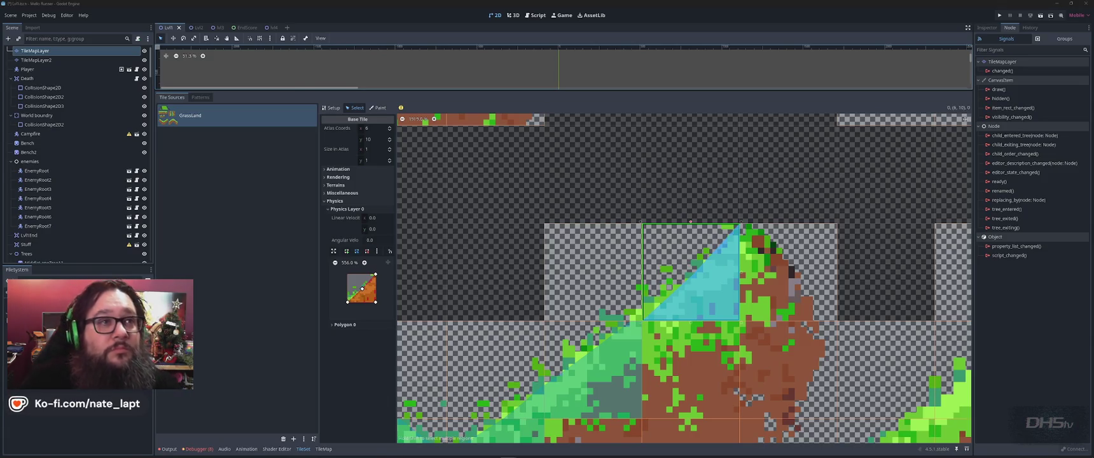
click(384, 292)
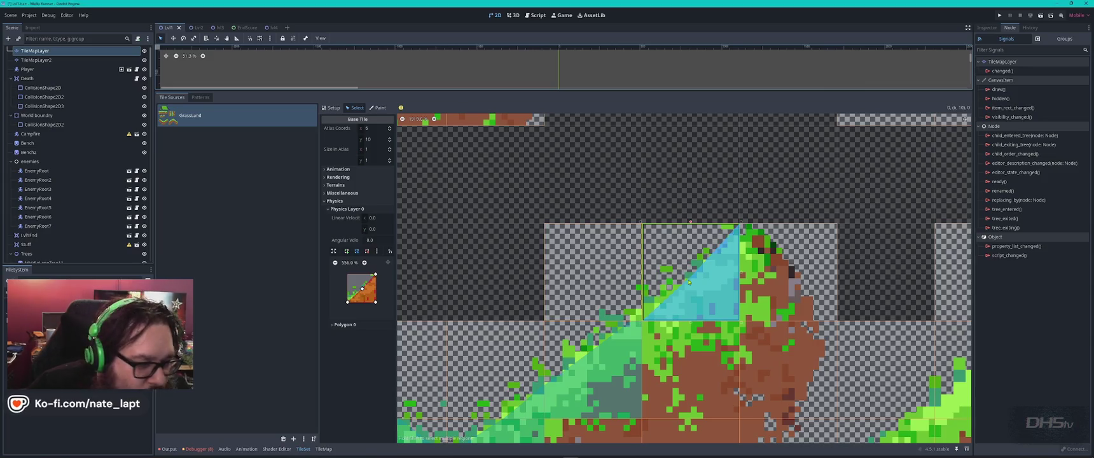
drag(353, 291, 348, 301)
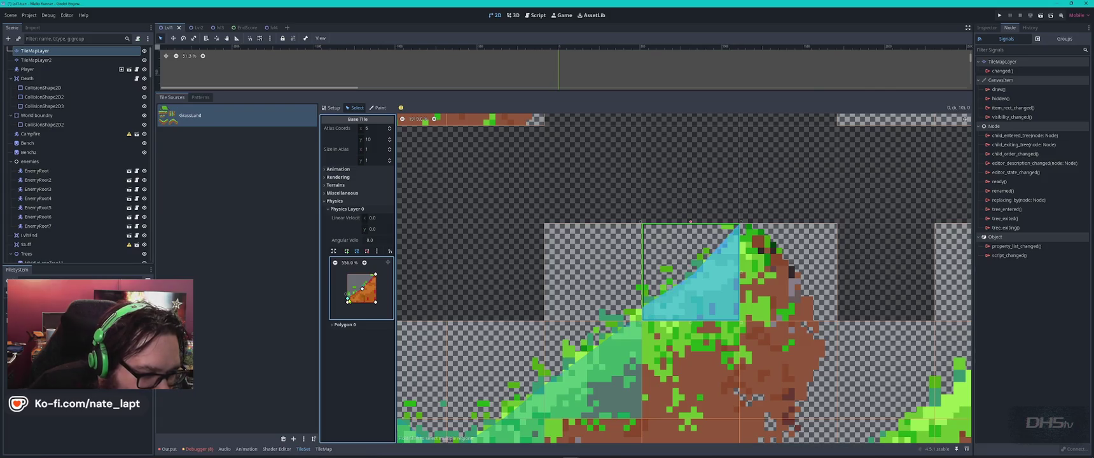
scroll(349, 301, up, 6)
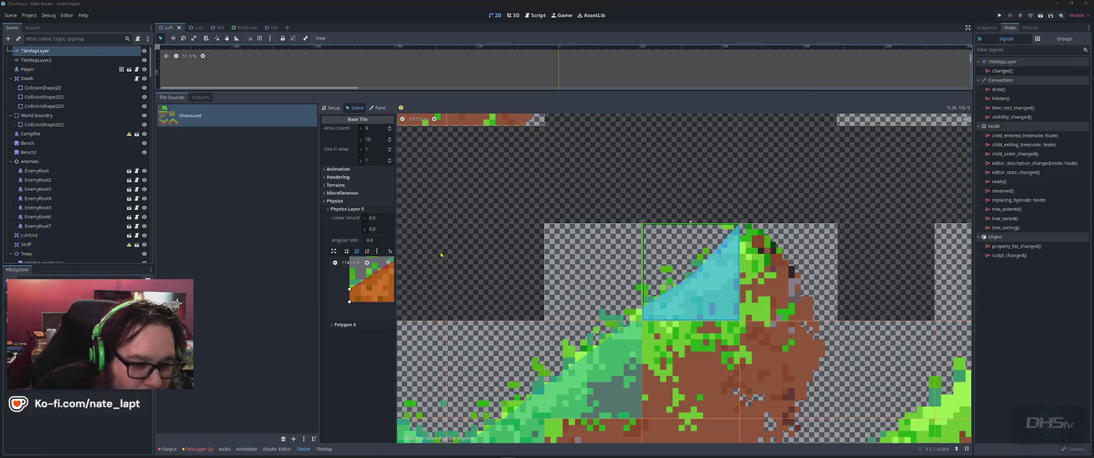
click(348, 290)
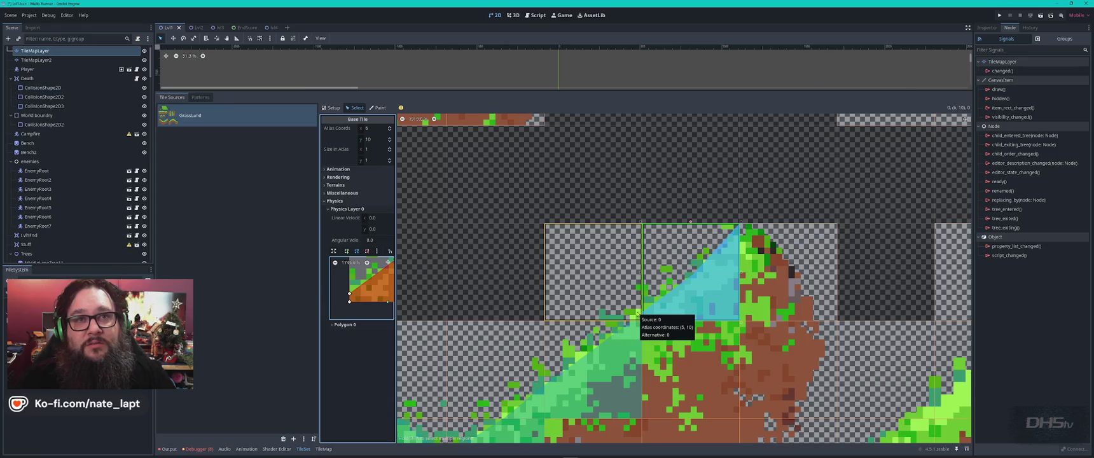
click(636, 306)
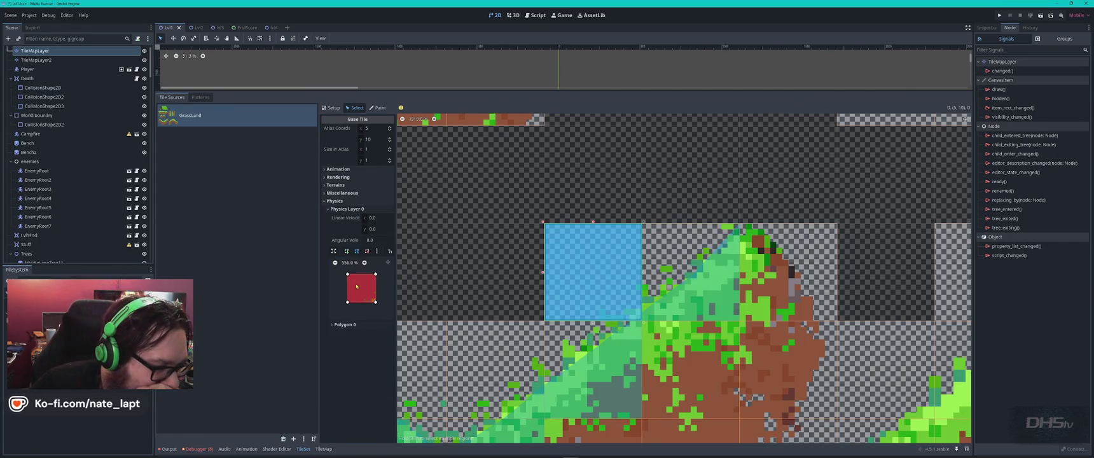
- Reshape tile (5, 10)'s collision into a small wedge that follows the grass slope
mouse_move(349, 274)
mouse_down()
mouse_move(375, 294)
mouse_move(368, 299)
mouse_up()
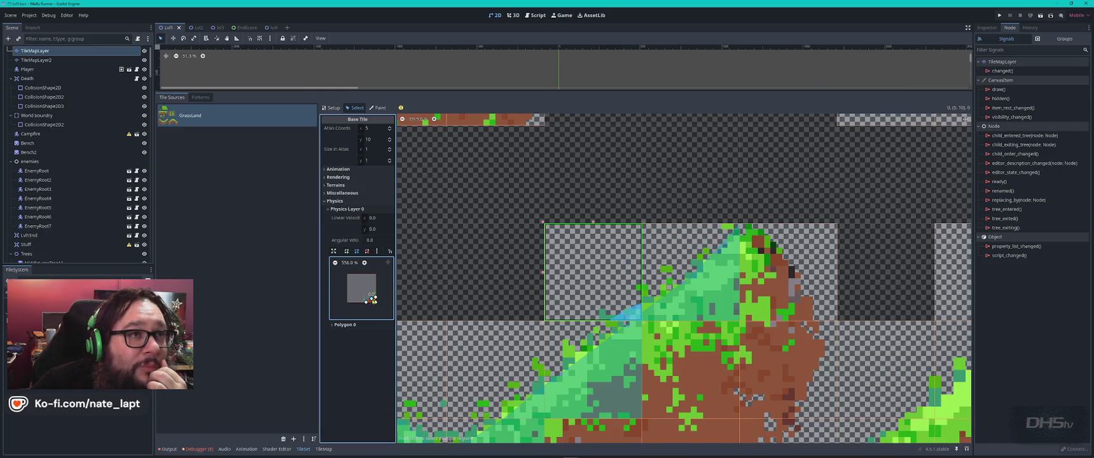
scroll(371, 307, up, 5)
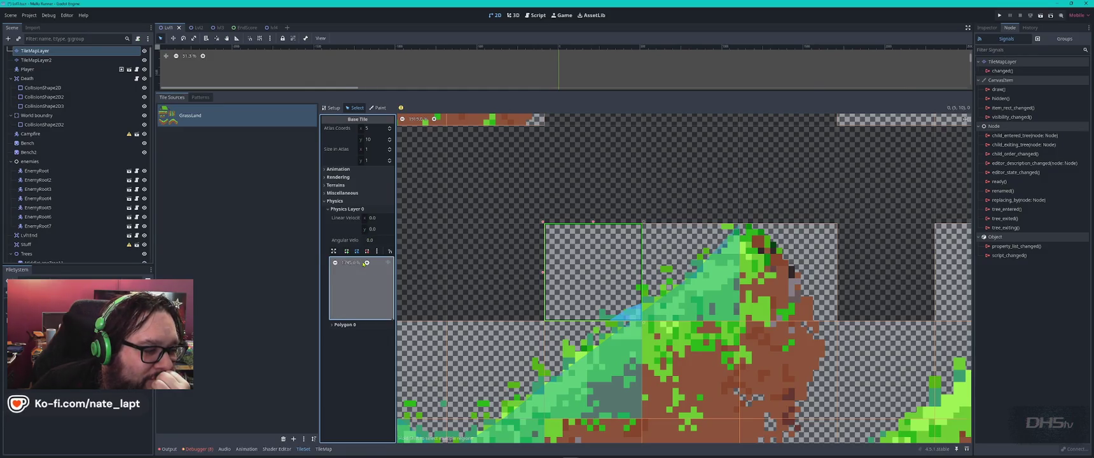
scroll(340, 262, down, 2)
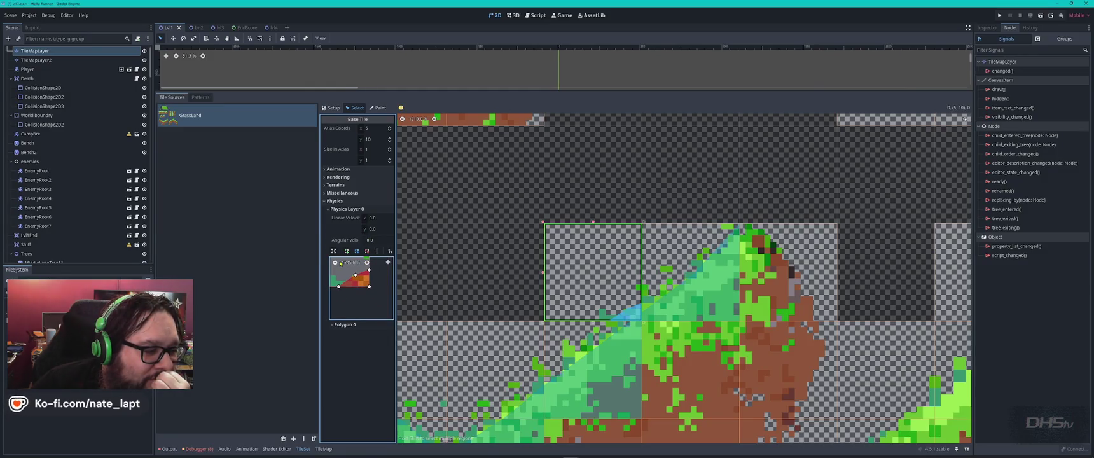
drag(357, 276, 354, 287)
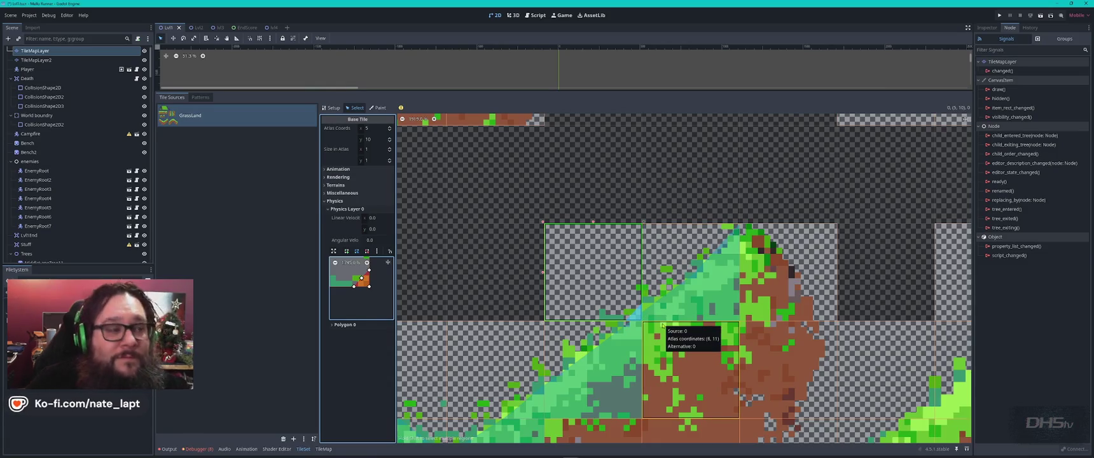
click(366, 262)
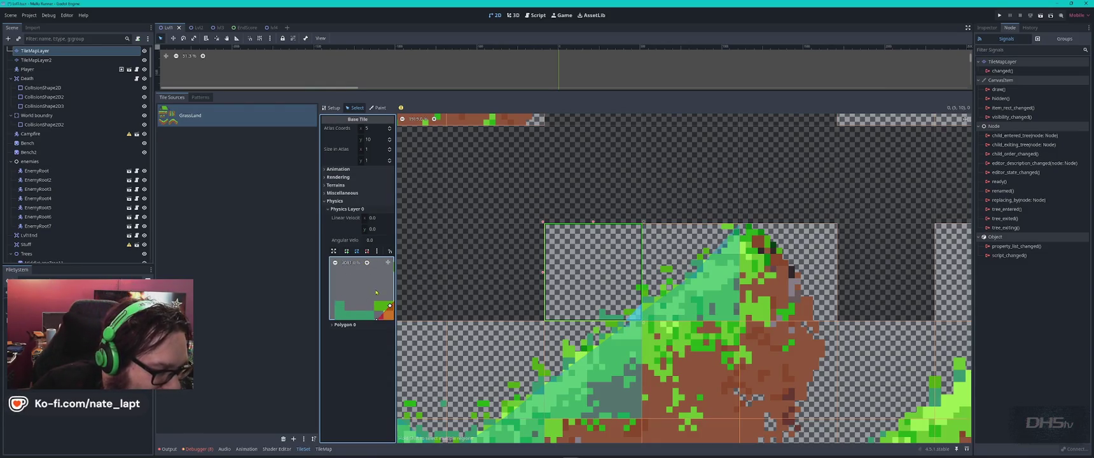
scroll(376, 293, down, 3)
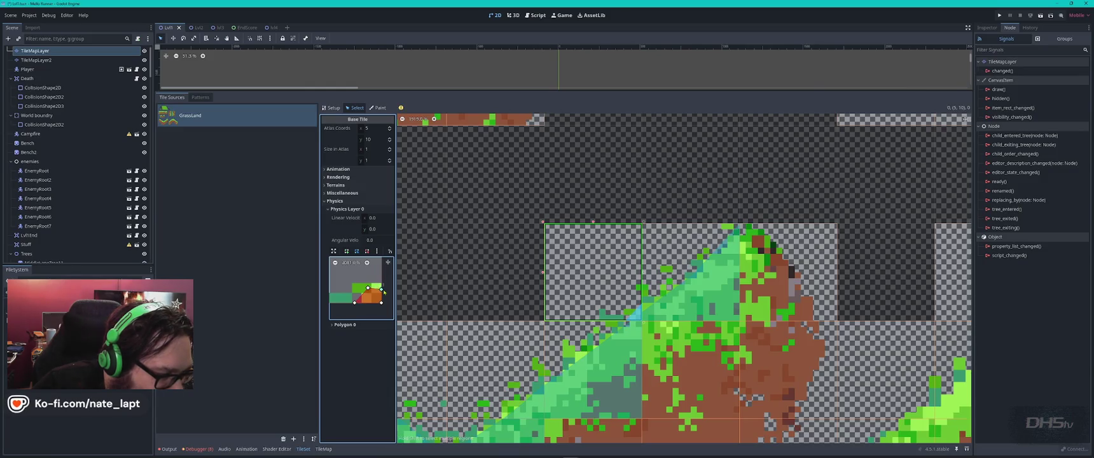
mouse_move(368, 288)
mouse_down()
mouse_move(381, 286)
mouse_move(367, 305)
mouse_up()
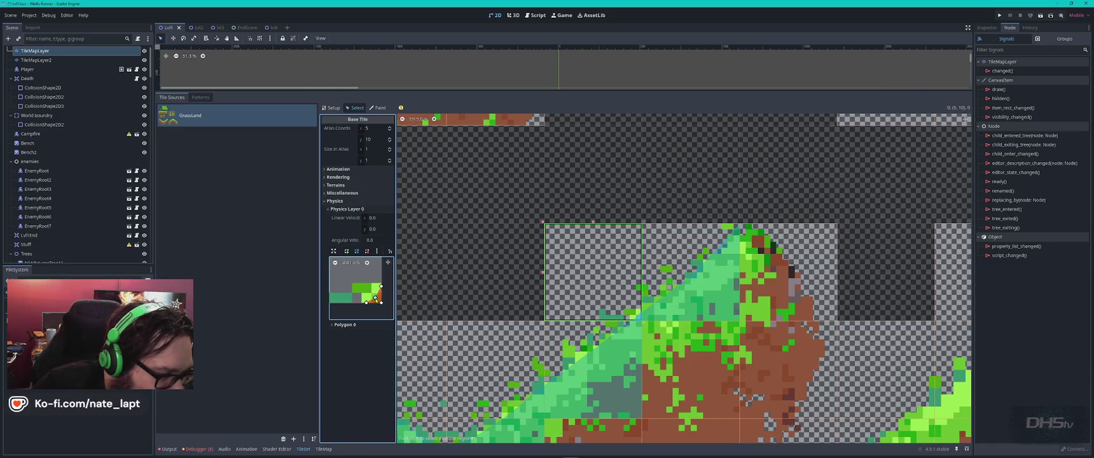
scroll(634, 322, up, 5)
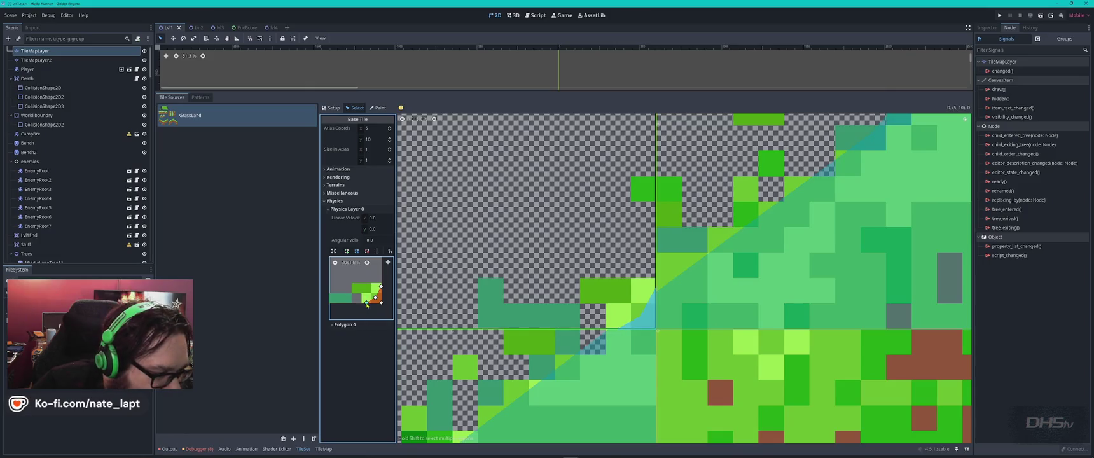
drag(375, 297, 382, 290)
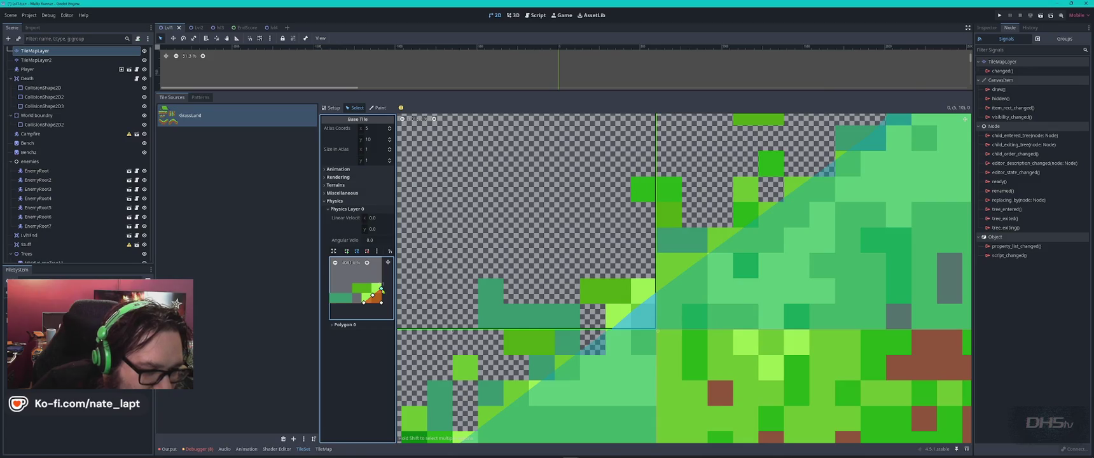
drag(373, 295, 371, 297)
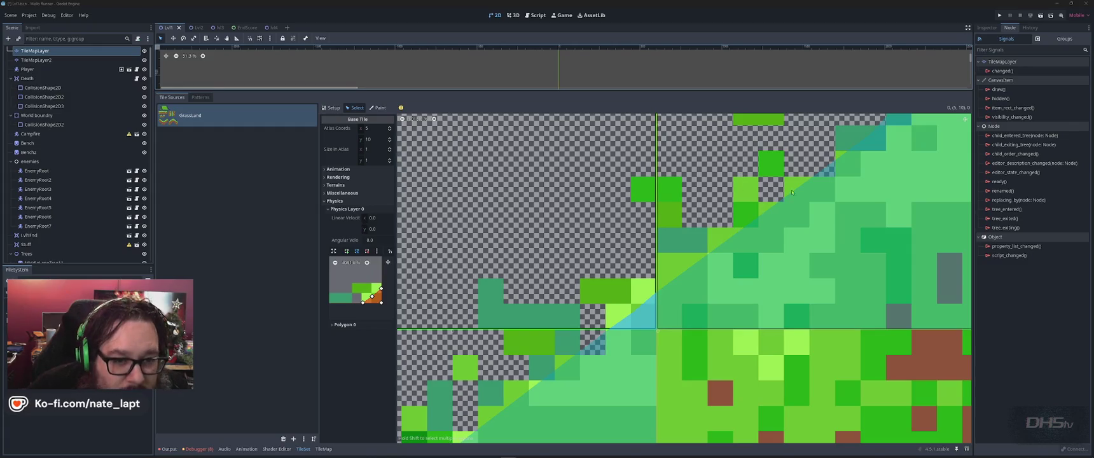
- Reselect tile (6, 10) and lower the top-right corner of its slope collision
scroll(553, 256, up, 3)
scroll(553, 256, left, 5)
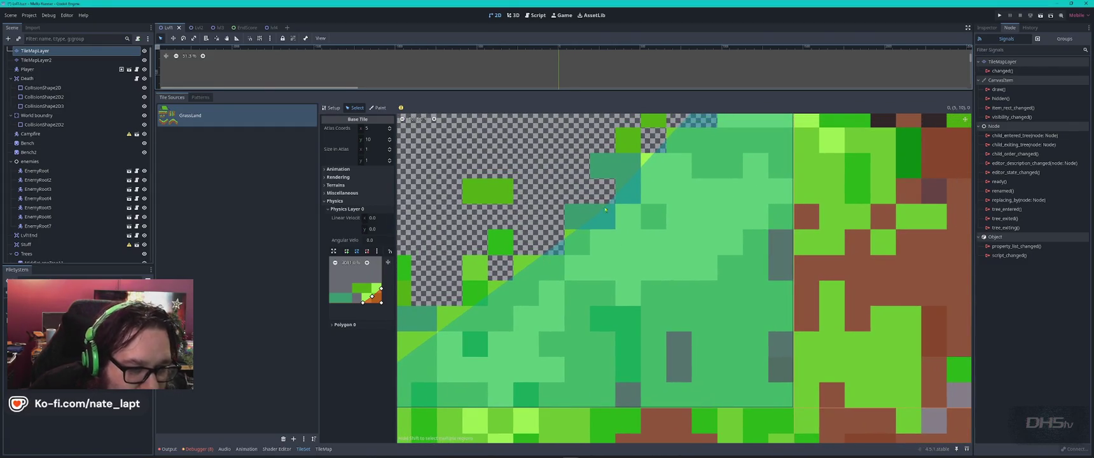
scroll(588, 224, right, 4)
scroll(648, 286, up, 5)
click(634, 286)
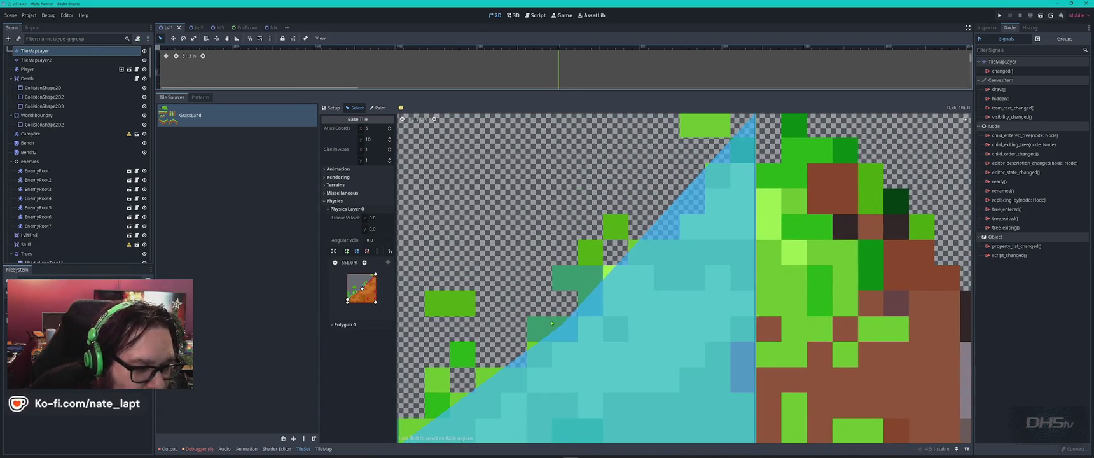
click(376, 275)
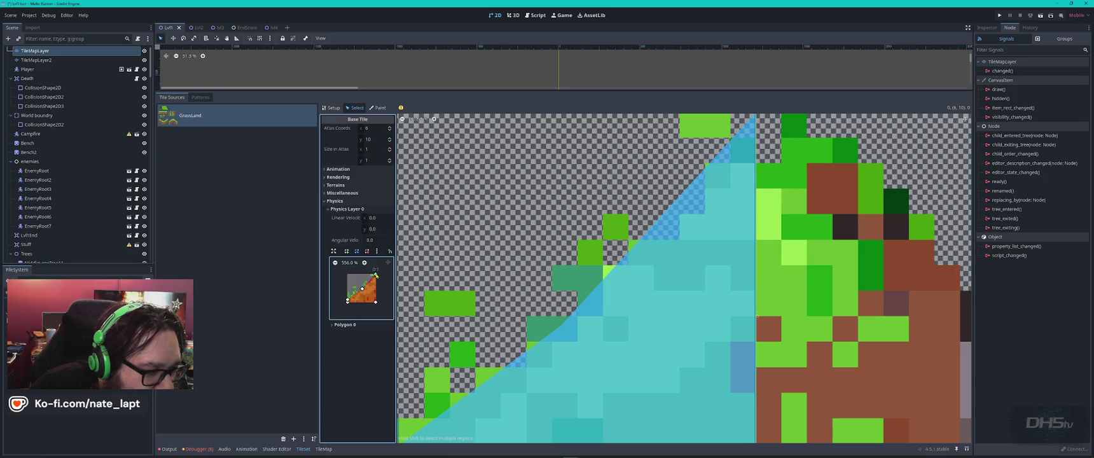
drag(377, 278, 375, 281)
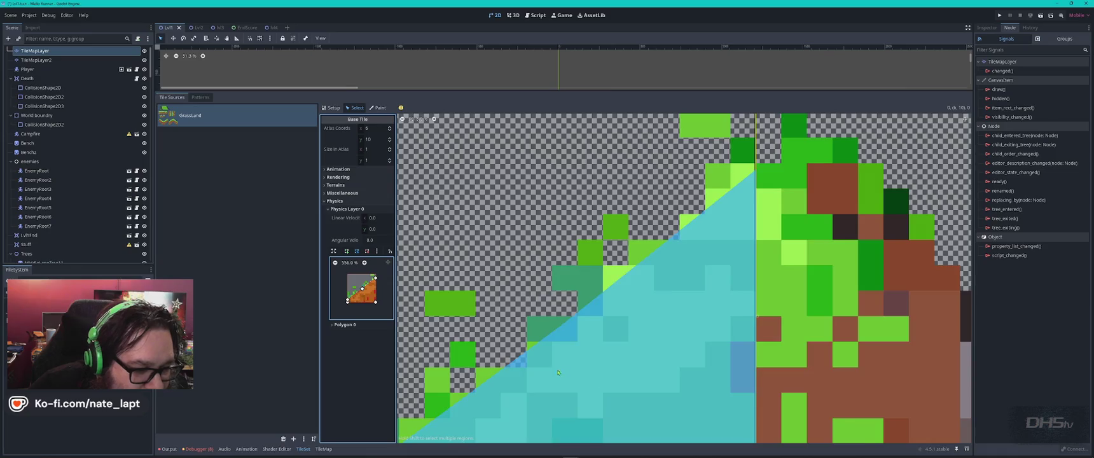
scroll(611, 286, down, 5)
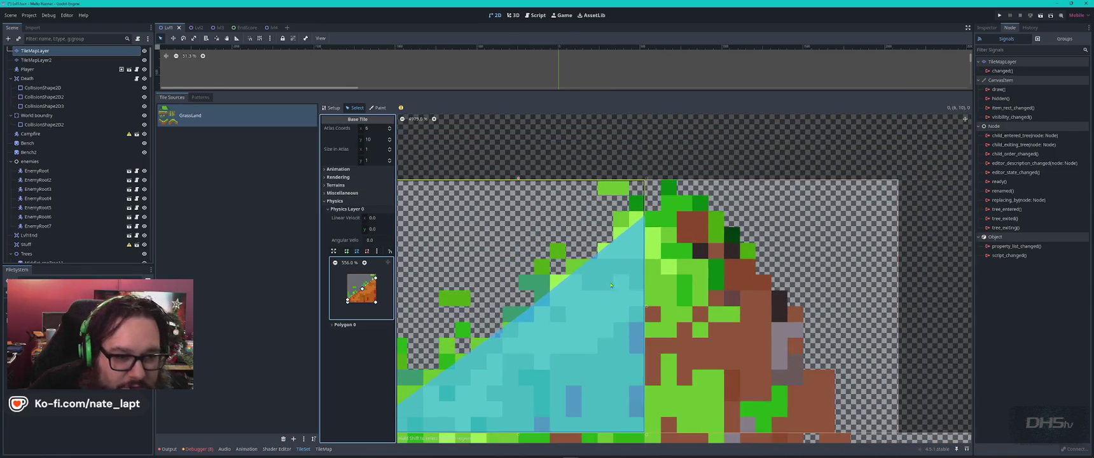
click(732, 305)
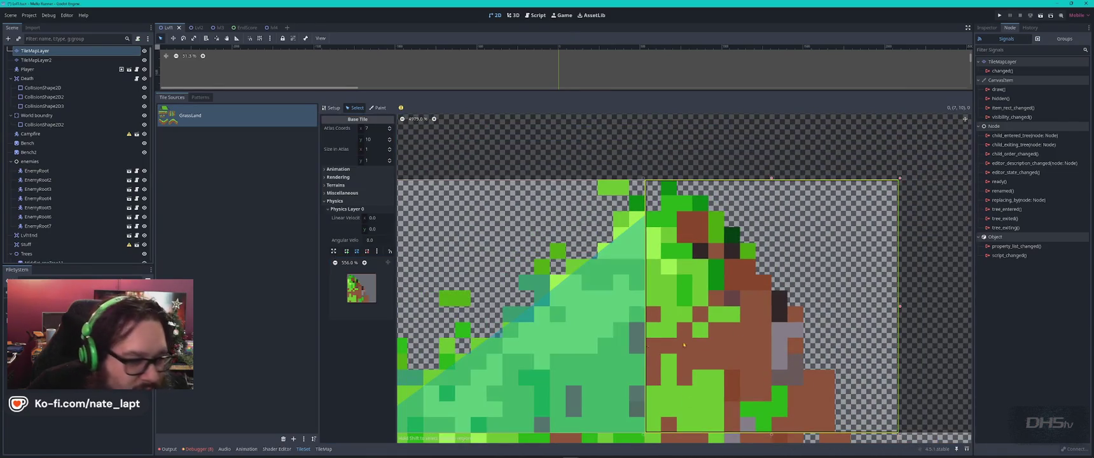
- Add a collision polygon to peak tile (7, 10) and pull its top-right corner to the tile centre
click(369, 291)
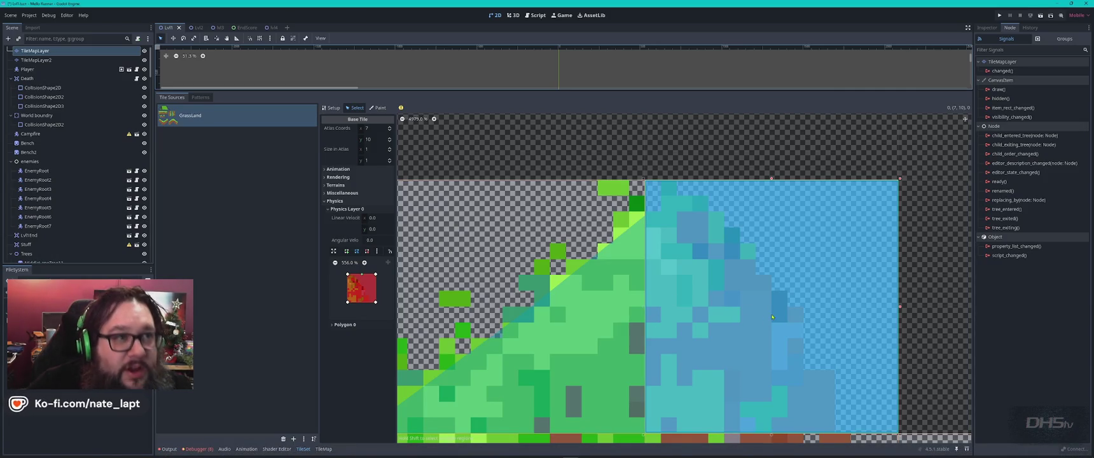
scroll(776, 337, right, 5)
scroll(777, 338, down, 2)
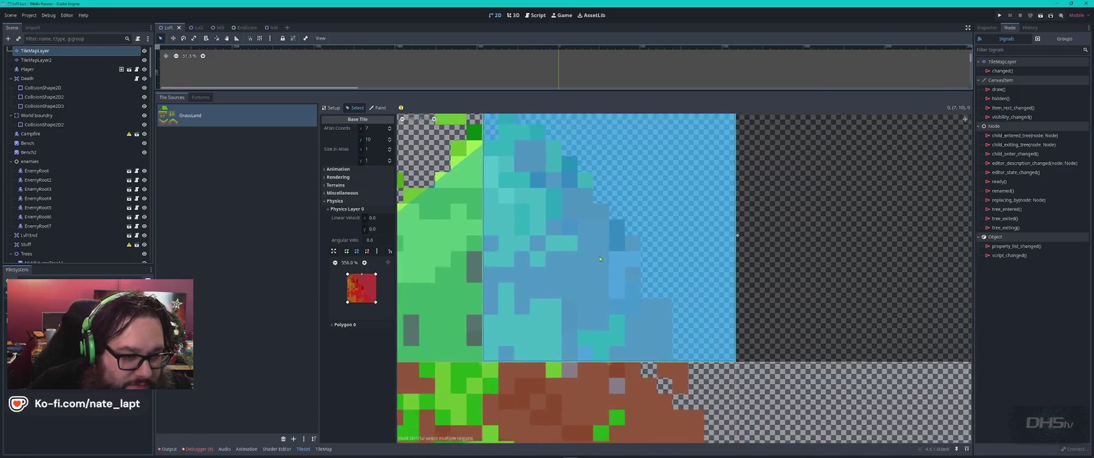
scroll(700, 319, up, 1)
click(362, 288)
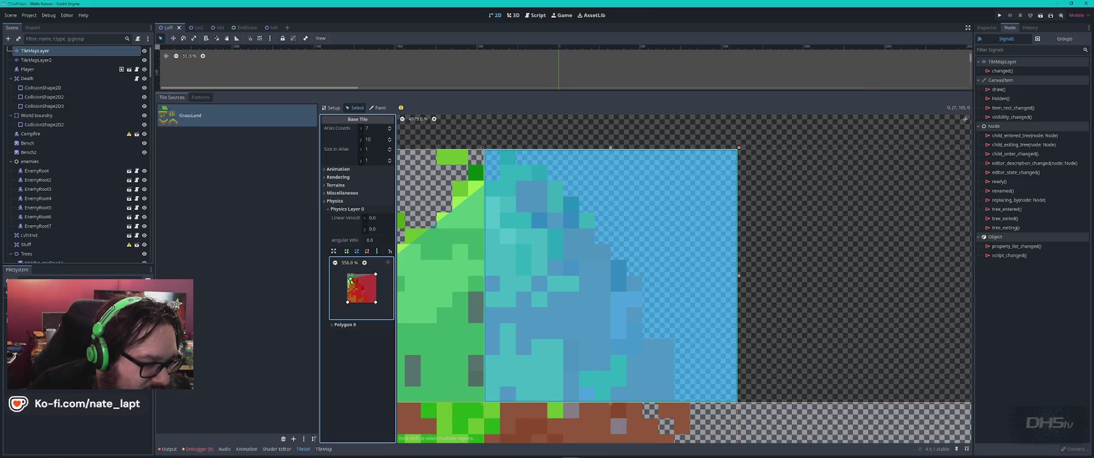
drag(348, 275, 351, 280)
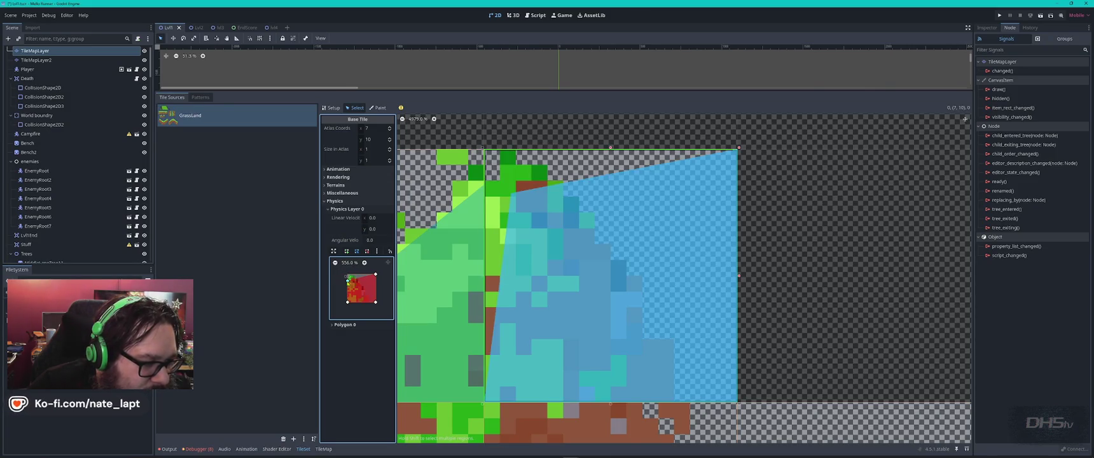
drag(375, 274, 362, 288)
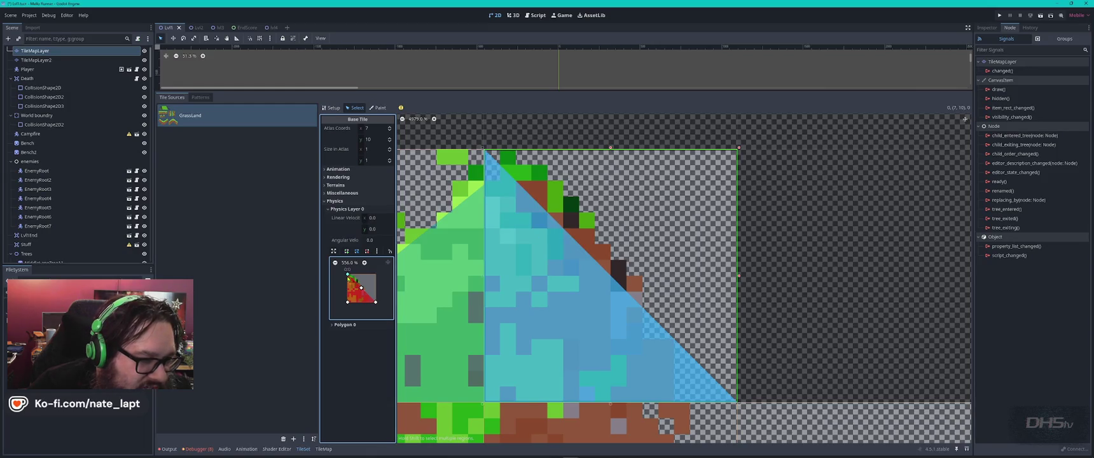
mouse_move(348, 280)
mouse_down()
mouse_move(348, 289)
mouse_move(347, 278)
mouse_up()
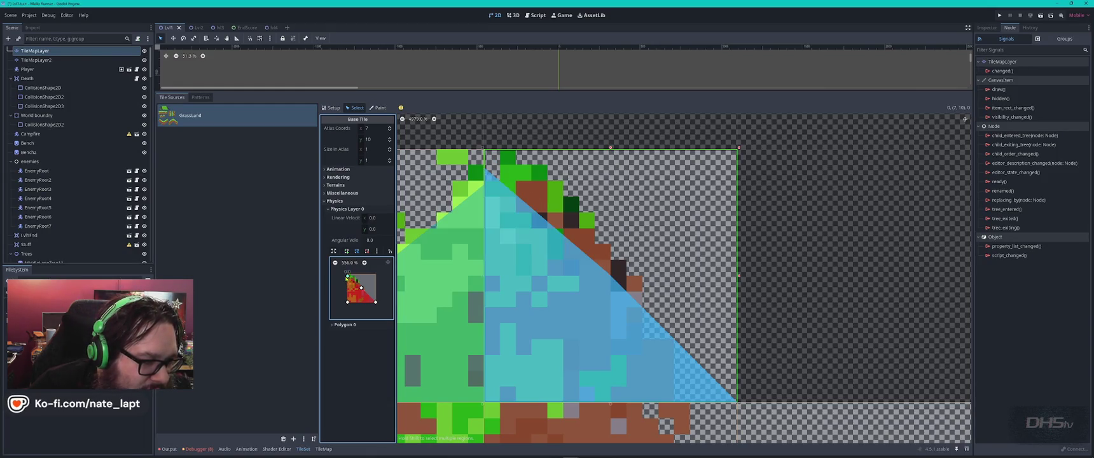
click(364, 263)
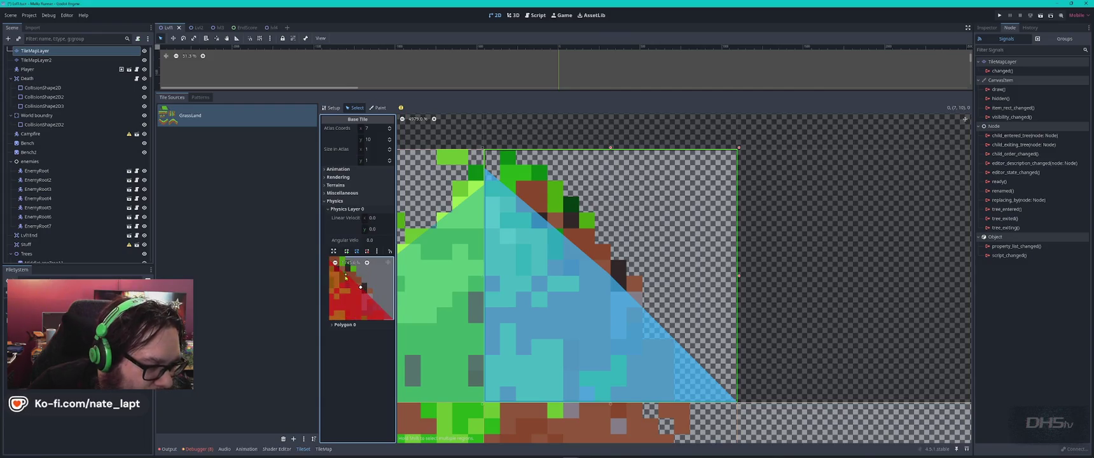
- Lower the top-left corner to the grass line and narrow the bottom-right corner inward
scroll(384, 308, up, 3)
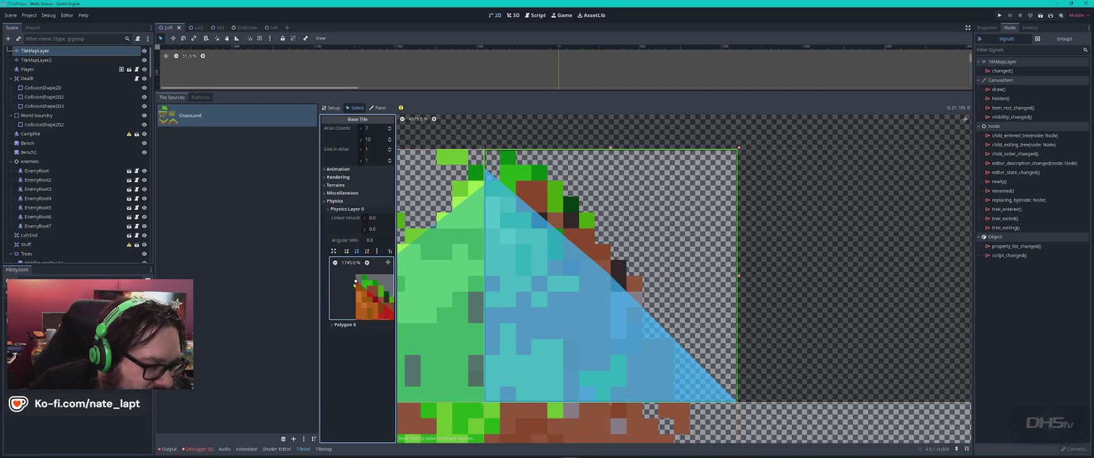
mouse_move(356, 281)
mouse_down()
mouse_move(369, 294)
mouse_move(381, 282)
mouse_move(367, 279)
mouse_up()
scroll(372, 298, down, 1)
scroll(371, 298, up, 1)
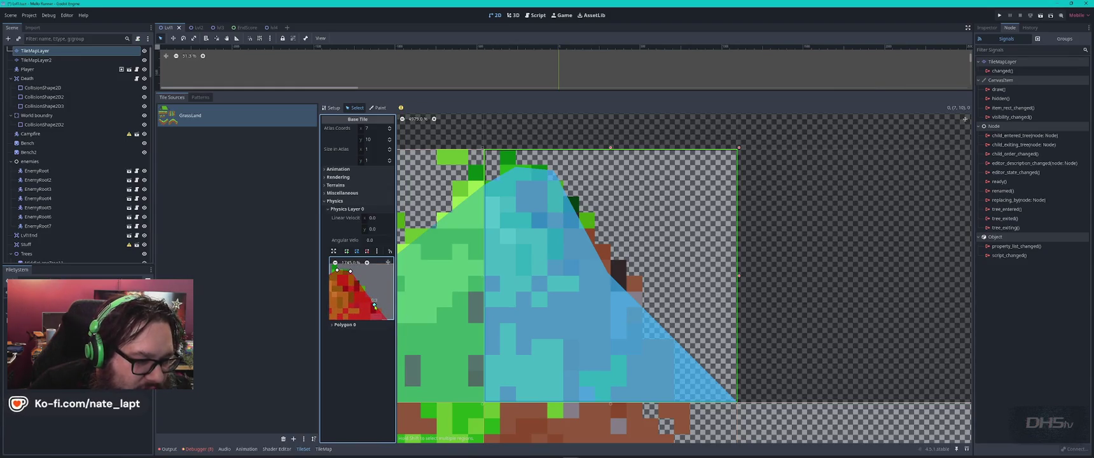
drag(374, 305, 375, 307)
scroll(380, 308, down, 1)
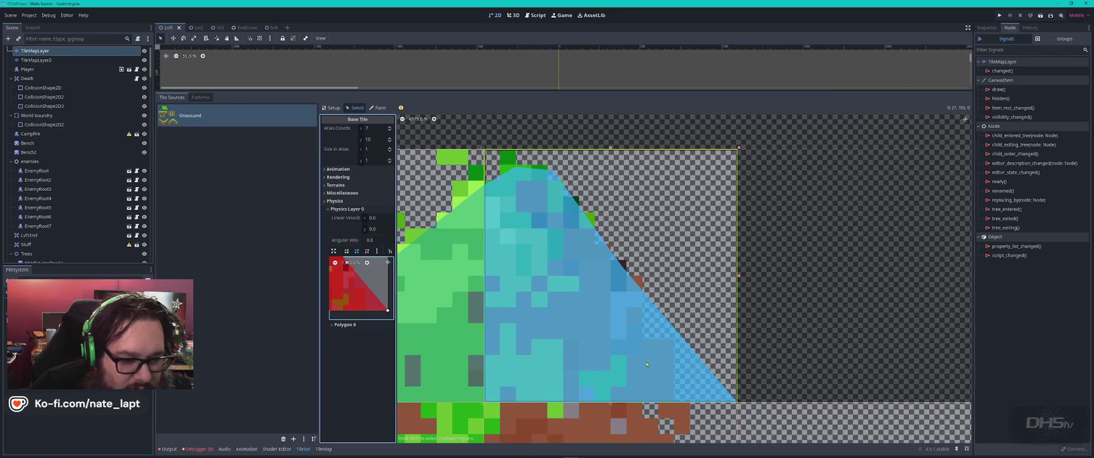
scroll(656, 382, down, 5)
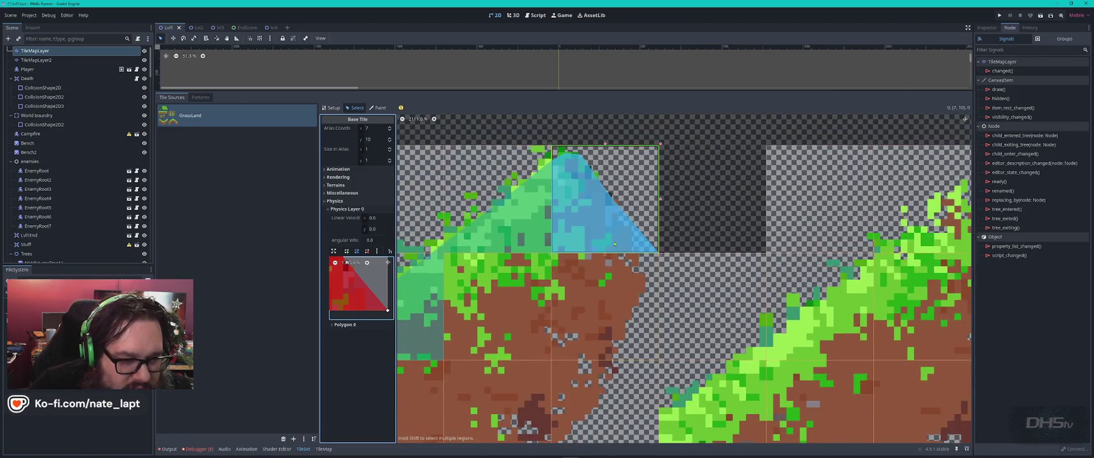
drag(387, 310, 372, 312)
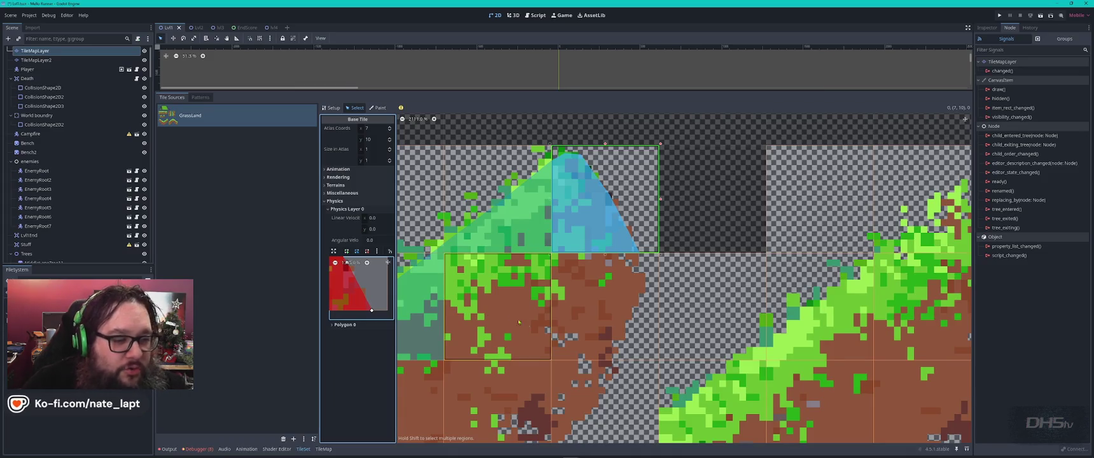
- Zoom and pan the atlas to show the valley tiles beside the peak, then select tile (7, 11)
scroll(600, 343, down, 4)
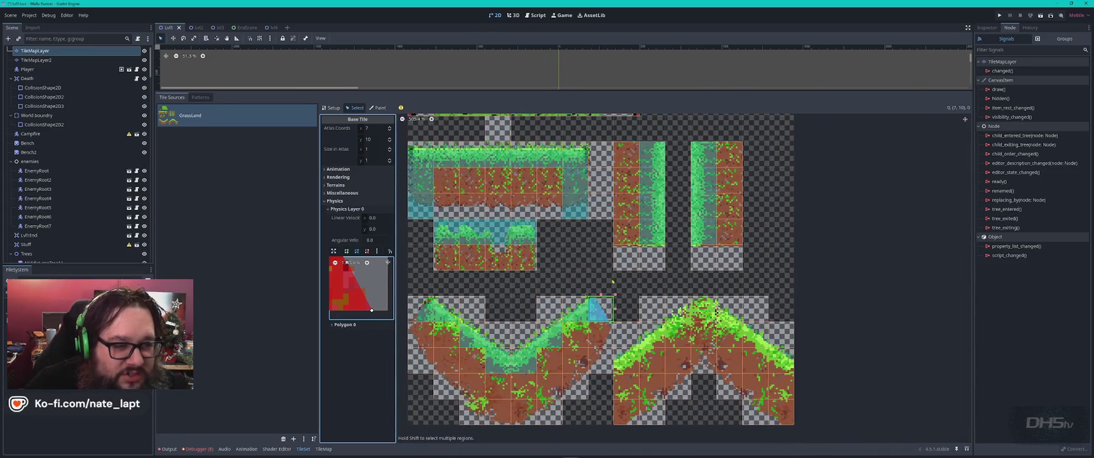
scroll(546, 213, down, 2)
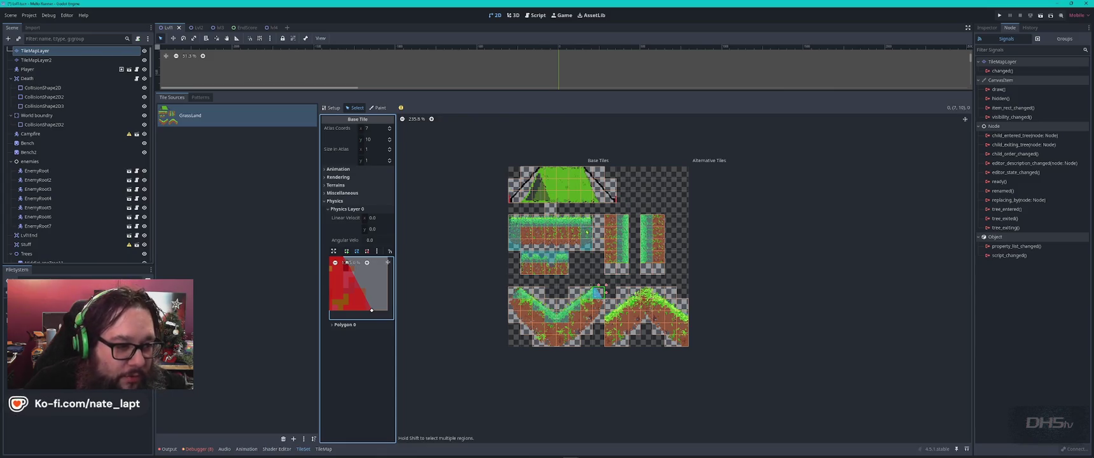
scroll(556, 189, up, 3)
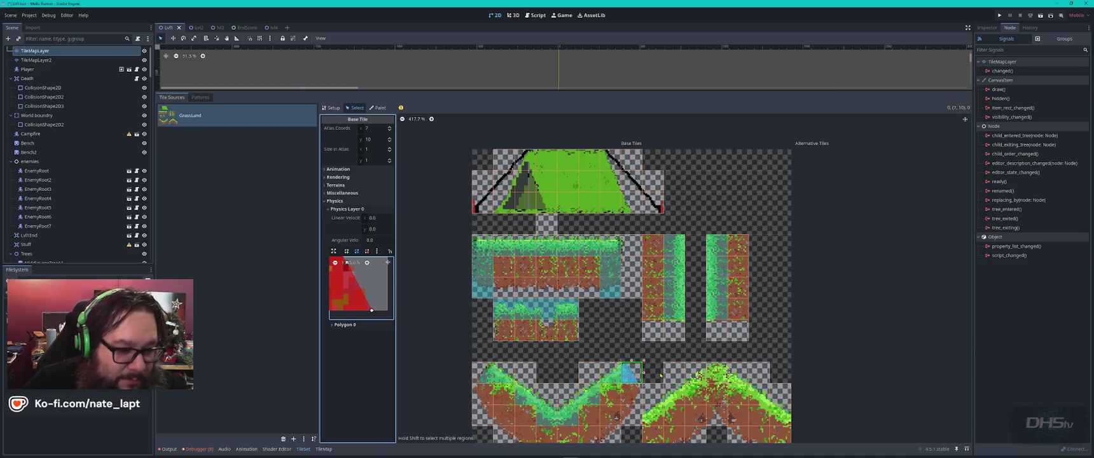
scroll(594, 371, up, 5)
mouse_move(597, 369)
mouse_down()
mouse_move(641, 188)
mouse_move(624, 213)
mouse_up()
scroll(643, 184, up, 5)
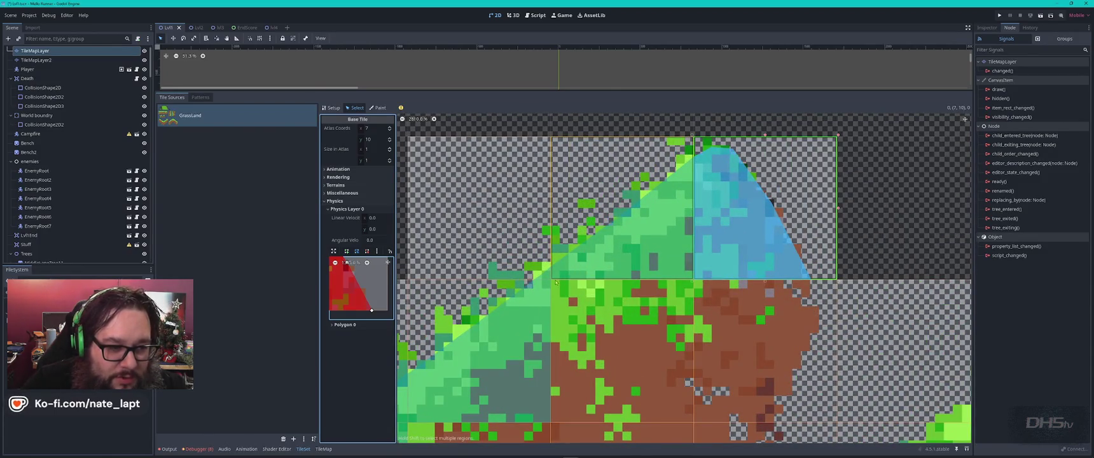
scroll(554, 286, down, 4)
scroll(554, 287, left, 4)
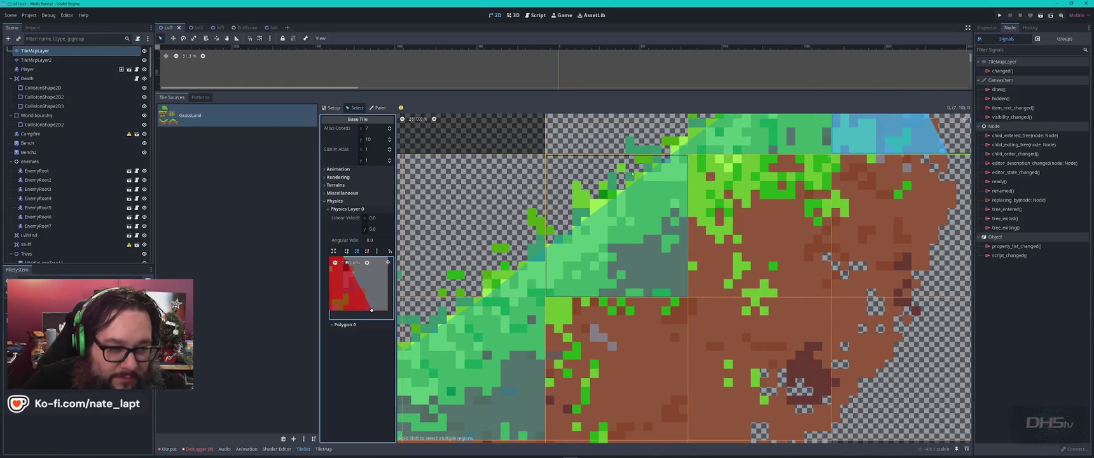
scroll(676, 157, down, 3)
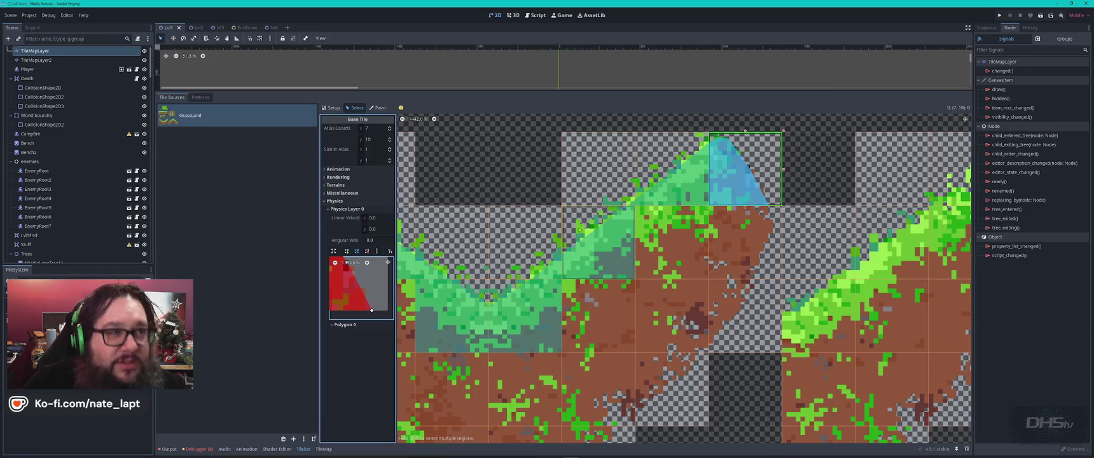
scroll(706, 175, down, 1)
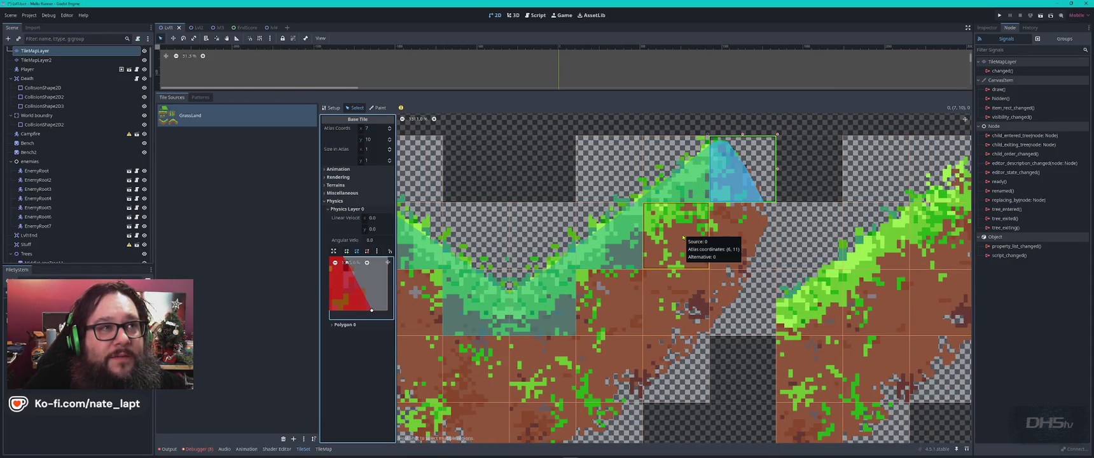
scroll(683, 237, down, 1)
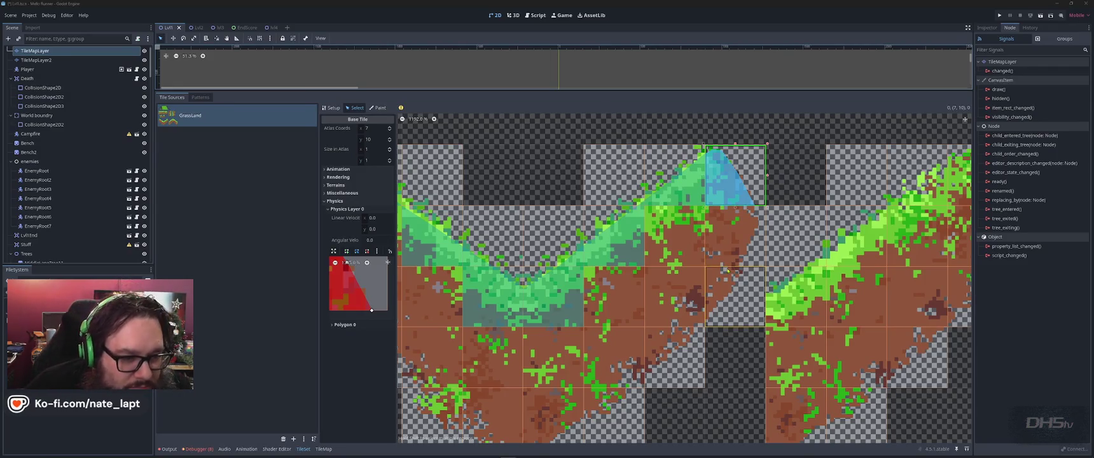
click(742, 246)
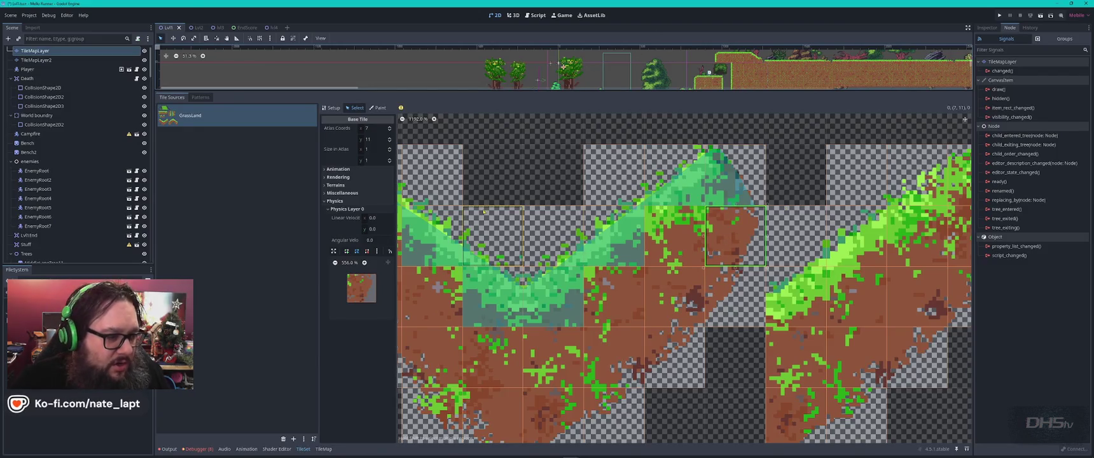
- Add collision polygons to tiles (7, 11) and (8, 12), trimming their corners to follow the slope
key(f)
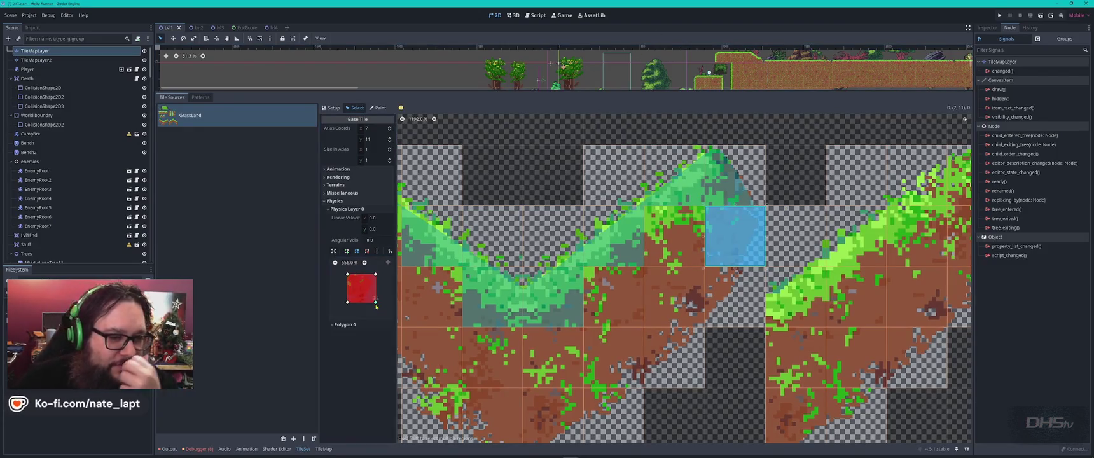
click(378, 306)
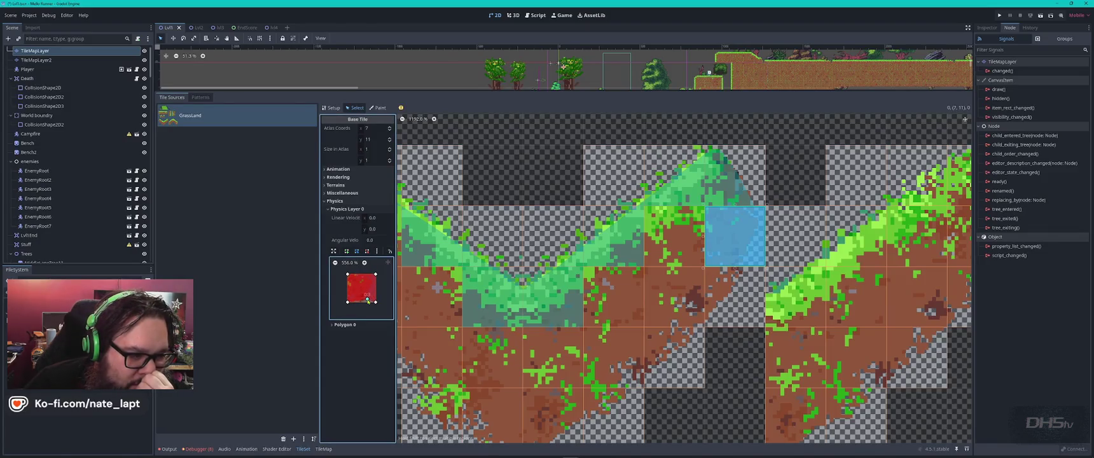
drag(375, 298, 372, 274)
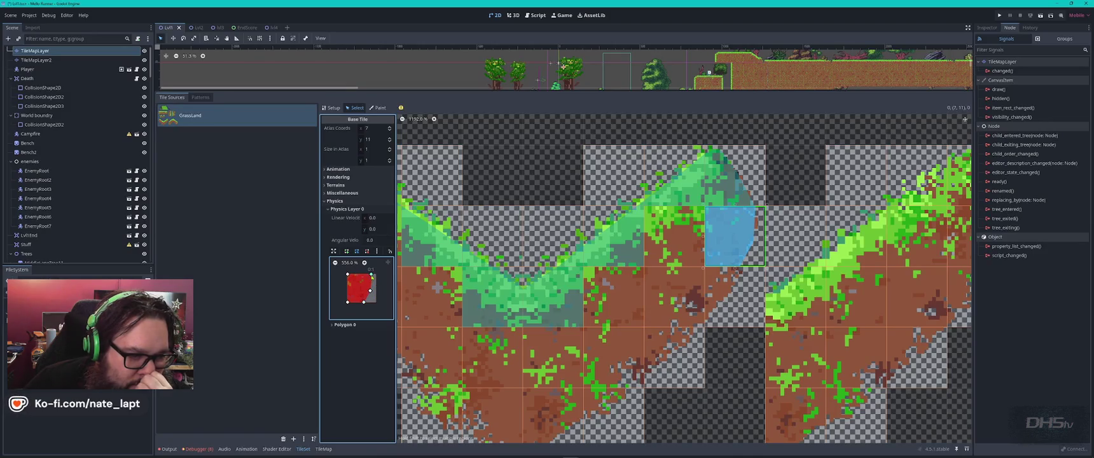
click(732, 299)
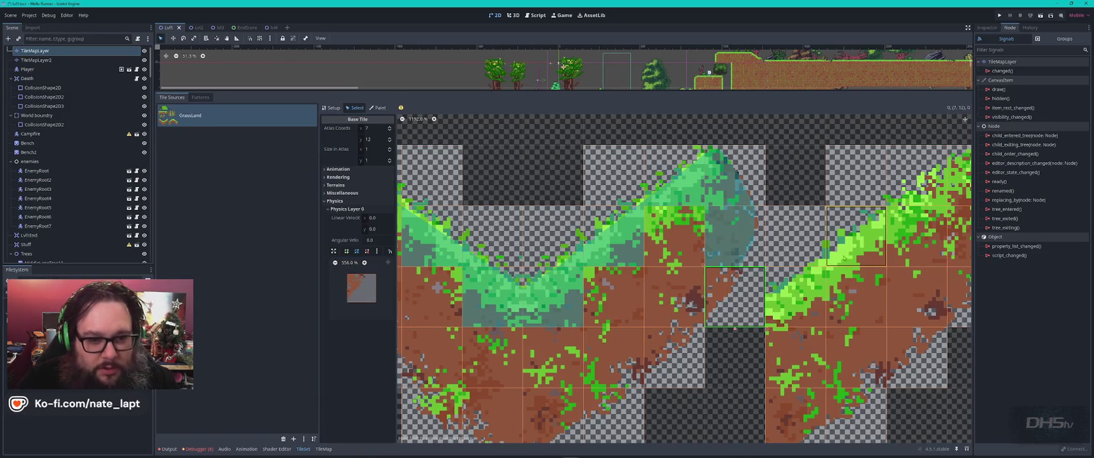
click(811, 310)
key(f)
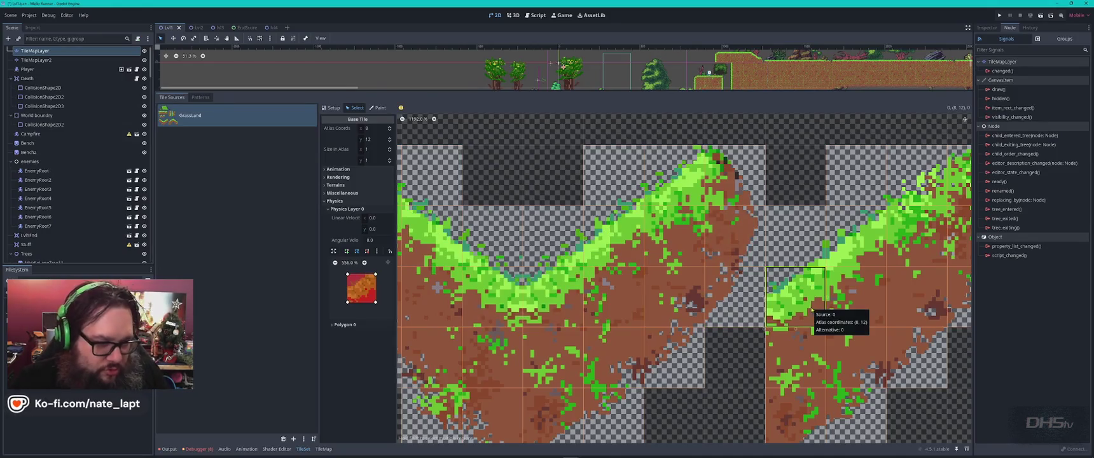
drag(349, 275, 357, 287)
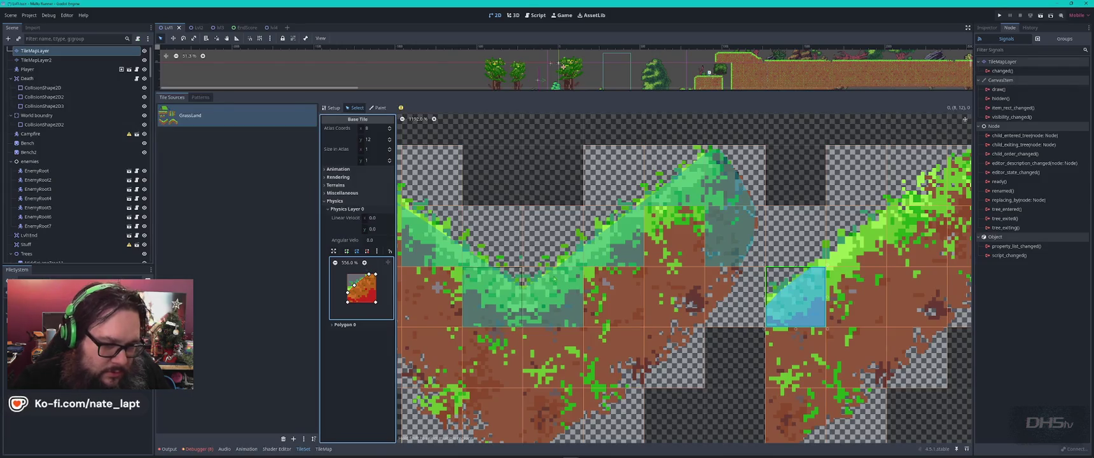
- Reshape tile (9, 11)'s collision polygon into a triangle matching the slope edge
click(853, 239)
drag(348, 275, 362, 287)
key(ctrl+z)
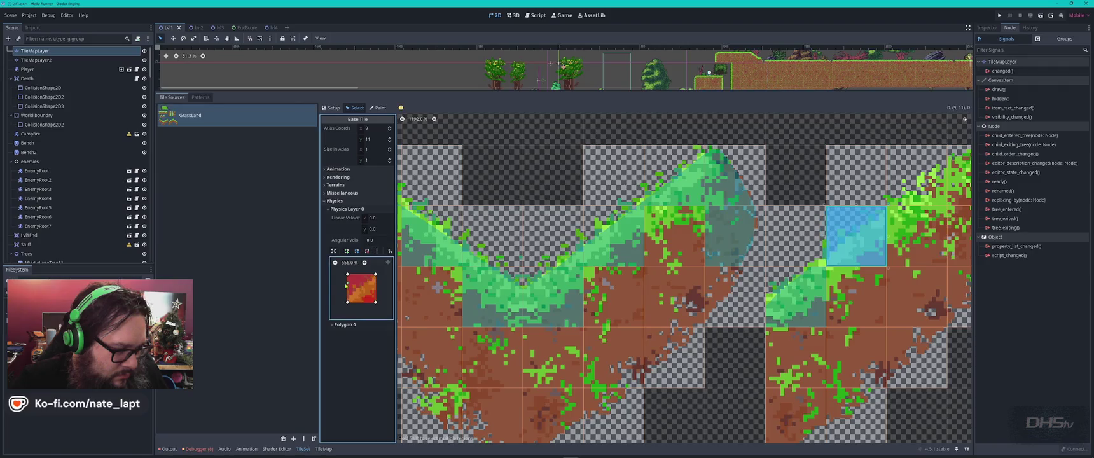
drag(350, 278, 348, 302)
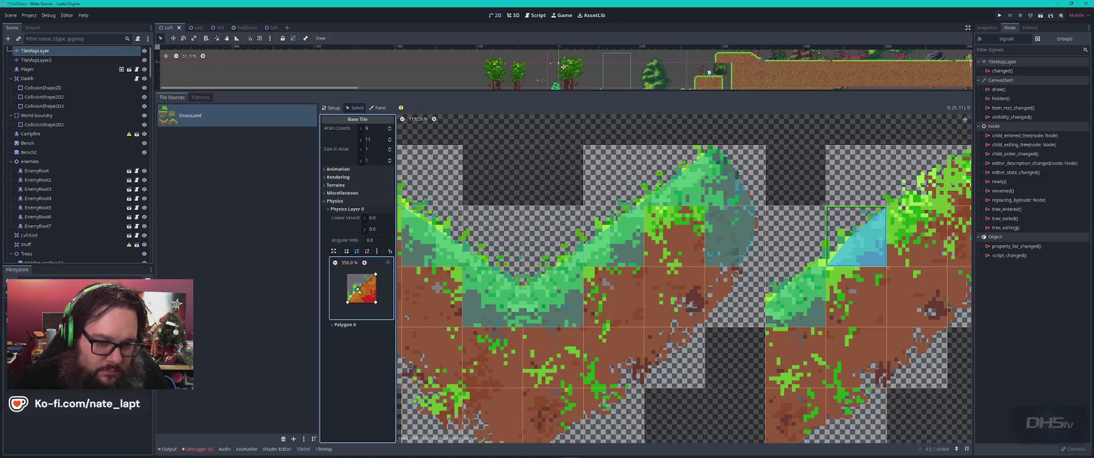
drag(352, 299, 347, 293)
- Give tile (8, 11) a full polygon trimmed to a thin sliver along its slope
click(796, 235)
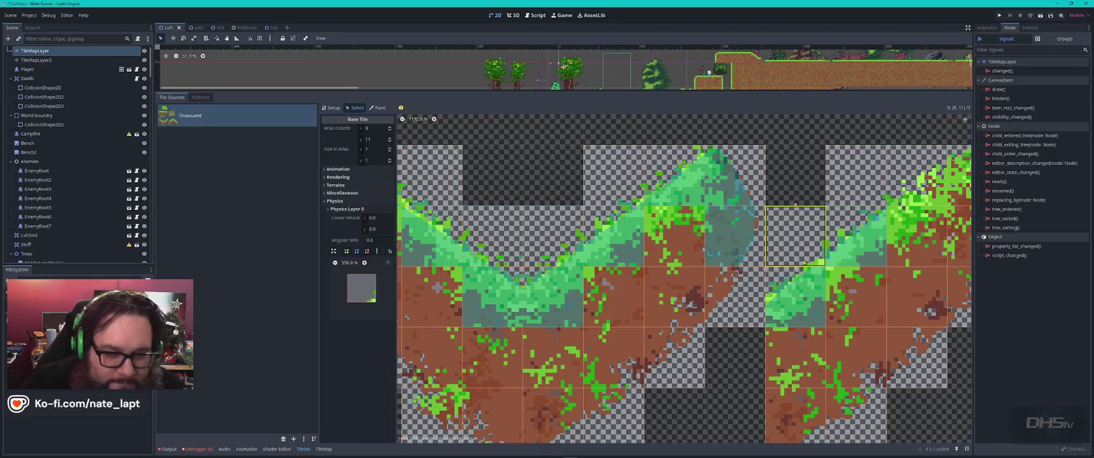
key(f)
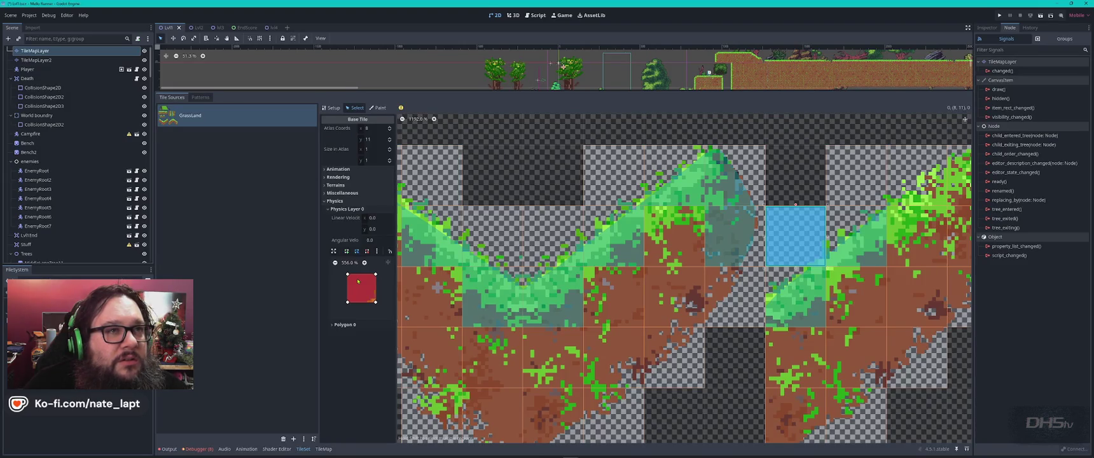
drag(348, 275, 372, 301)
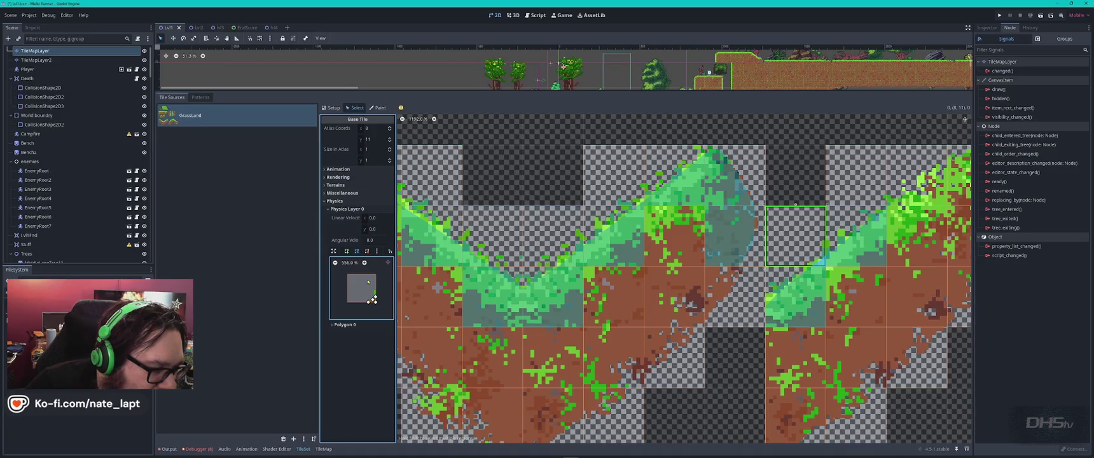
scroll(368, 288, up, 6)
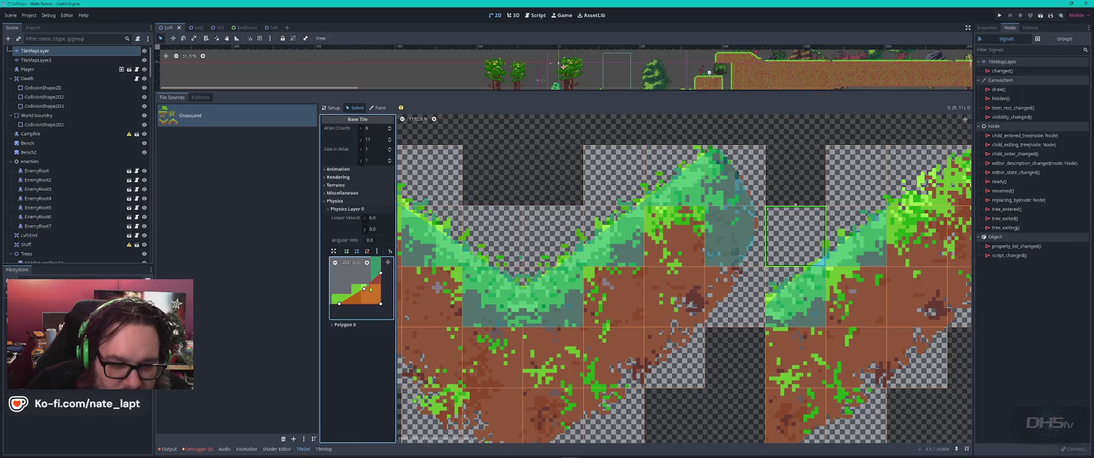
drag(890, 220, 690, 278)
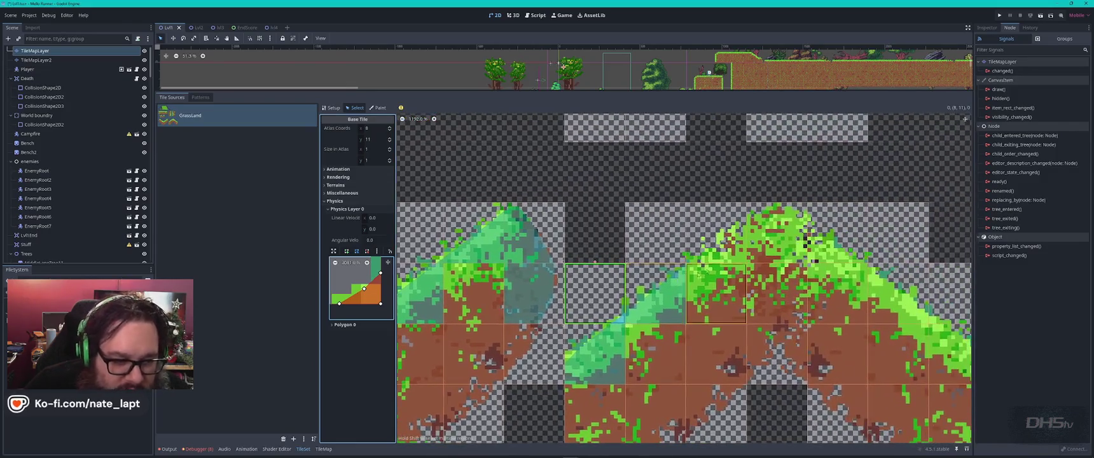
- Give tile (10, 10) a triangular collision polygon along its slope
click(716, 242)
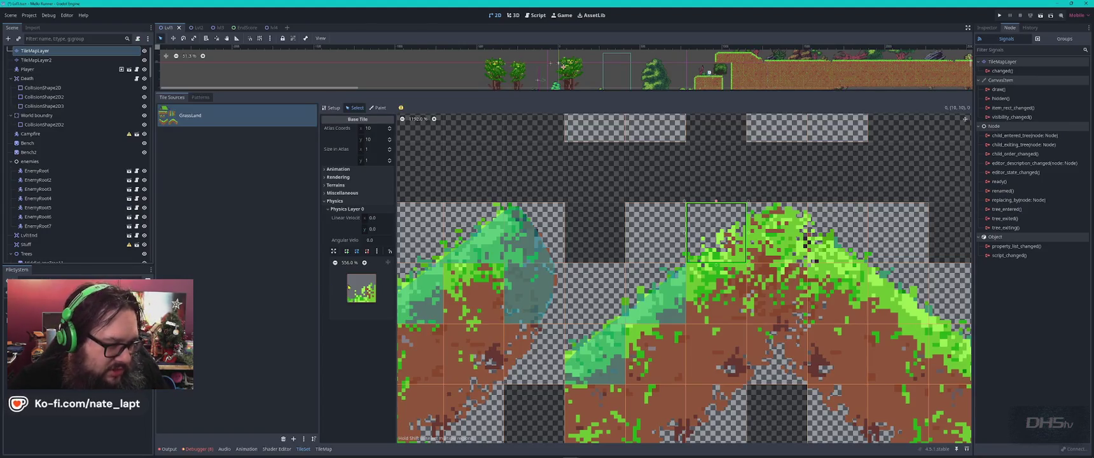
key(f)
drag(348, 278, 363, 294)
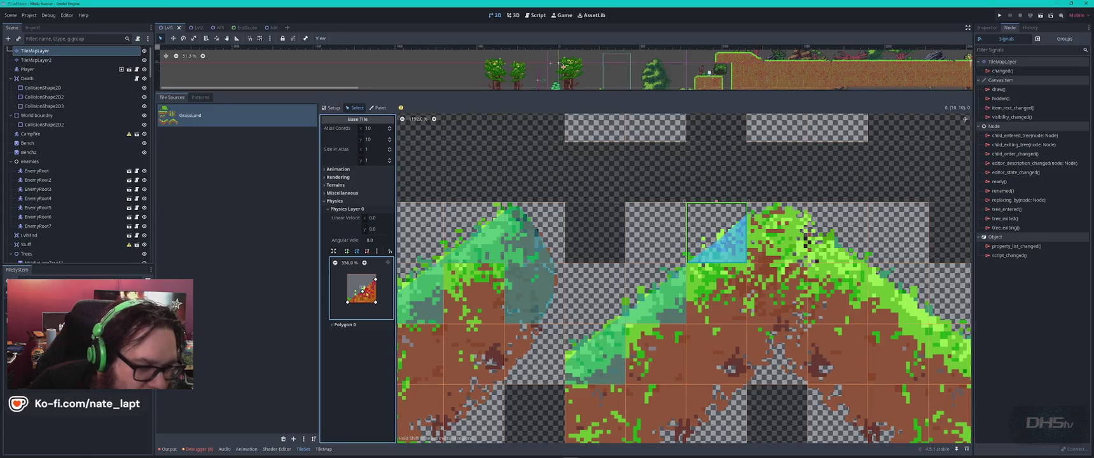
- Give peak tile (11, 10) a near-full square collision with a slightly nudged corner
click(775, 233)
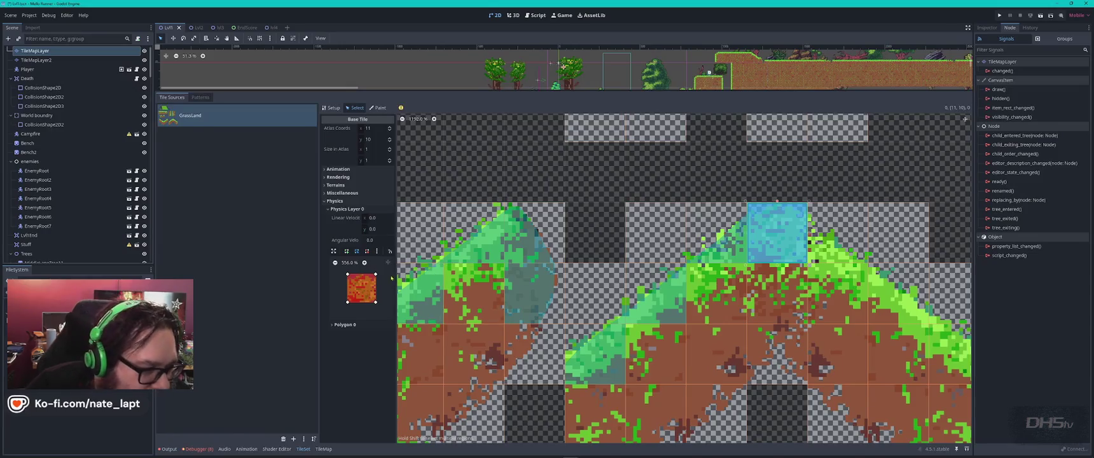
click(357, 280)
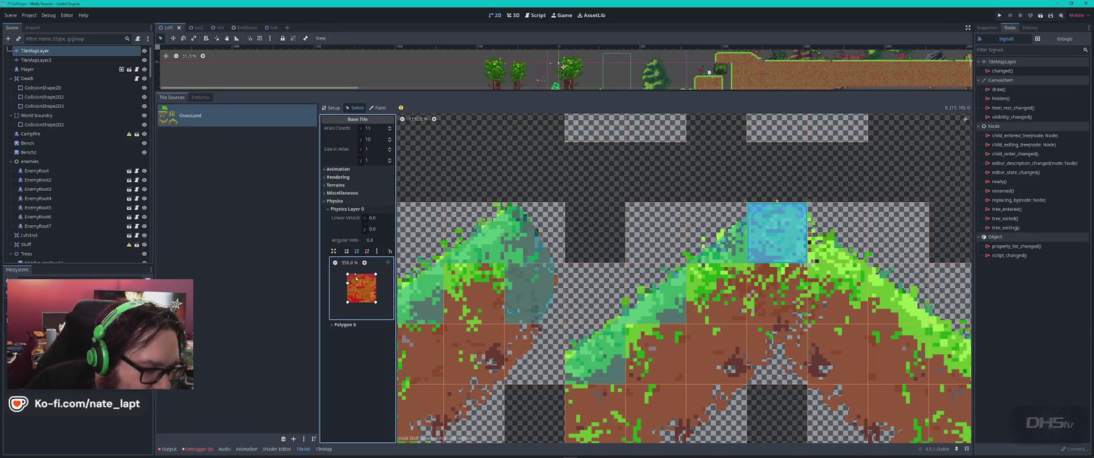
drag(351, 278, 351, 279)
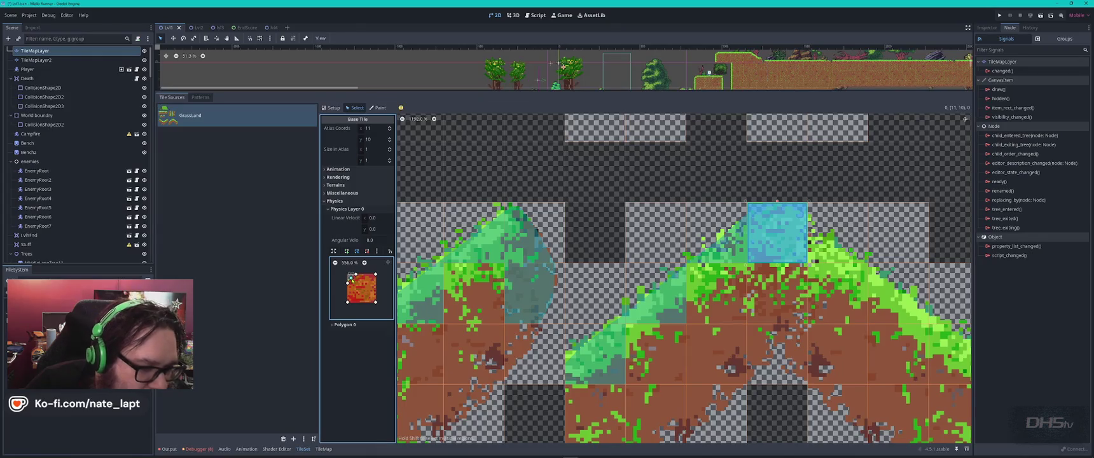
click(764, 220)
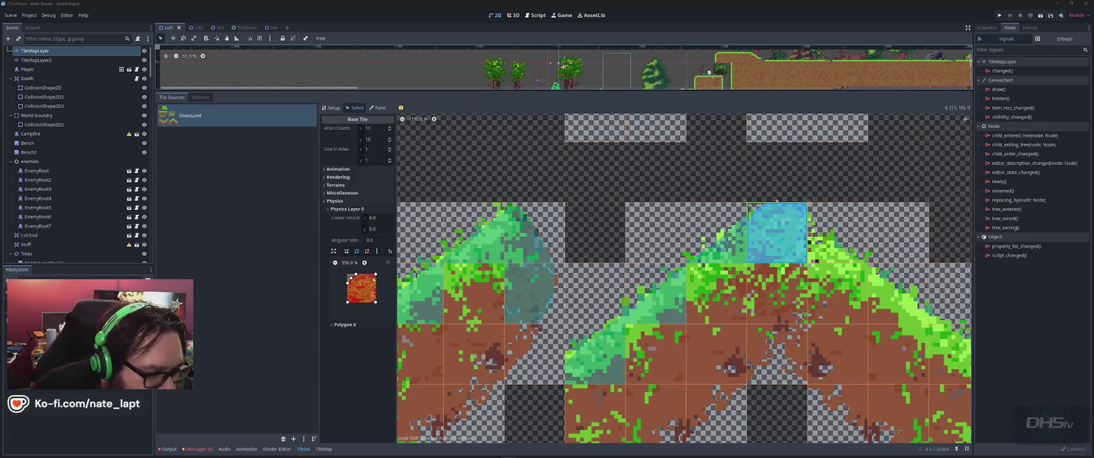
scroll(785, 221, up, 3)
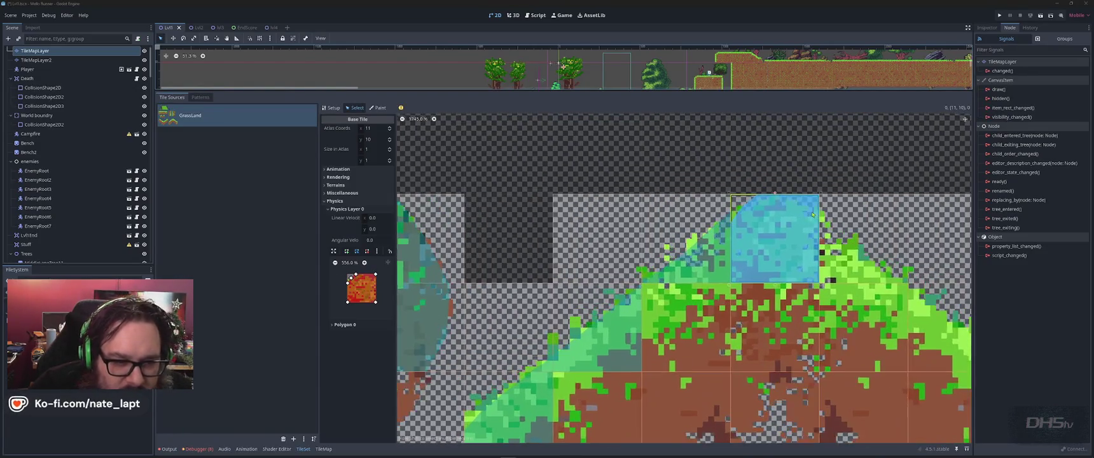
- Move the top vertex of tile (11, 10)'s collision left to round off the peak
click(364, 263)
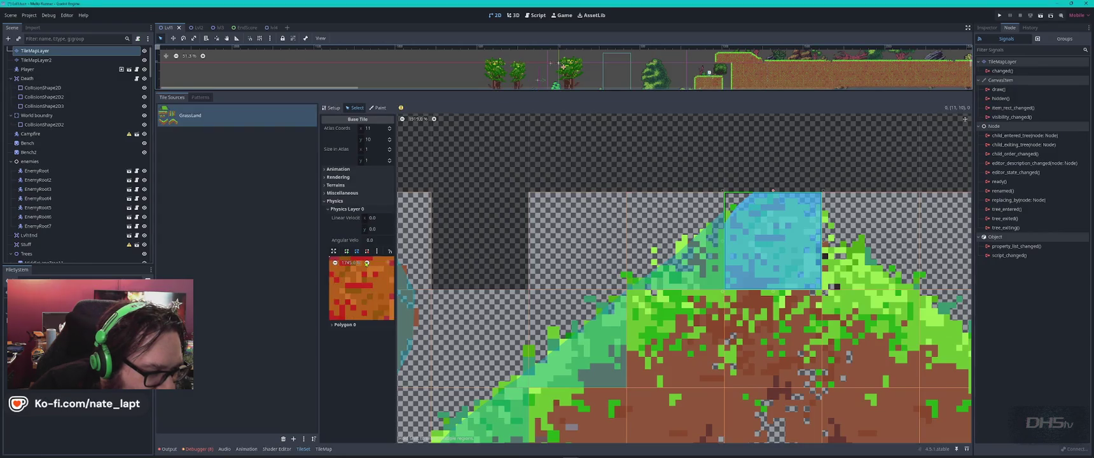
mouse_move(376, 275)
mouse_down()
mouse_move(364, 308)
mouse_move(384, 297)
mouse_move(373, 281)
mouse_up()
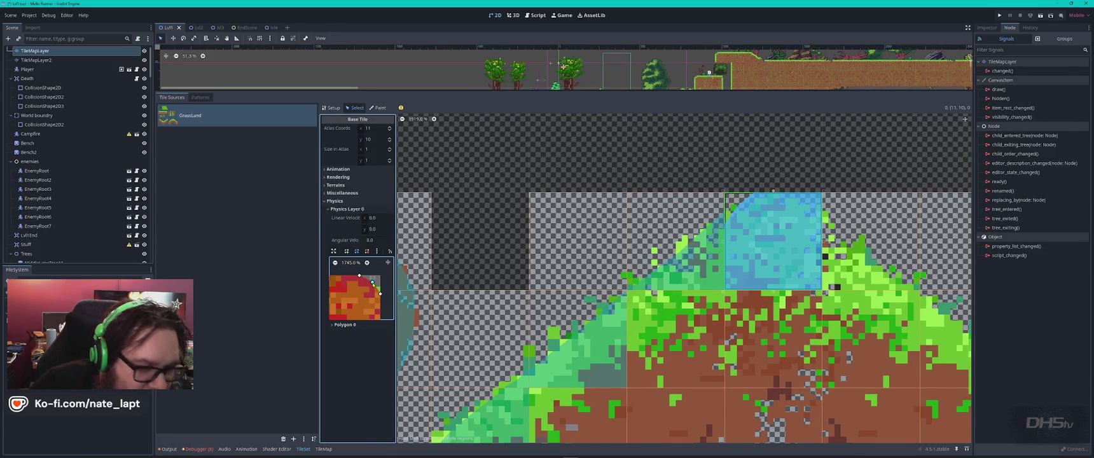
drag(359, 278, 371, 286)
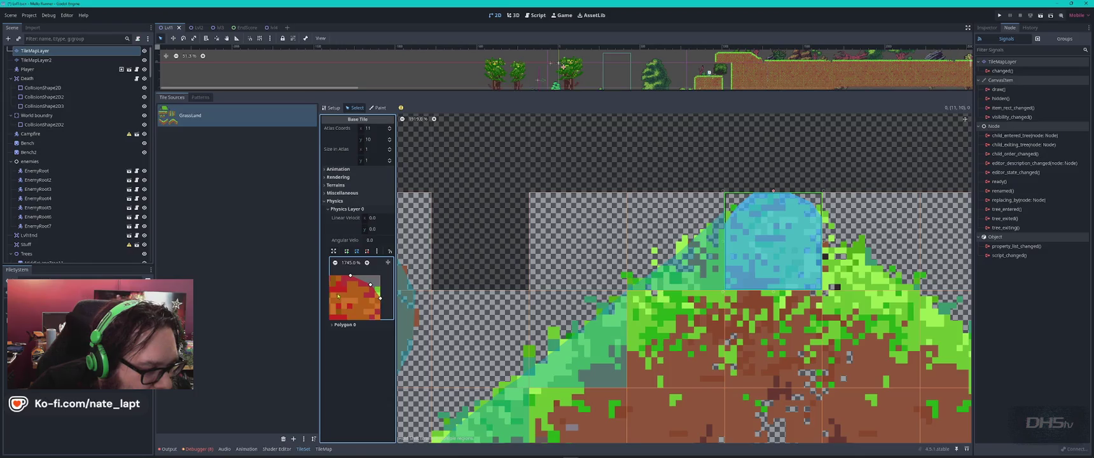
drag(338, 296, 388, 289)
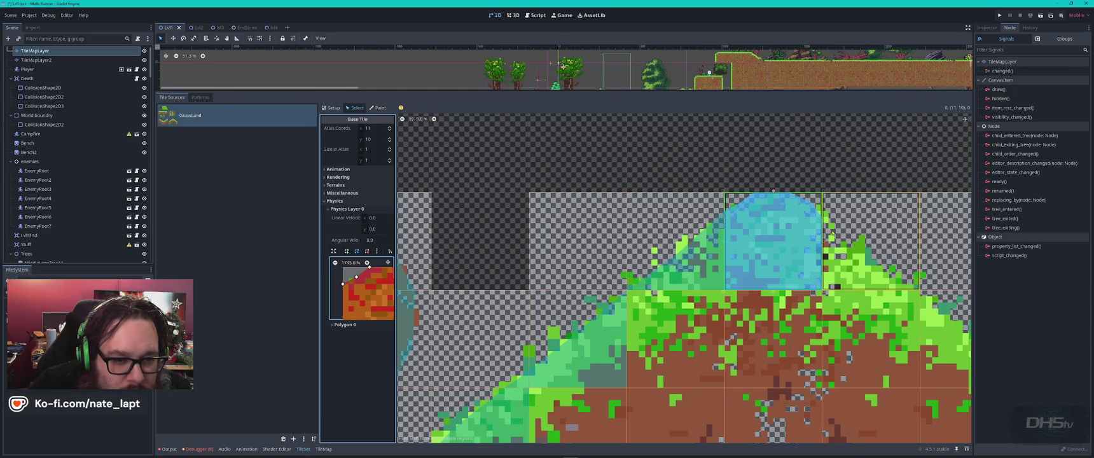
- Give tile (12, 10) a triangular slope collision polygon with a trimmed top vertex
click(830, 280)
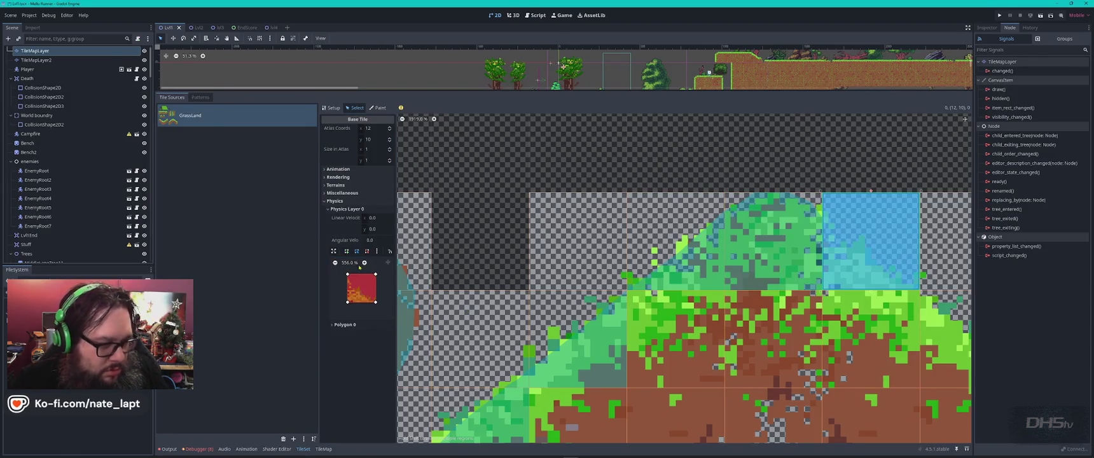
drag(375, 274, 361, 293)
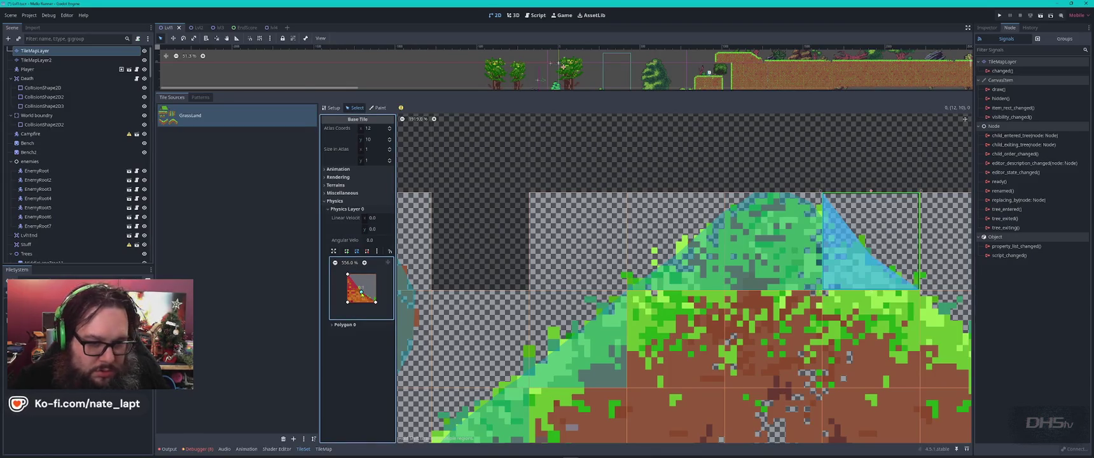
drag(348, 275, 348, 278)
scroll(362, 281, up, 3)
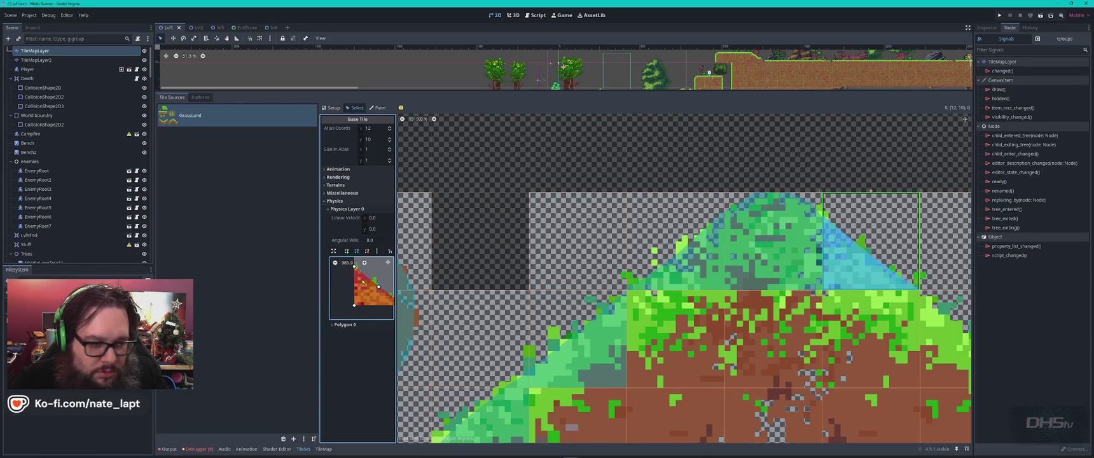
scroll(368, 297, up, 3)
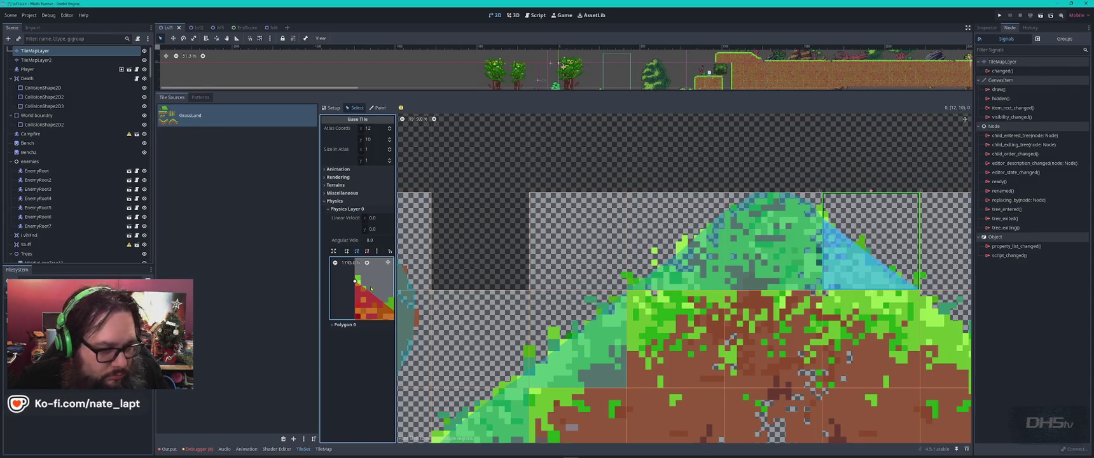
drag(889, 342, 608, 320)
click(687, 315)
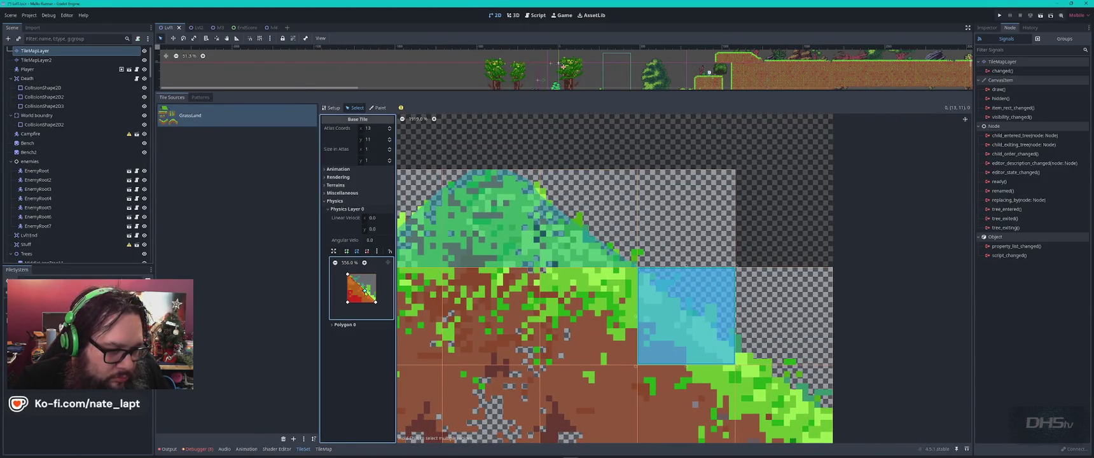
- Shape diagonal triangular slope collisions for tiles (13, 11) and (14, 12)
click(364, 291)
drag(376, 302, 376, 298)
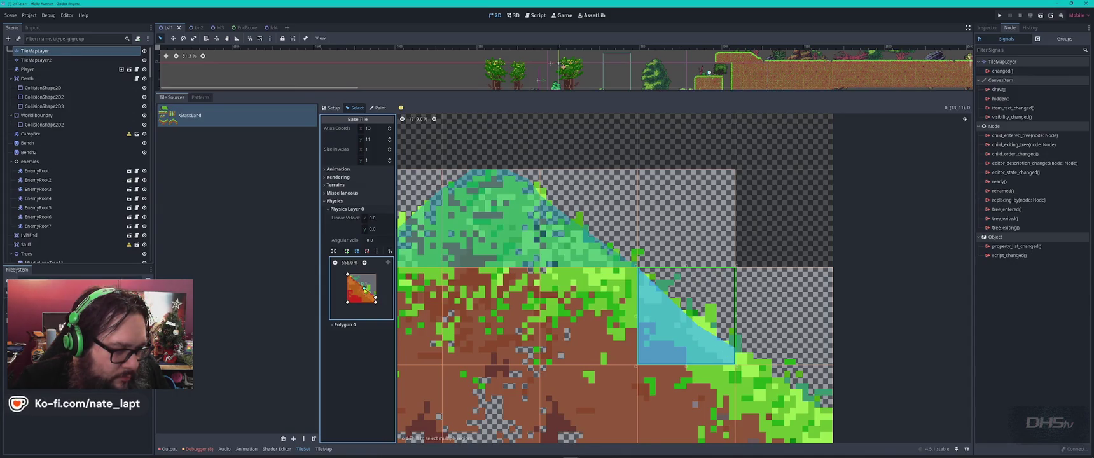
drag(771, 393, 587, 242)
click(587, 242)
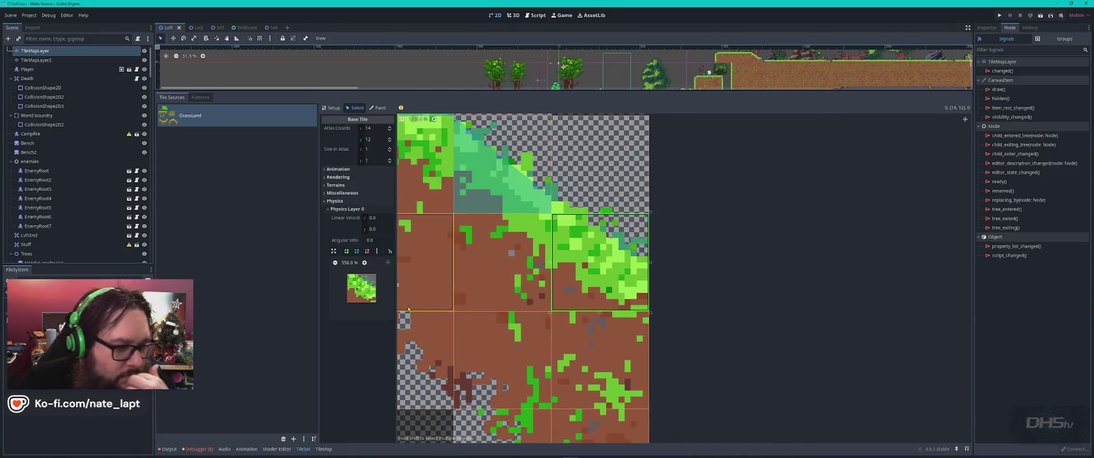
key(f)
mouse_move(375, 274)
mouse_down()
mouse_move(375, 293)
mouse_move(354, 274)
mouse_move(370, 282)
mouse_up()
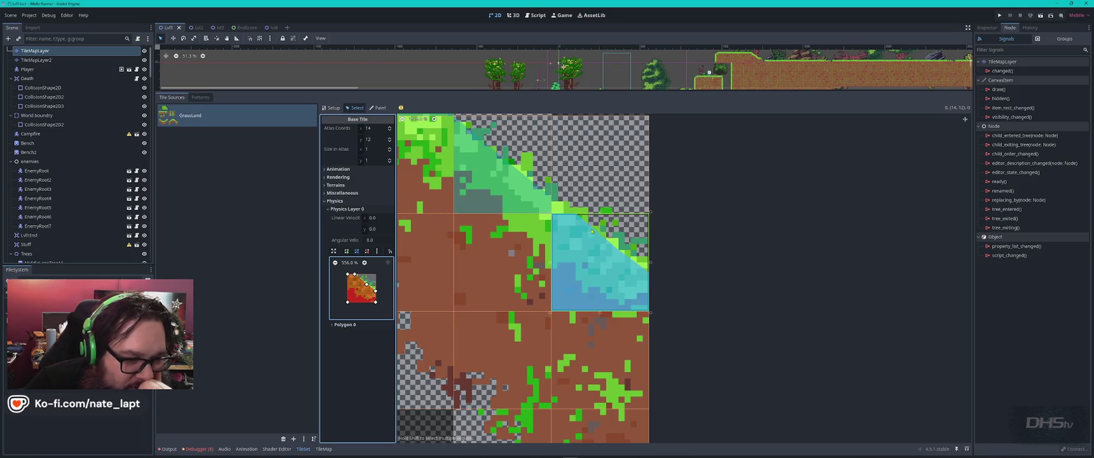
- Shrink tile (14, 11)'s collision to a thin corner sliver under the slope
click(566, 209)
click(377, 252)
click(377, 277)
mouse_move(376, 277)
mouse_down()
mouse_move(353, 299)
mouse_move(348, 289)
mouse_move(357, 306)
mouse_up()
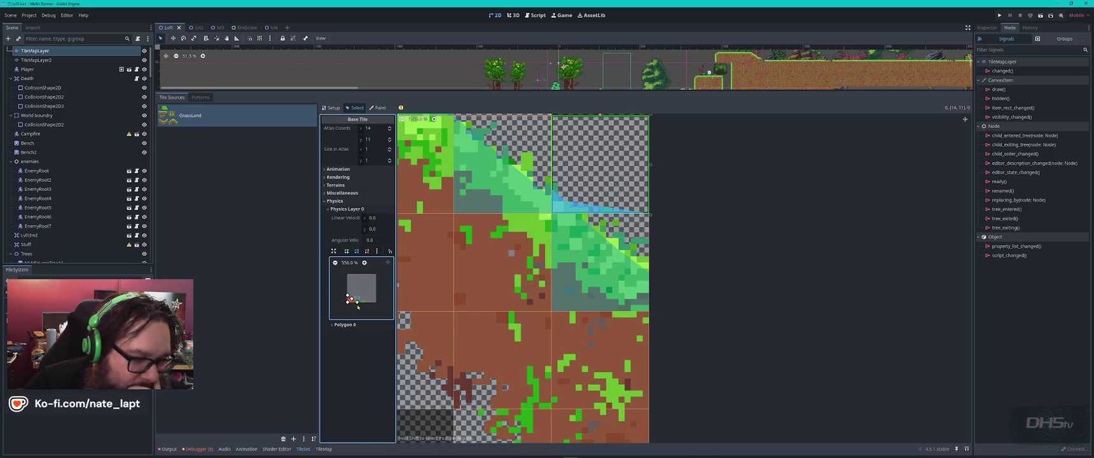
click(365, 263)
click(366, 263)
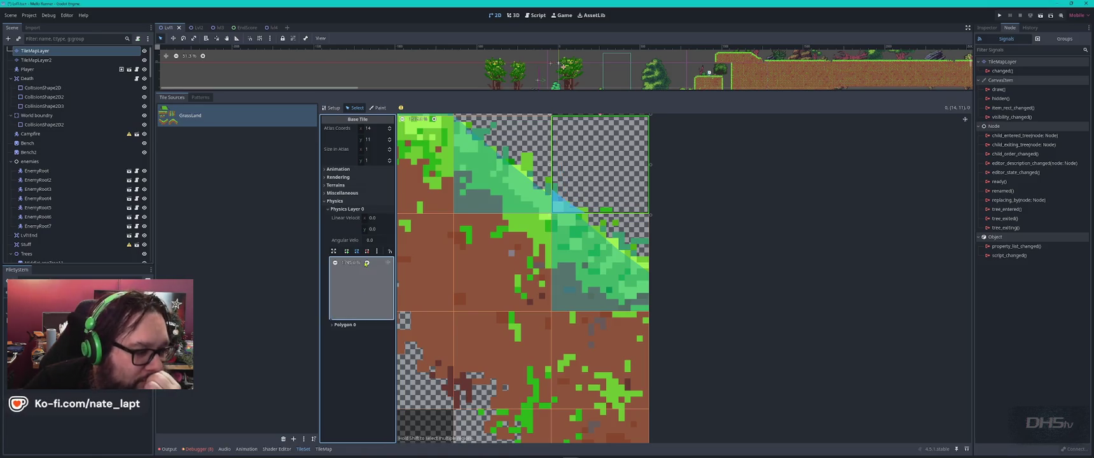
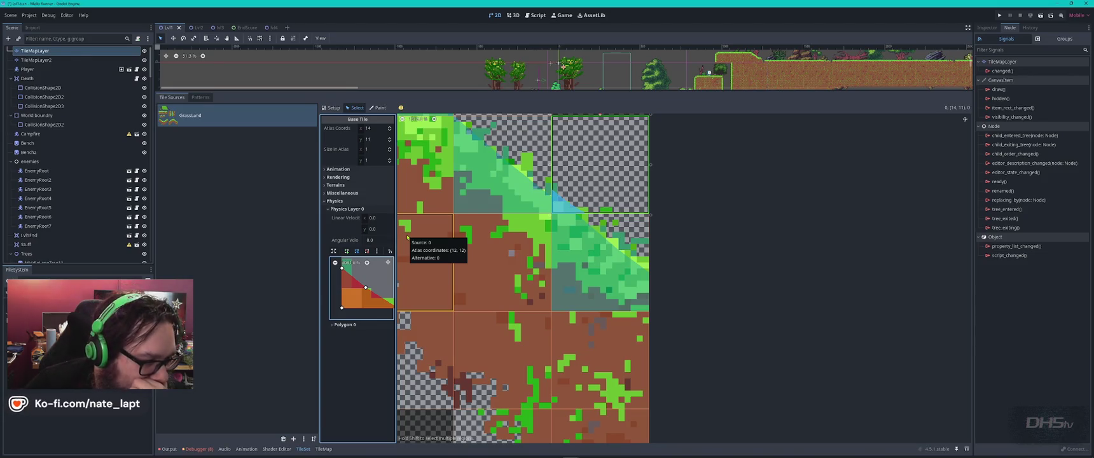
- Drag the slope tile's collision vertices into a triangle that follows the diagonal grass edge
mouse_move(342, 268)
mouse_down()
mouse_move(344, 285)
mouse_move(375, 295)
mouse_move(338, 284)
mouse_move(375, 294)
mouse_up()
scroll(362, 289, down, 2)
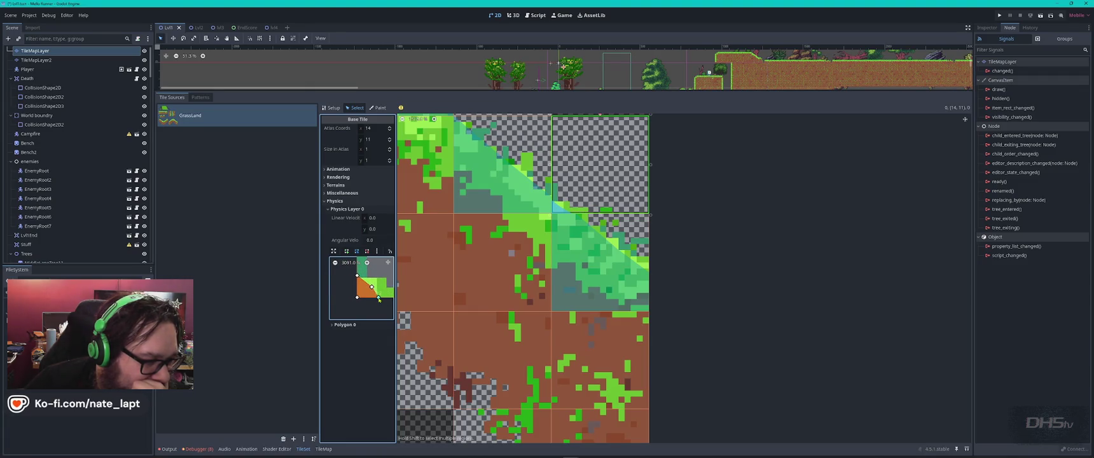
drag(371, 286, 367, 287)
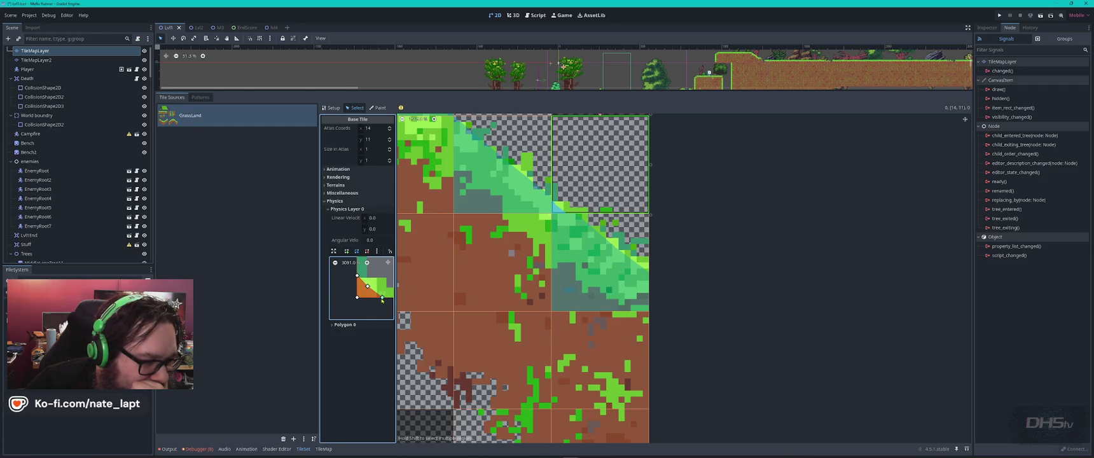
drag(389, 297, 394, 297)
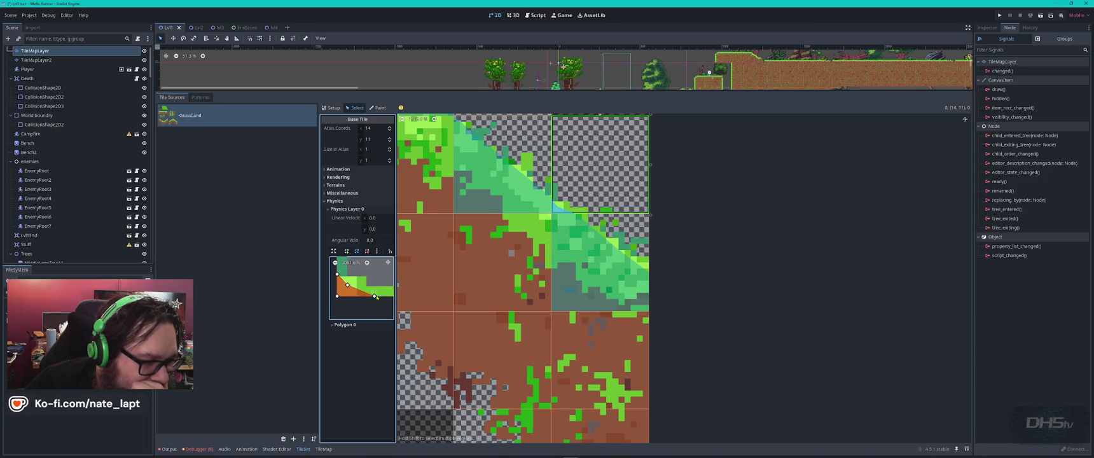
scroll(367, 282, up, 2)
scroll(356, 284, left, 1)
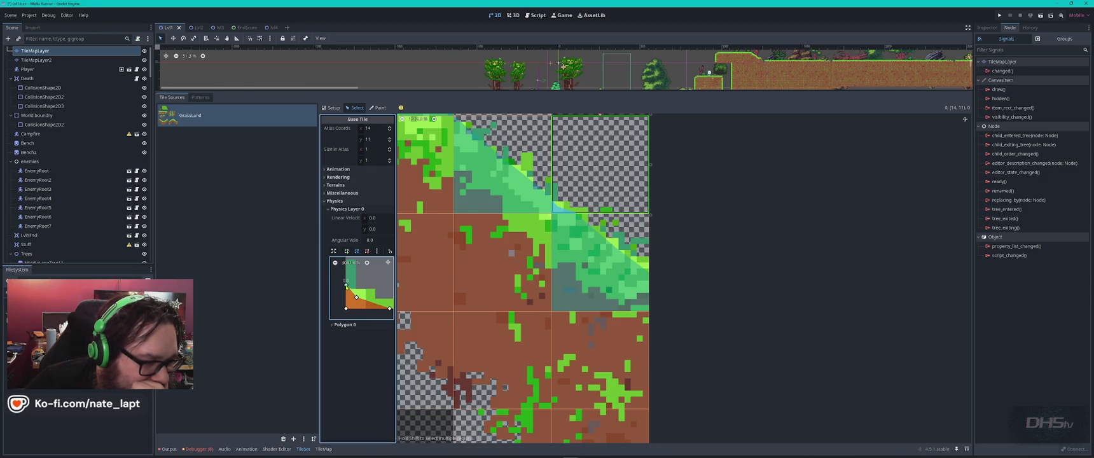
drag(347, 286, 361, 298)
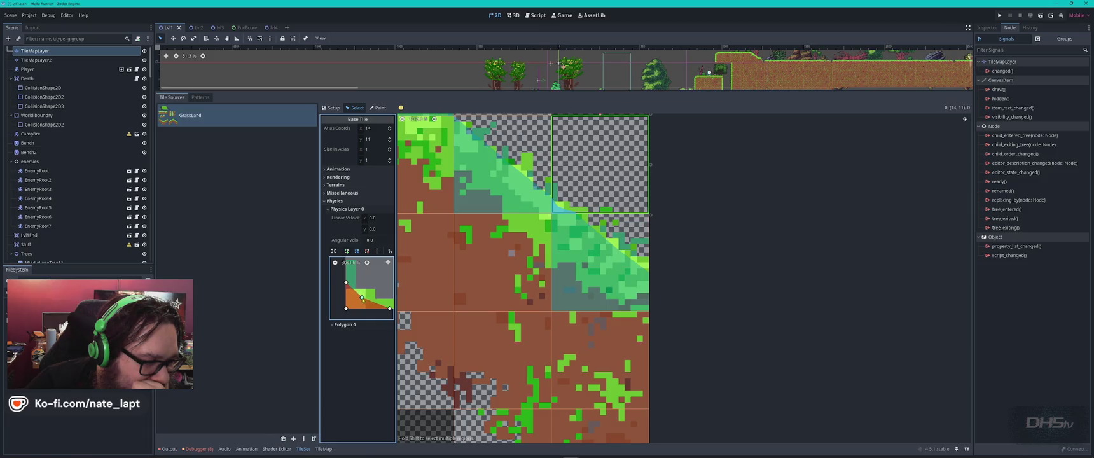
drag(362, 295, 364, 293)
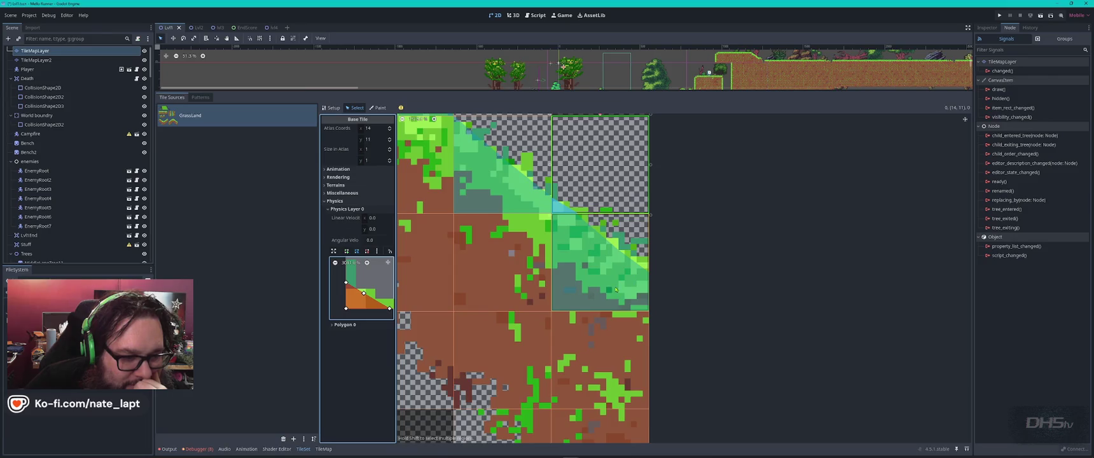
scroll(617, 291, down, 2)
drag(617, 292, 726, 278)
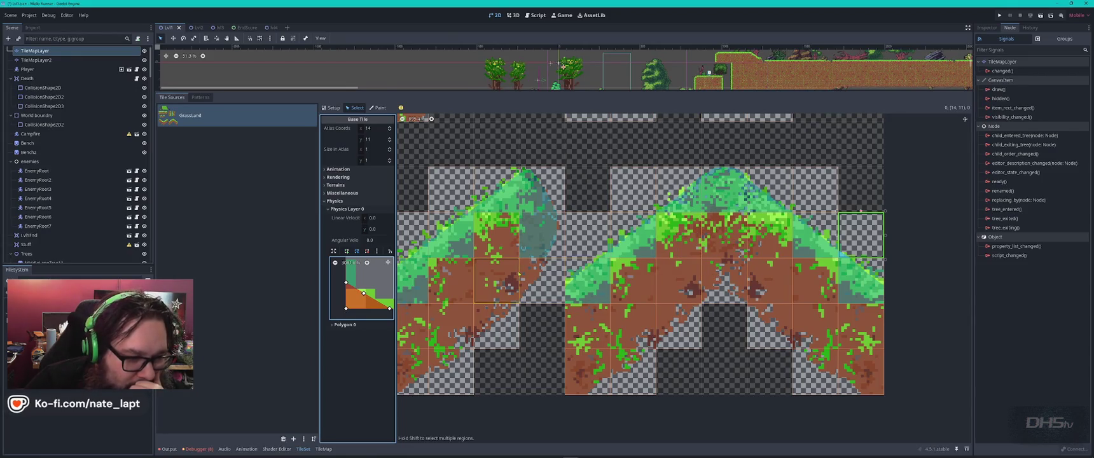
- Browse the lower platform's atlas tiles and give one tile a full square collision shape
scroll(741, 212, down, 3)
scroll(644, 280, down, 3)
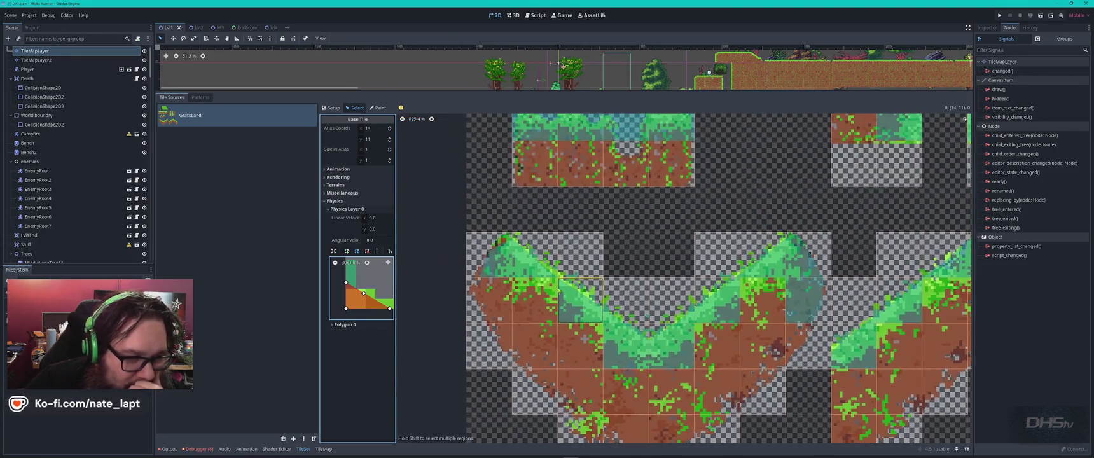
scroll(644, 280, up, 2)
scroll(598, 215, up, 3)
scroll(572, 219, down, 4)
scroll(573, 220, right, 3)
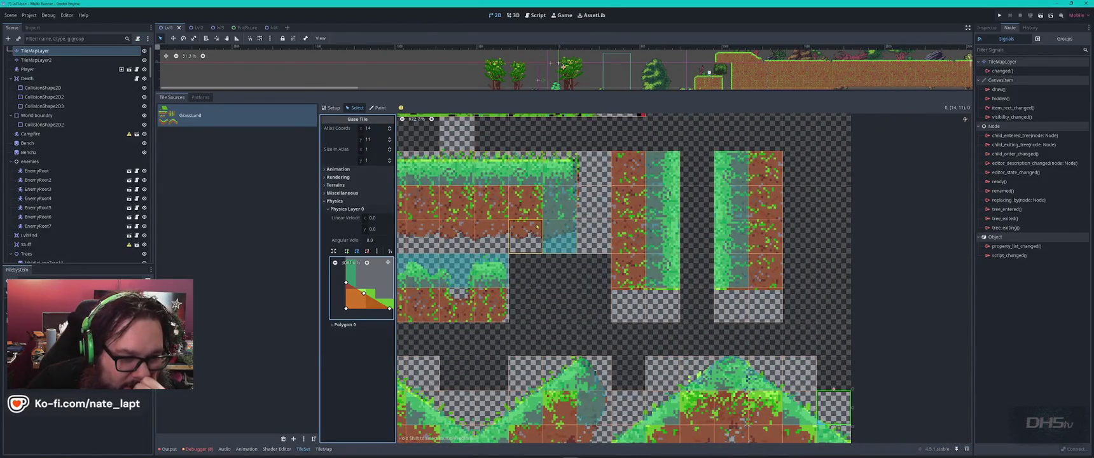
drag(537, 226, 599, 255)
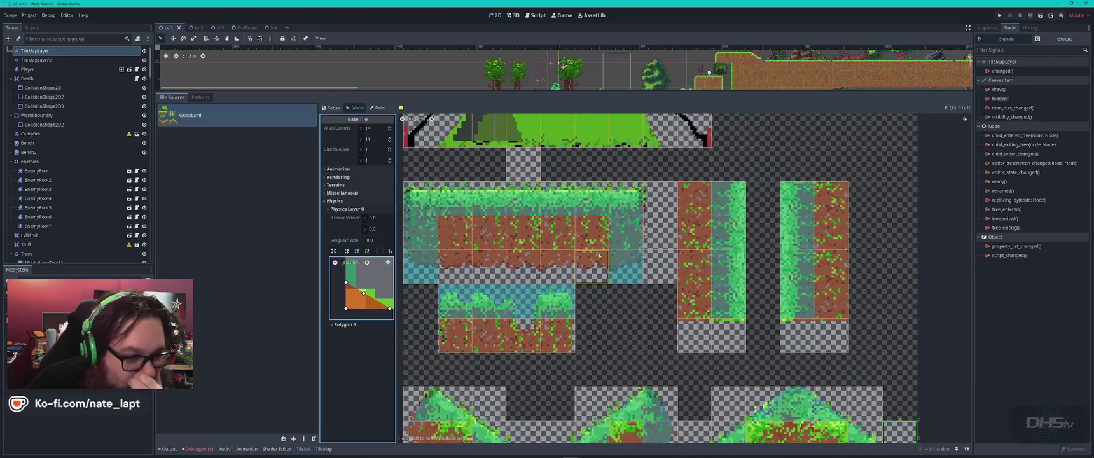
click(696, 194)
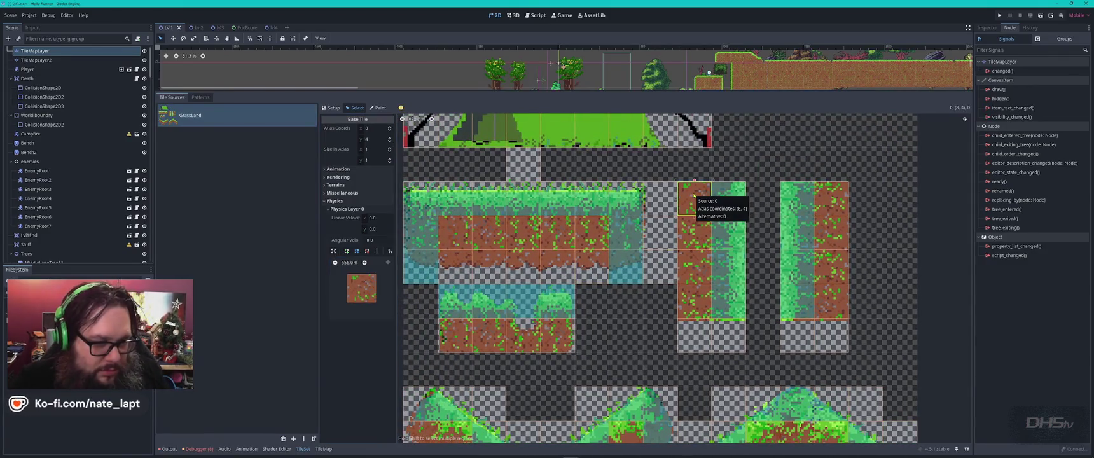
click(832, 199)
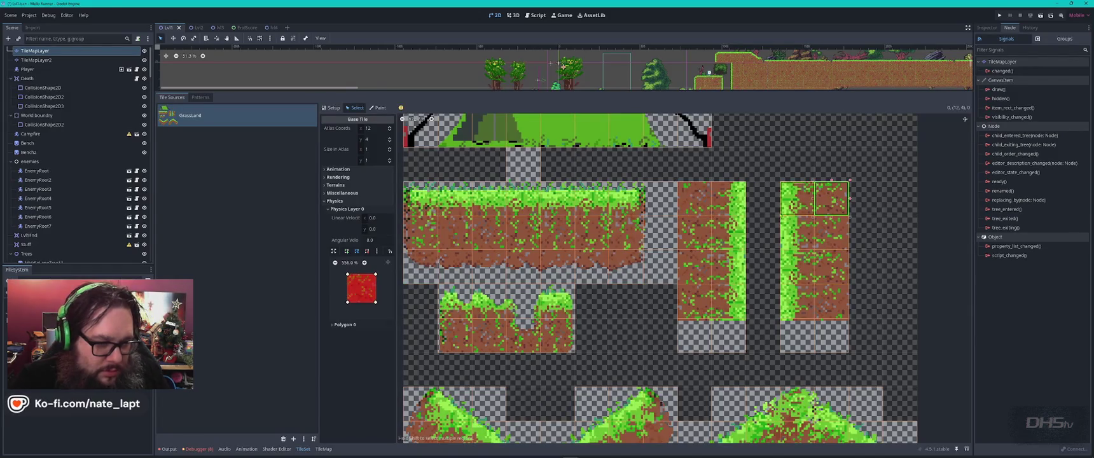
click(833, 305)
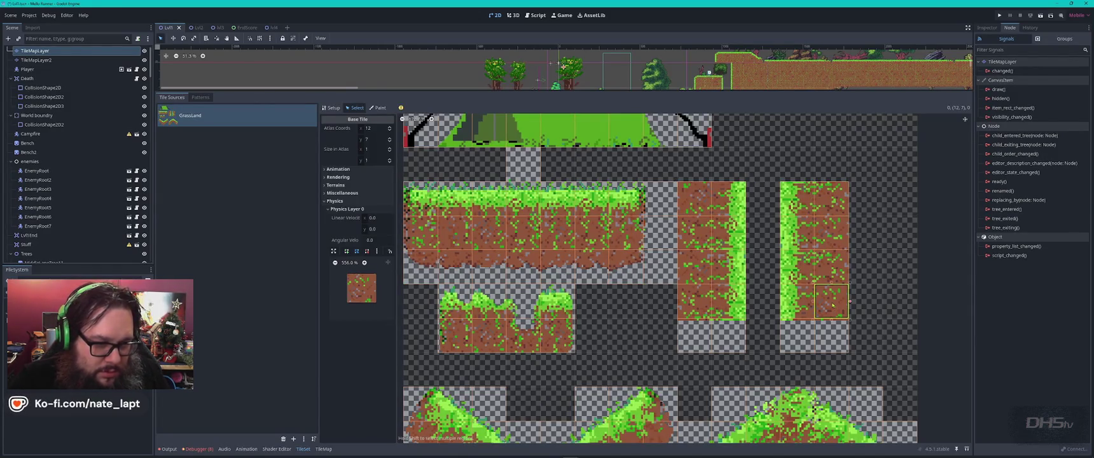
click(364, 296)
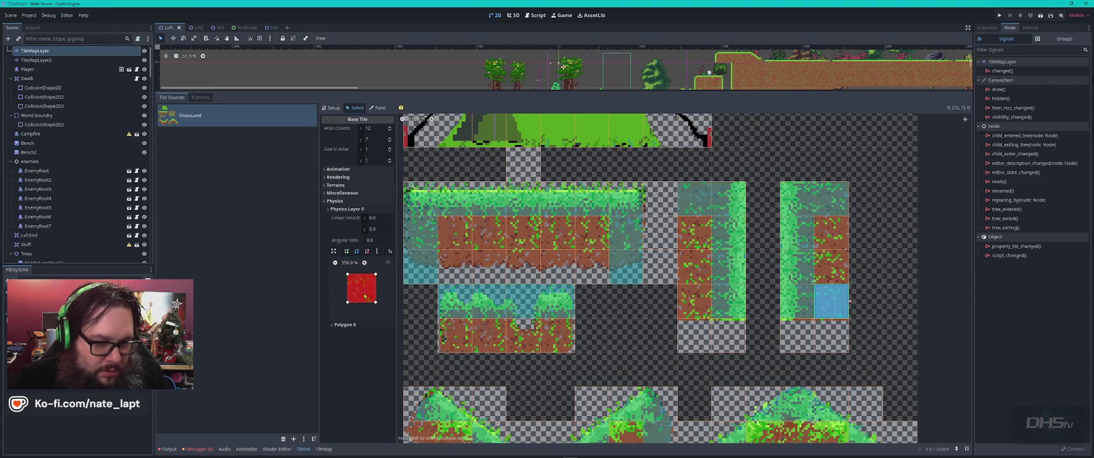
- Select grass edge tile (1,7) and pull its collision polygon's top-right corner inward
click(694, 301)
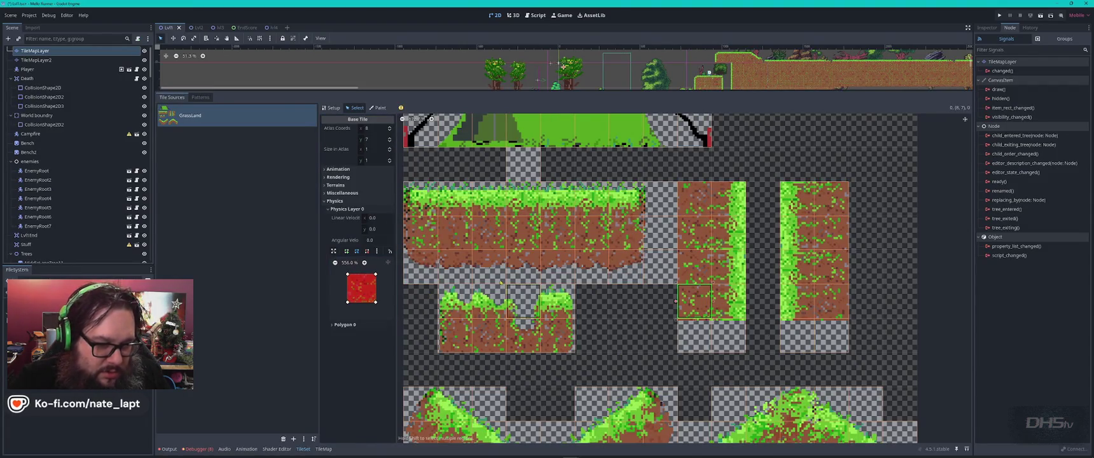
click(557, 304)
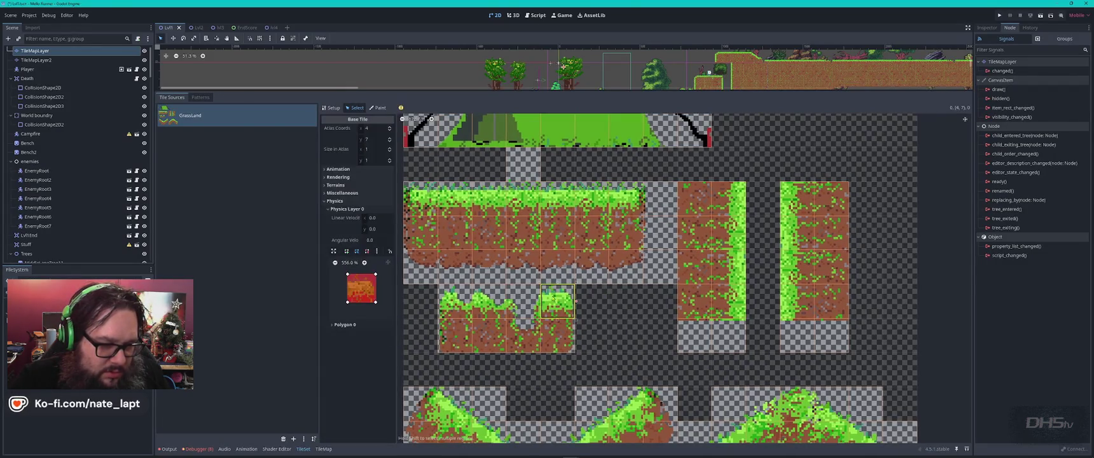
click(519, 310)
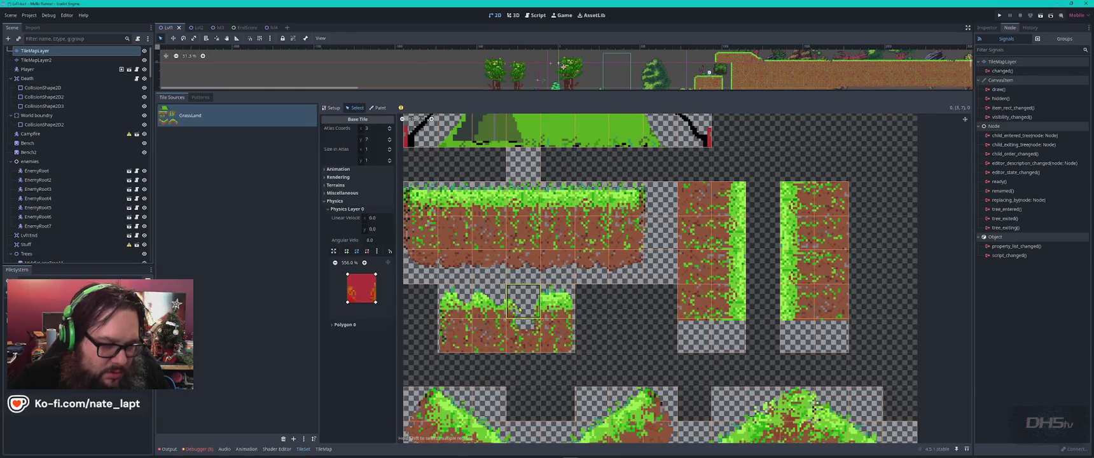
click(454, 336)
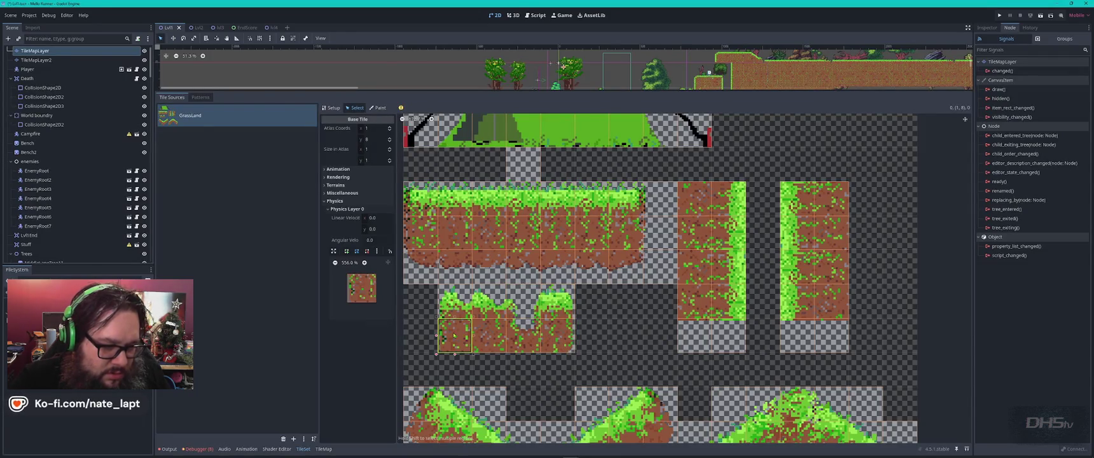
click(455, 304)
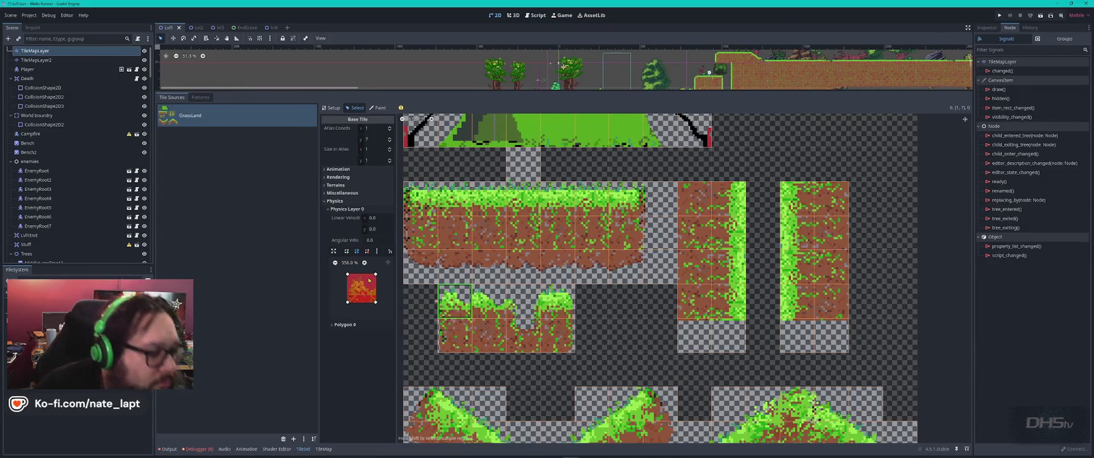
mouse_move(376, 277)
mouse_down()
mouse_move(371, 291)
mouse_move(354, 288)
mouse_up()
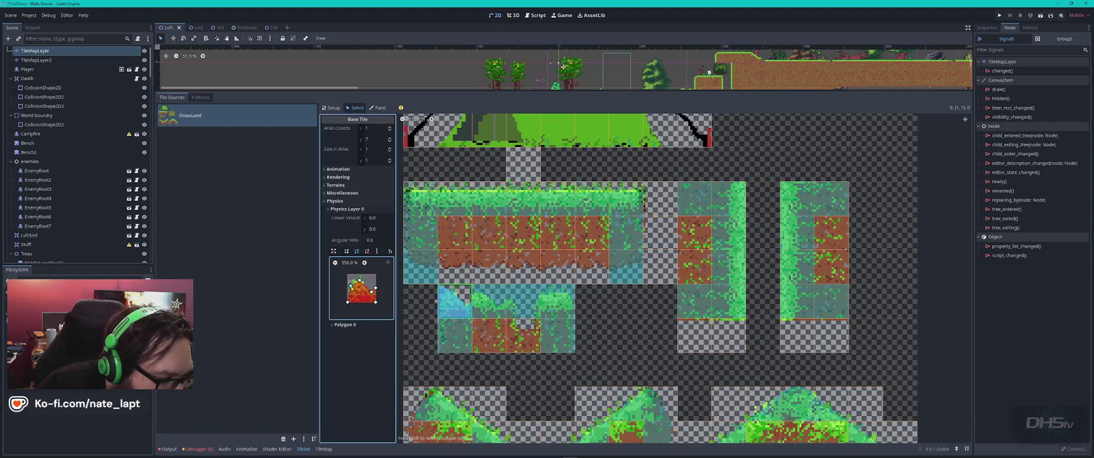
scroll(471, 312, up, 5)
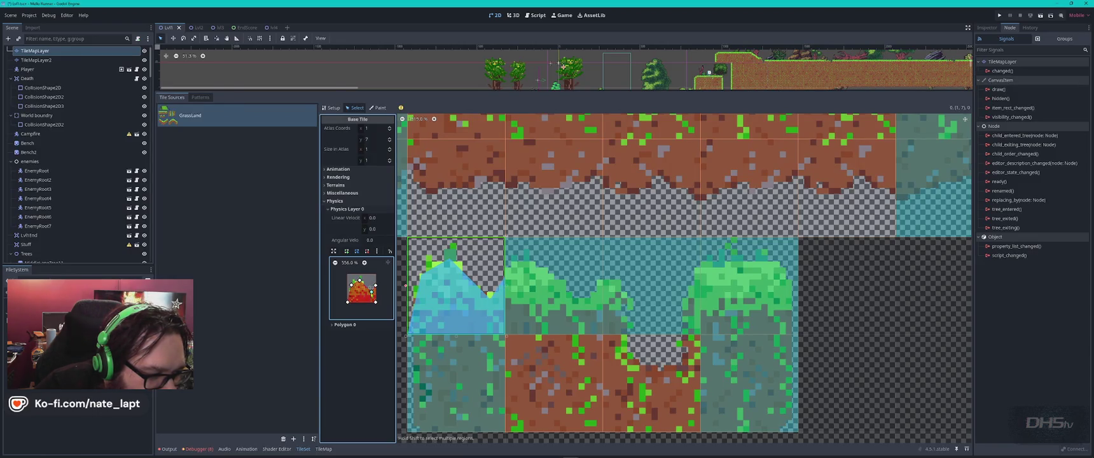
- Notch tile (2,7)'s collision polygon top edge into a V that follows the grass
drag(371, 293, 369, 290)
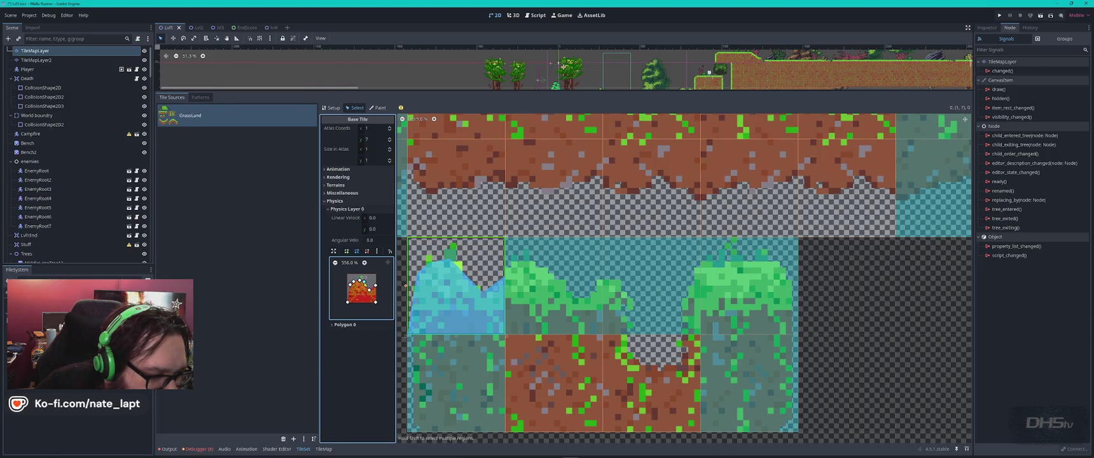
click(554, 286)
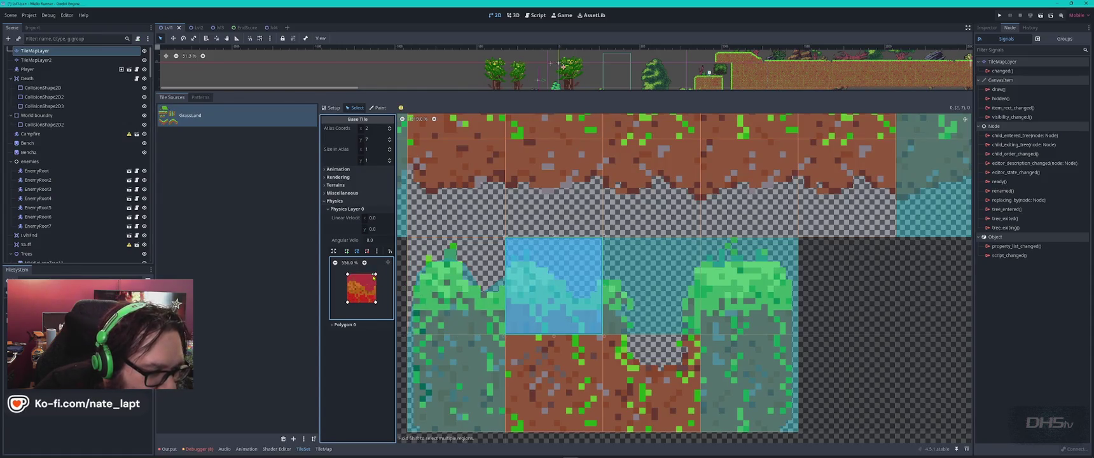
mouse_move(362, 274)
mouse_down()
mouse_move(365, 286)
mouse_move(354, 281)
mouse_up()
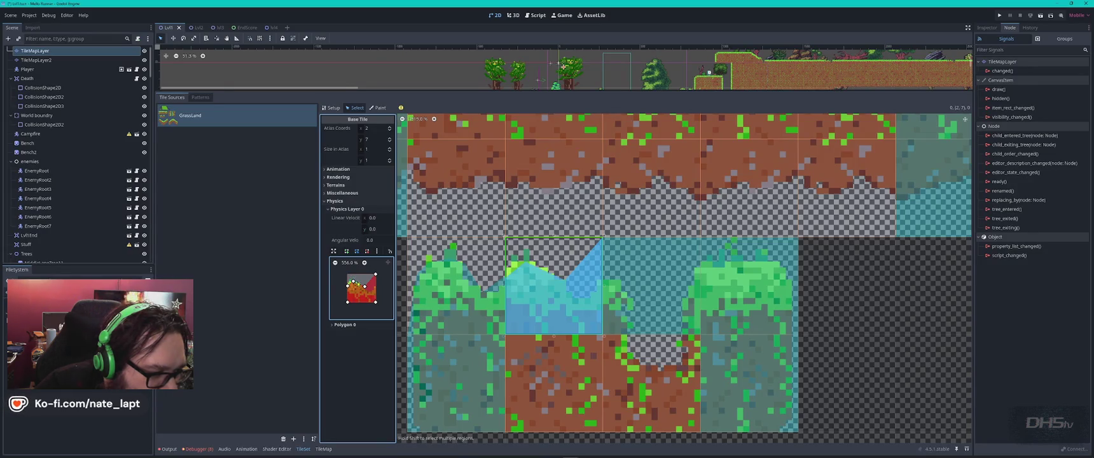
scroll(350, 281, up, 5)
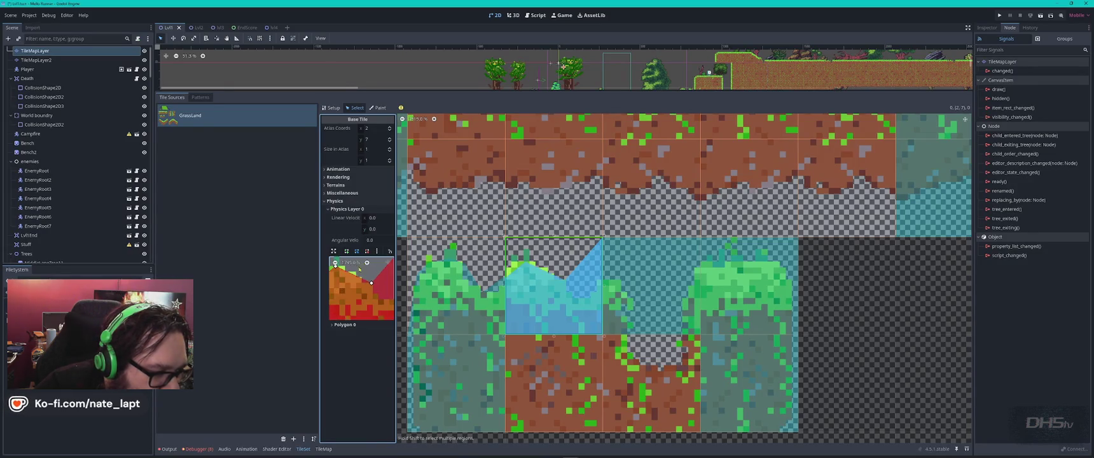
drag(351, 290, 356, 308)
scroll(357, 289, right, 3)
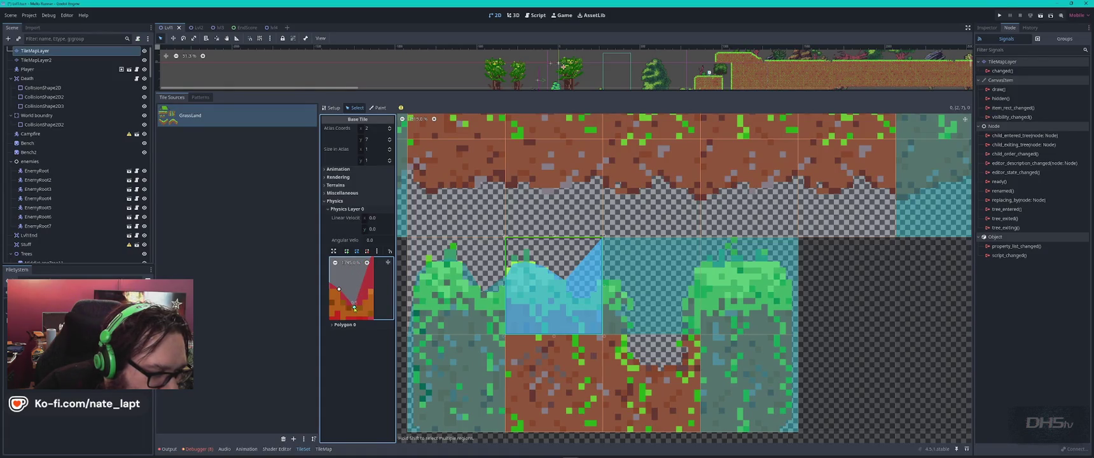
drag(374, 271, 373, 295)
click(343, 302)
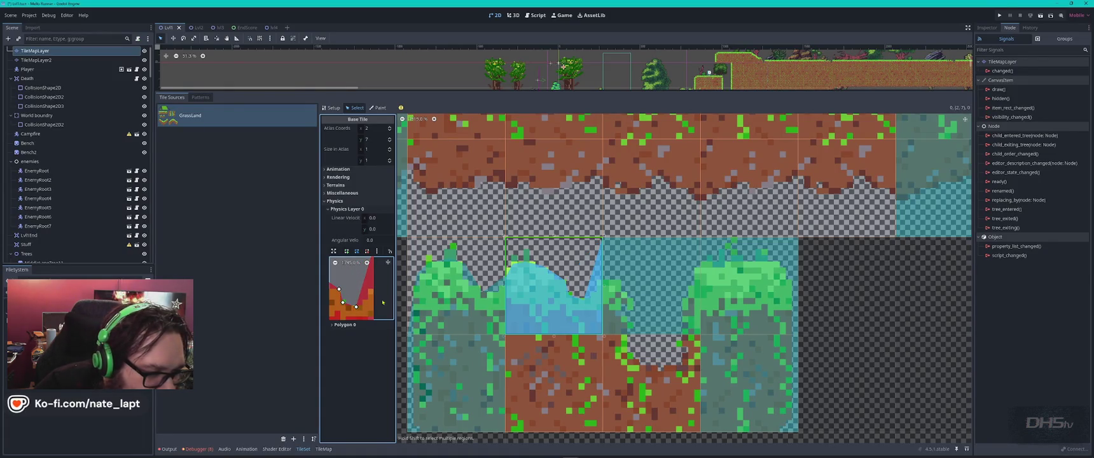
scroll(374, 295, up, 1)
mouse_move(376, 305)
mouse_down()
mouse_move(376, 261)
mouse_move(376, 310)
mouse_up()
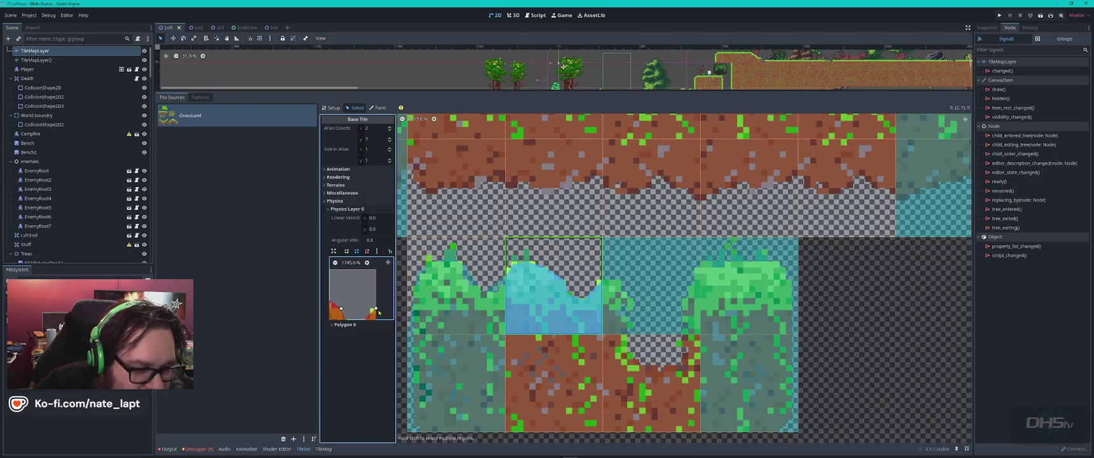
- Try reshaping tile (3,7)'s collision corners, then clear its collision polygon entirely
click(649, 287)
drag(349, 275, 348, 287)
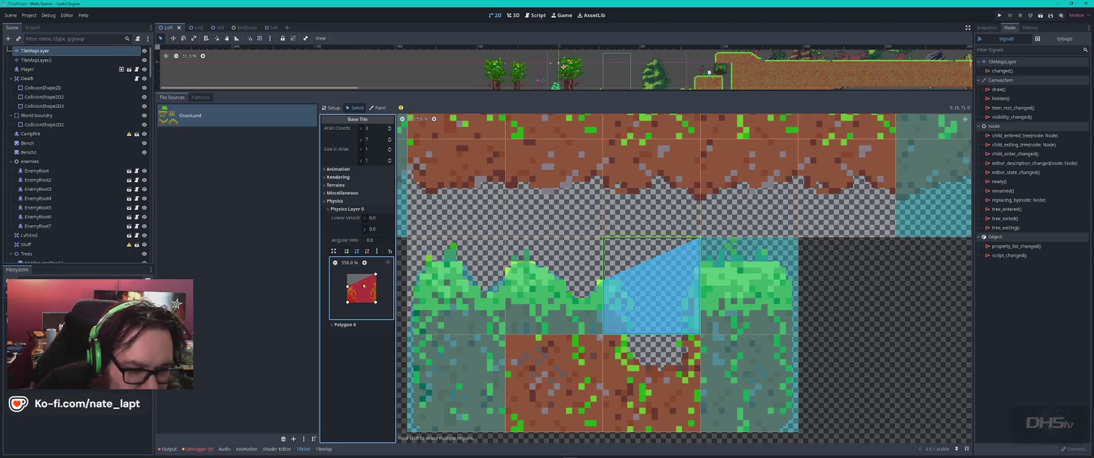
drag(375, 275, 365, 304)
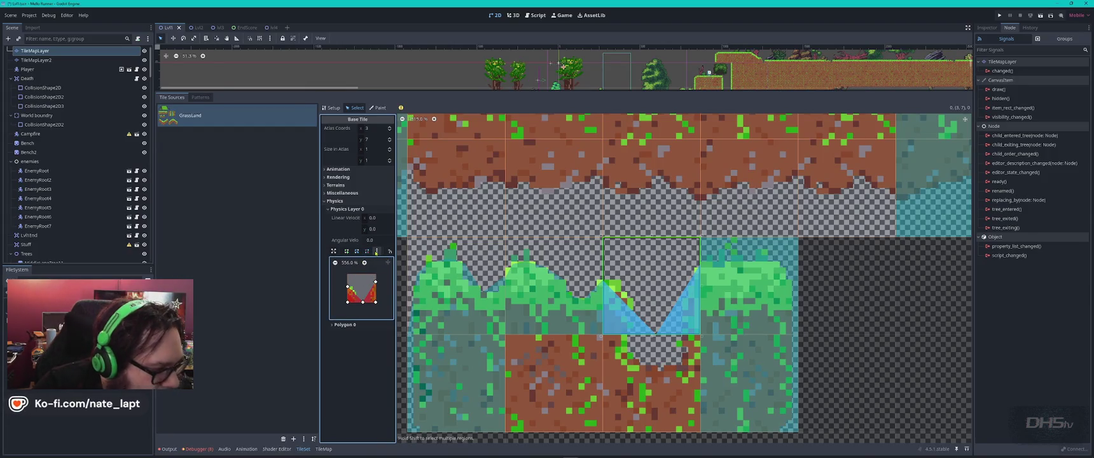
click(376, 251)
click(388, 269)
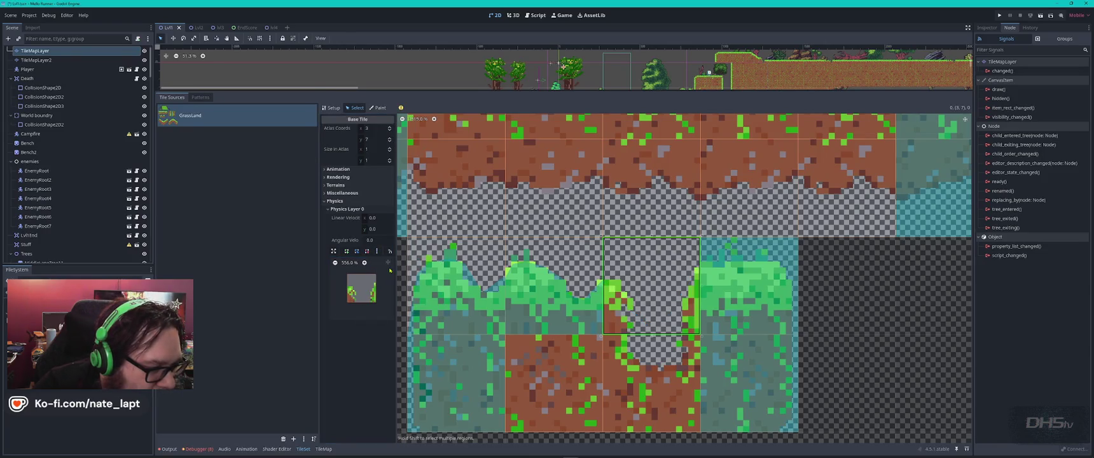
- Draw two new collision polygons on tile (3,7) tracing its grass gap edges
click(347, 252)
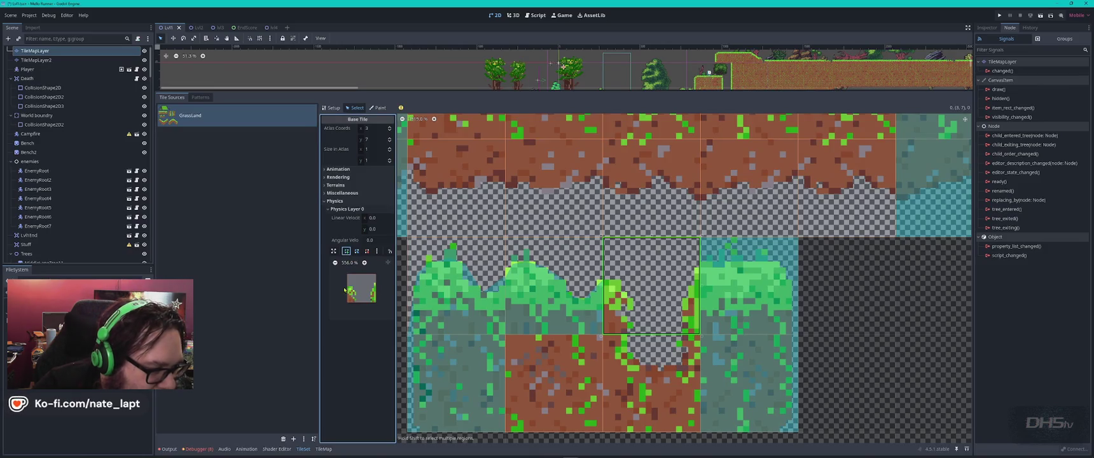
click(348, 286)
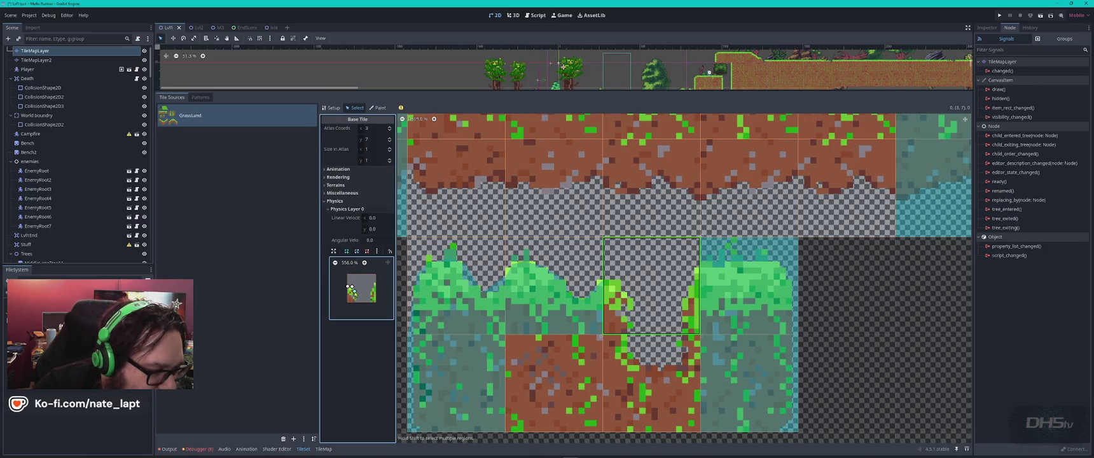
click(353, 301)
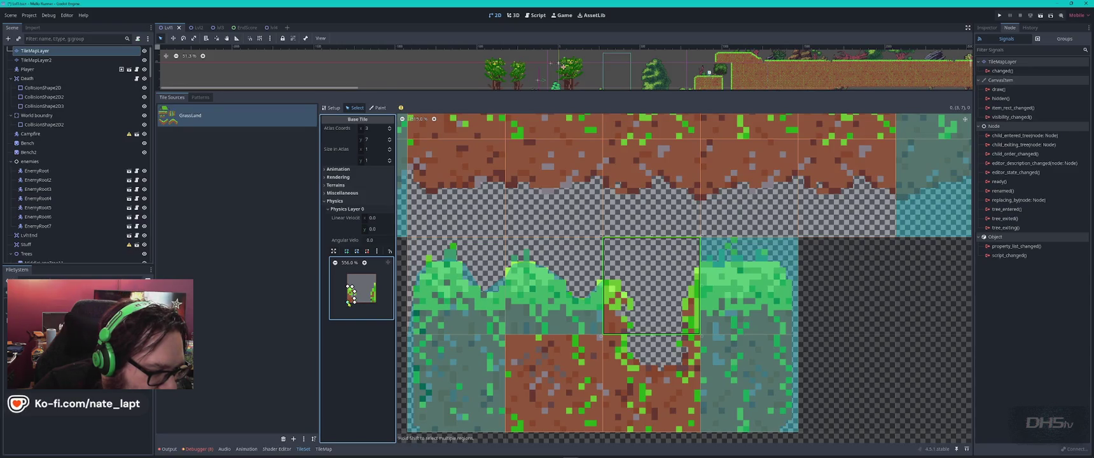
click(348, 287)
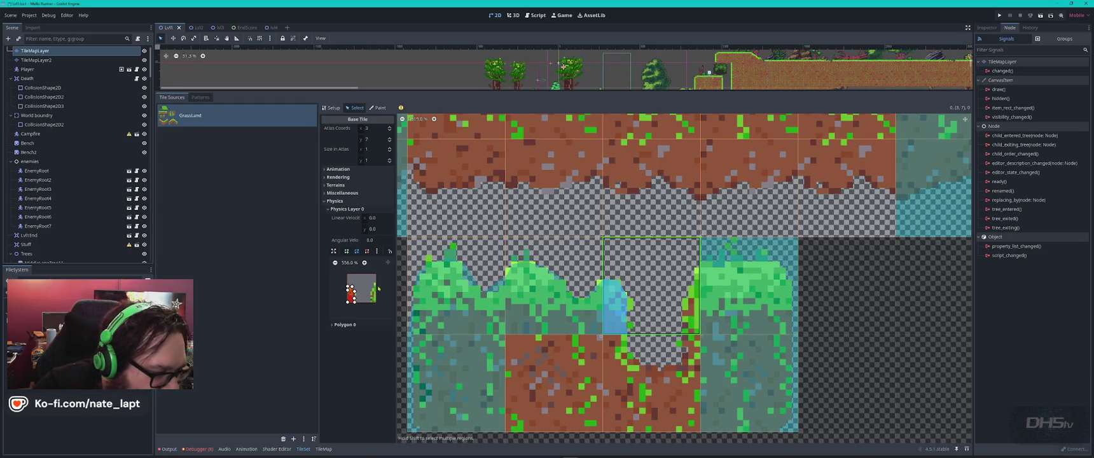
scroll(370, 264, up, 5)
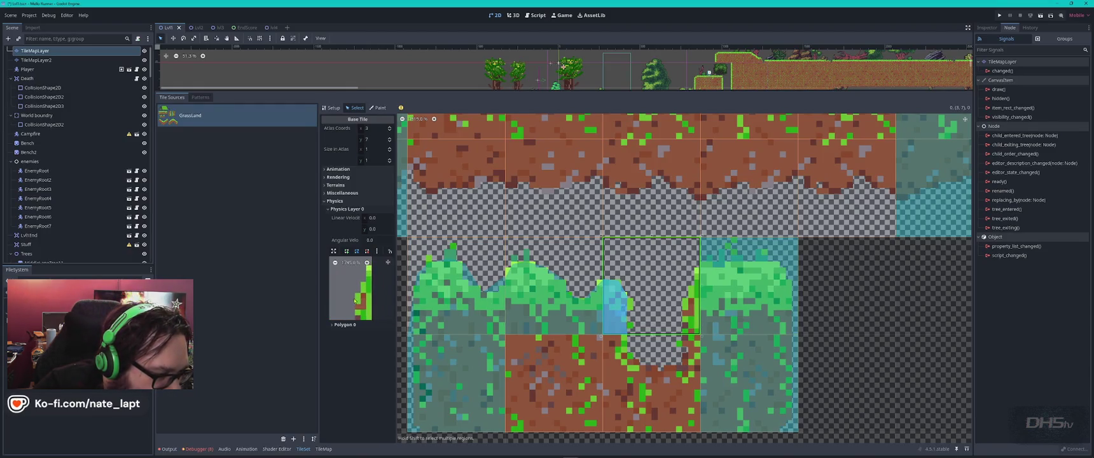
scroll(372, 271, up, 3)
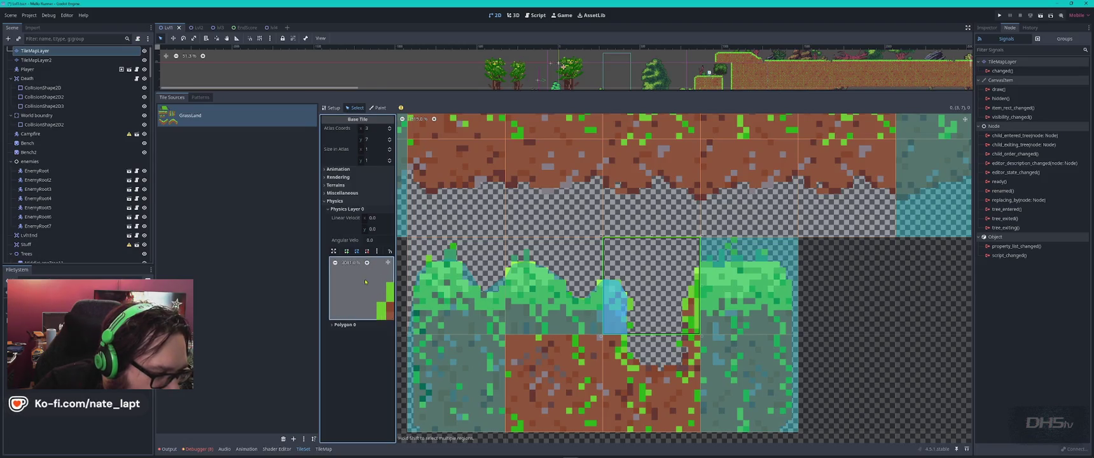
click(347, 251)
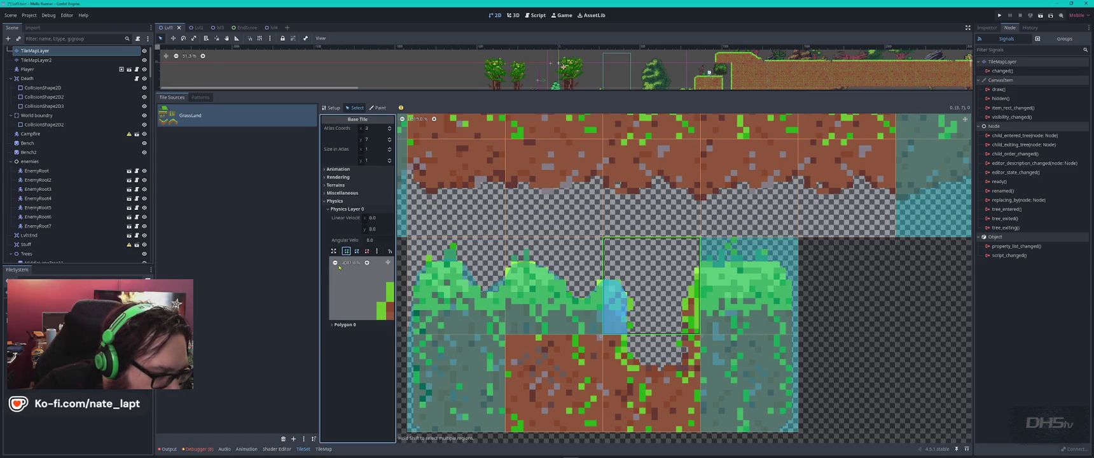
scroll(357, 283, down, 3)
click(371, 268)
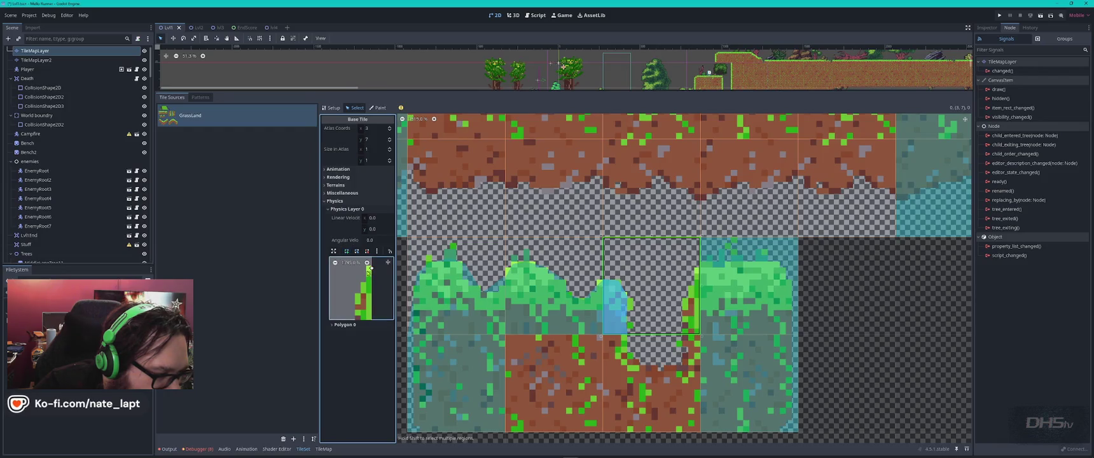
click(362, 284)
click(355, 300)
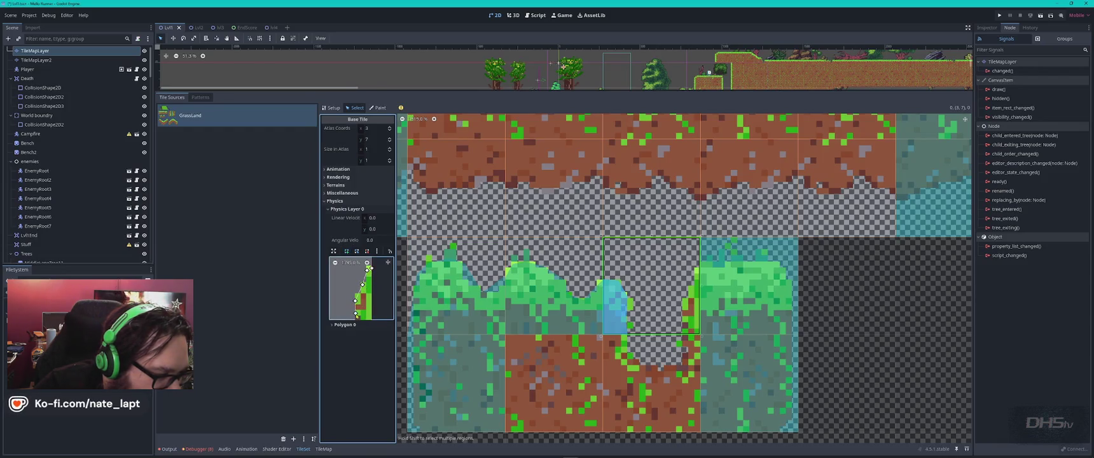
scroll(356, 315, down, 2)
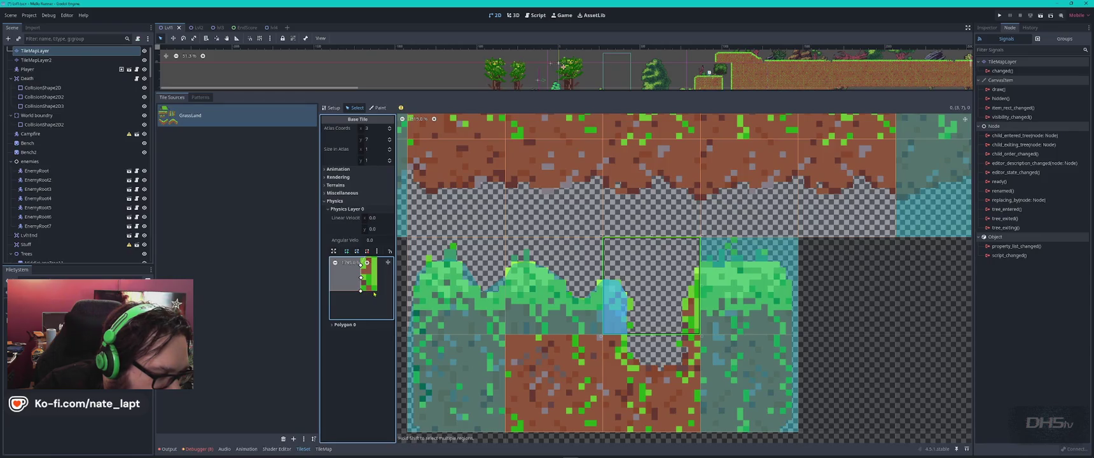
scroll(382, 283, down, 3)
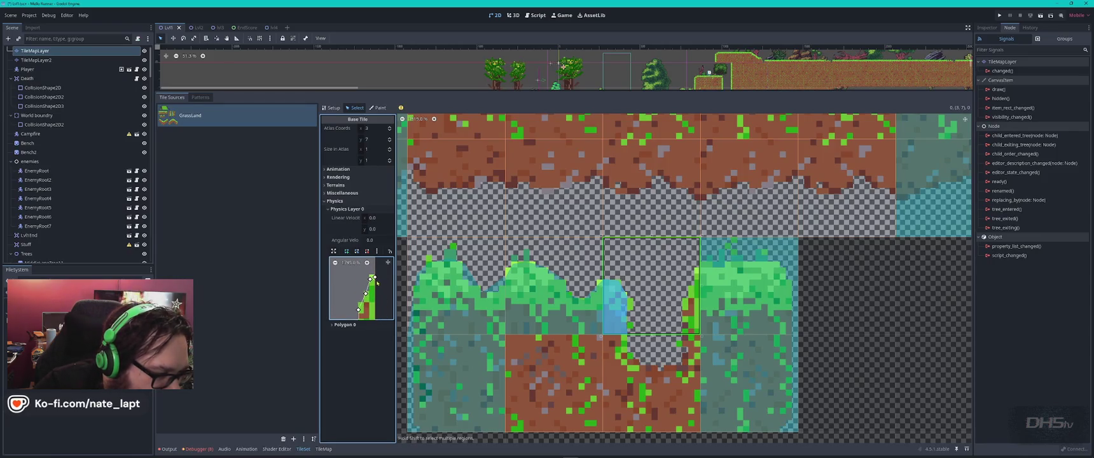
click(387, 300)
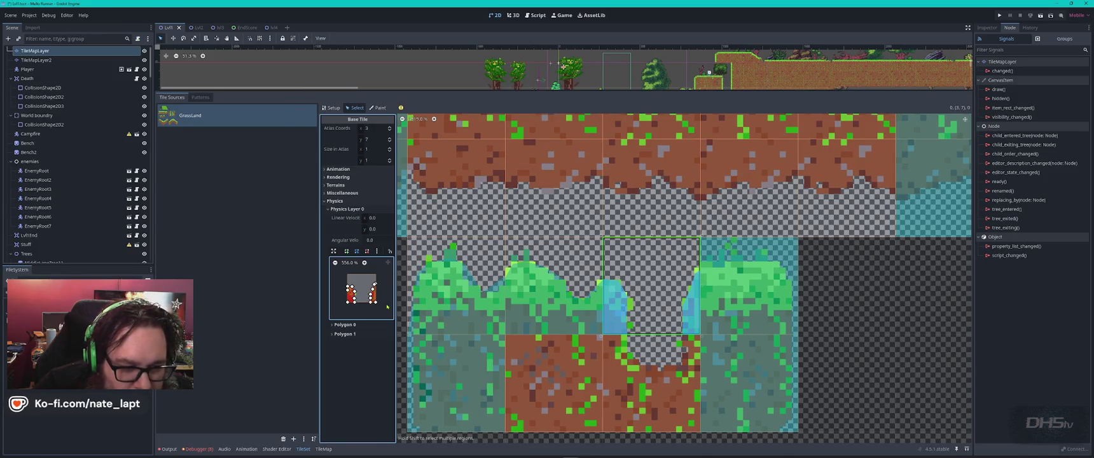
- On tile (4,7), slope the collision's top-left corner and lower its top-right vertex to fit the grass
click(750, 286)
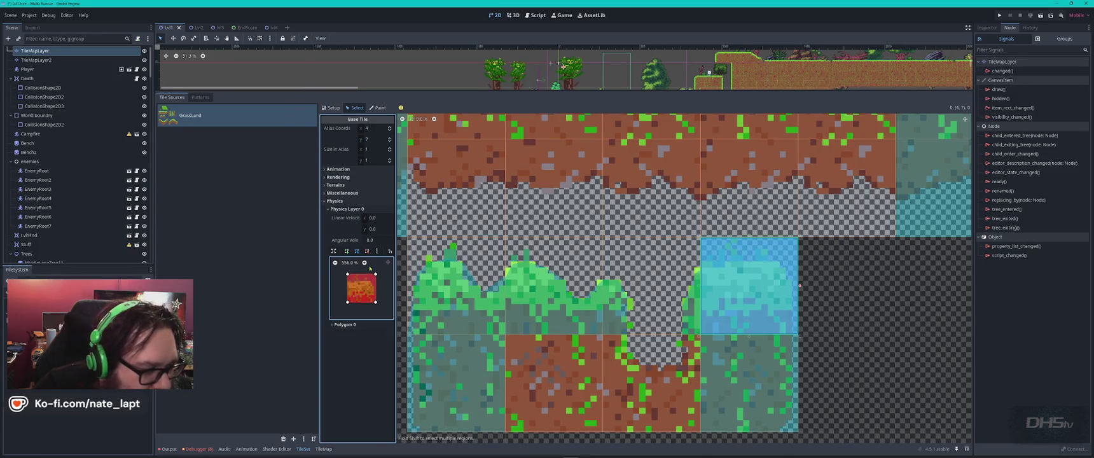
drag(348, 274, 347, 285)
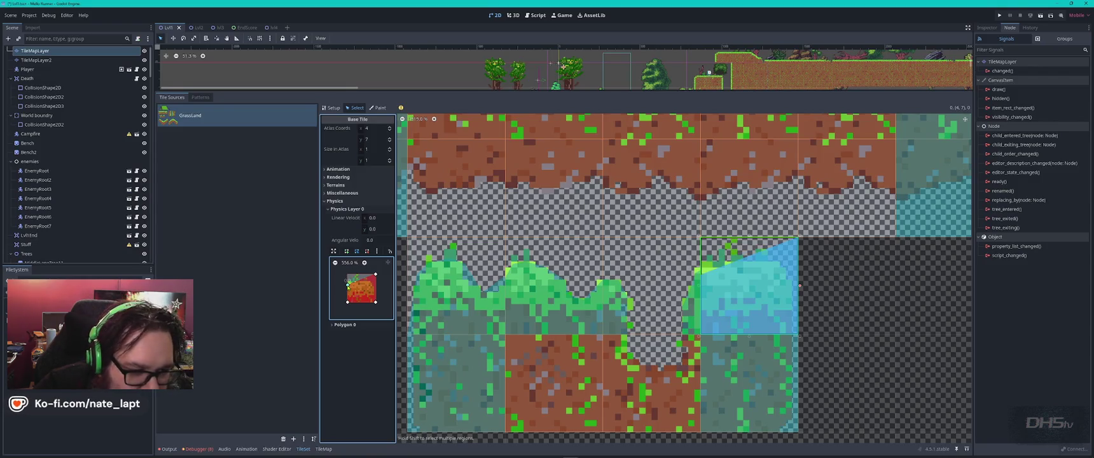
click(366, 262)
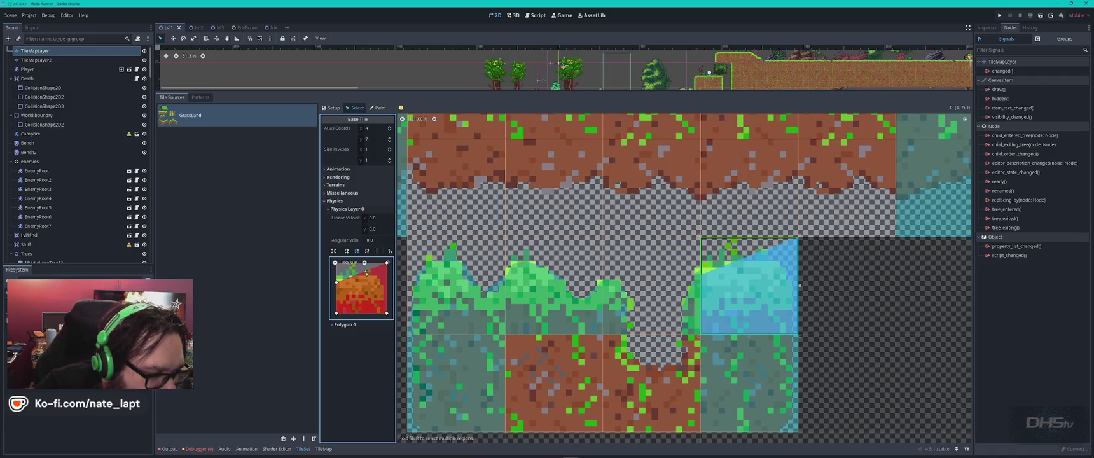
drag(337, 281, 337, 279)
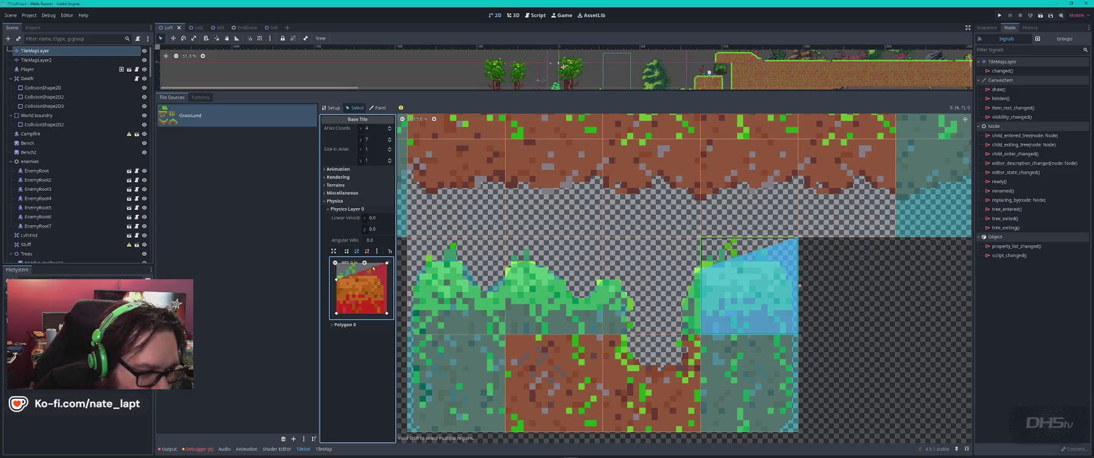
drag(388, 275, 377, 291)
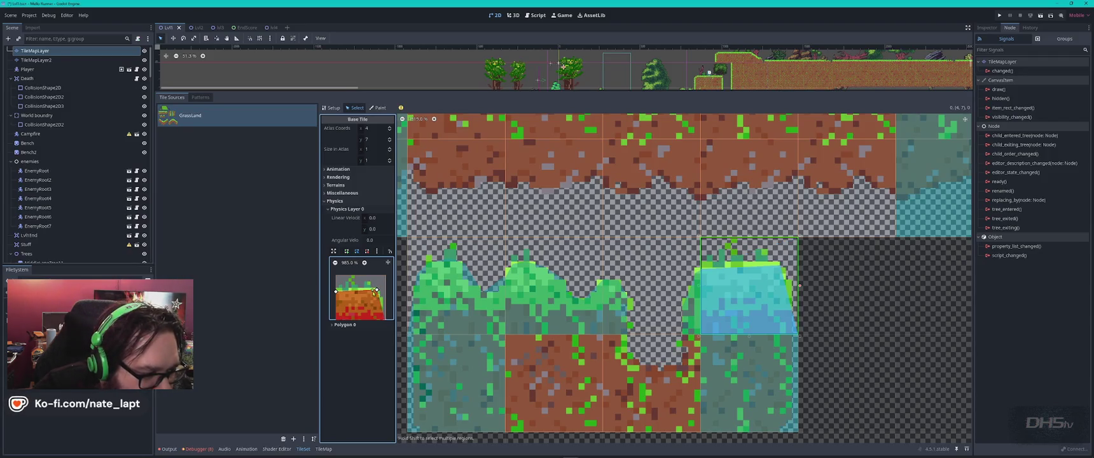
scroll(382, 303, down, 2)
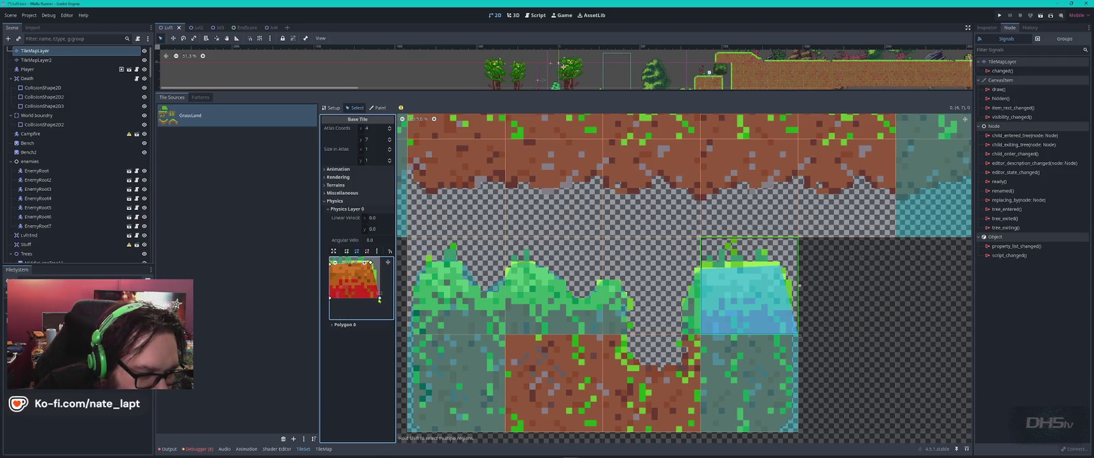
drag(373, 275, 376, 275)
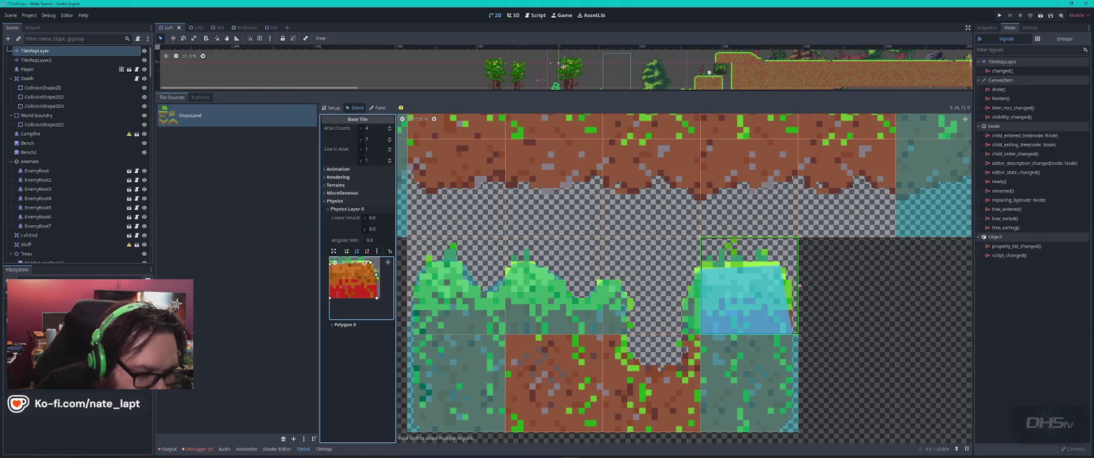
scroll(381, 289, up, 3)
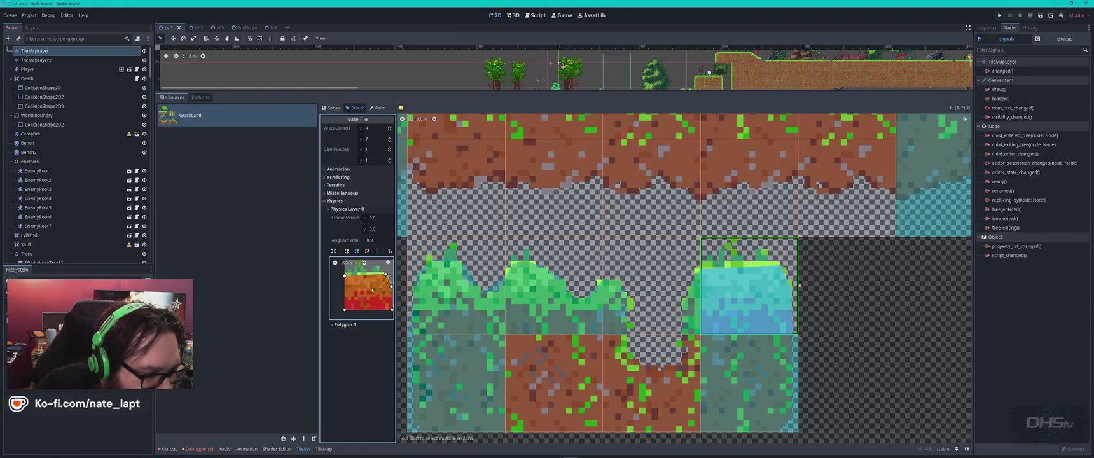
click(362, 289)
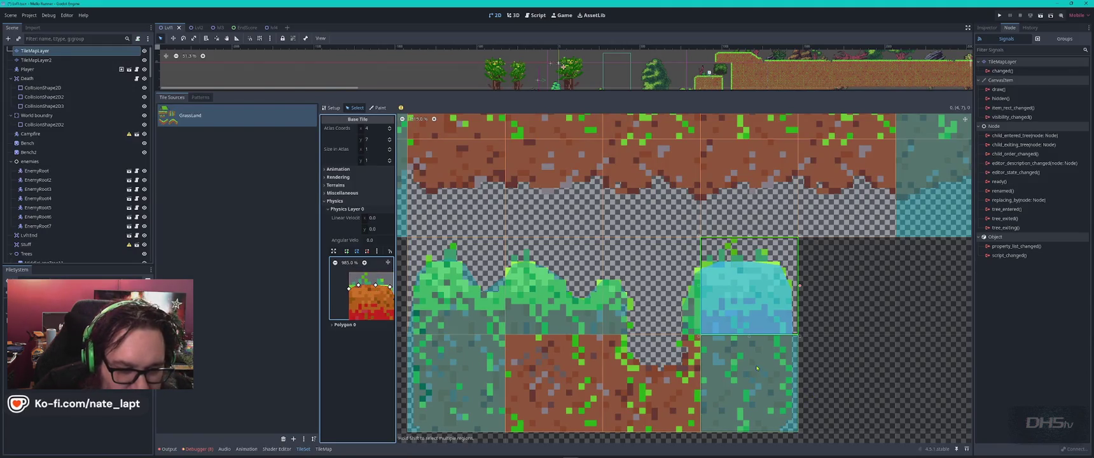
- Trim the bottom-right corner of tile (4,8)'s collision polygon inward
click(749, 382)
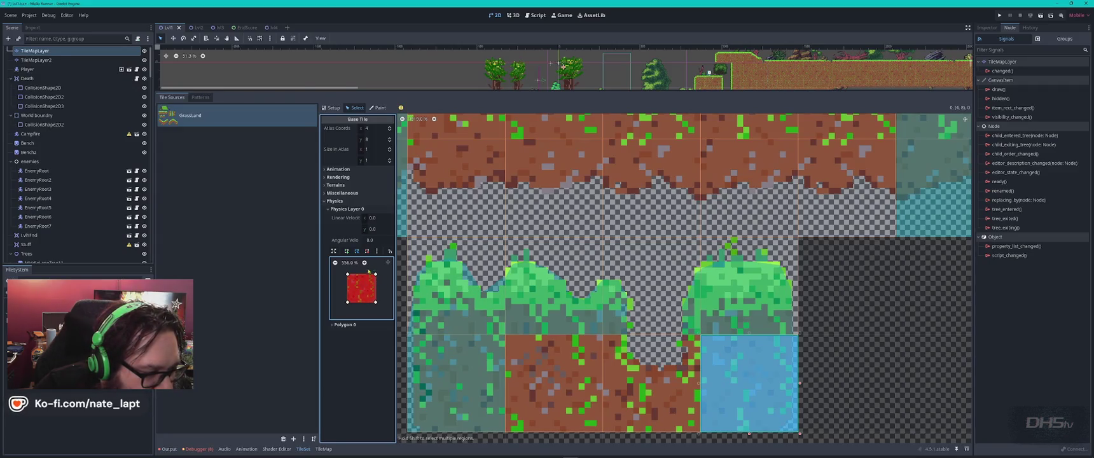
scroll(368, 273, up, 5)
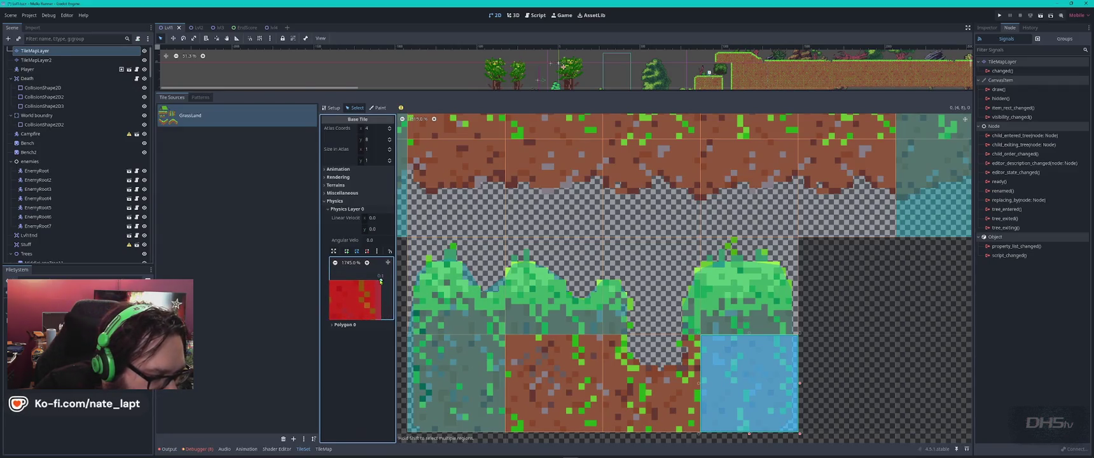
scroll(375, 293, down, 3)
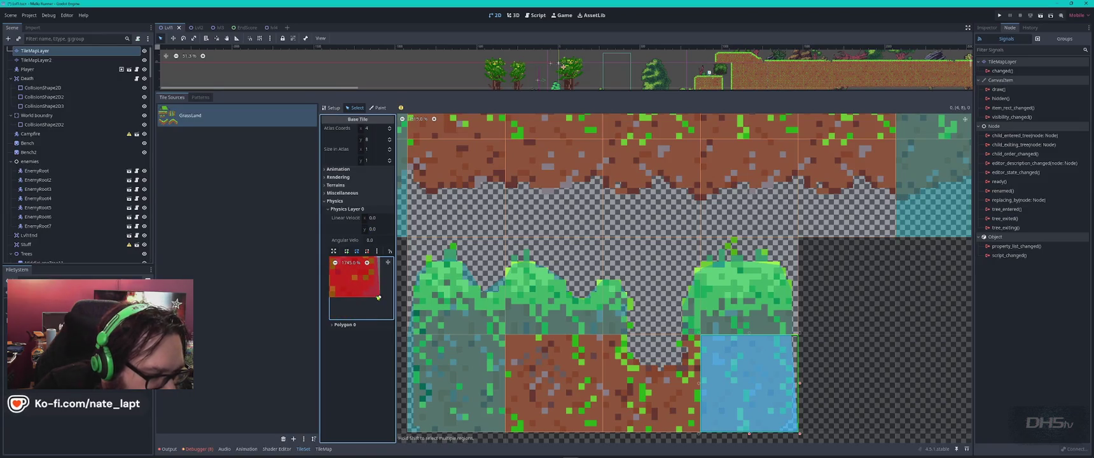
drag(375, 294, 364, 296)
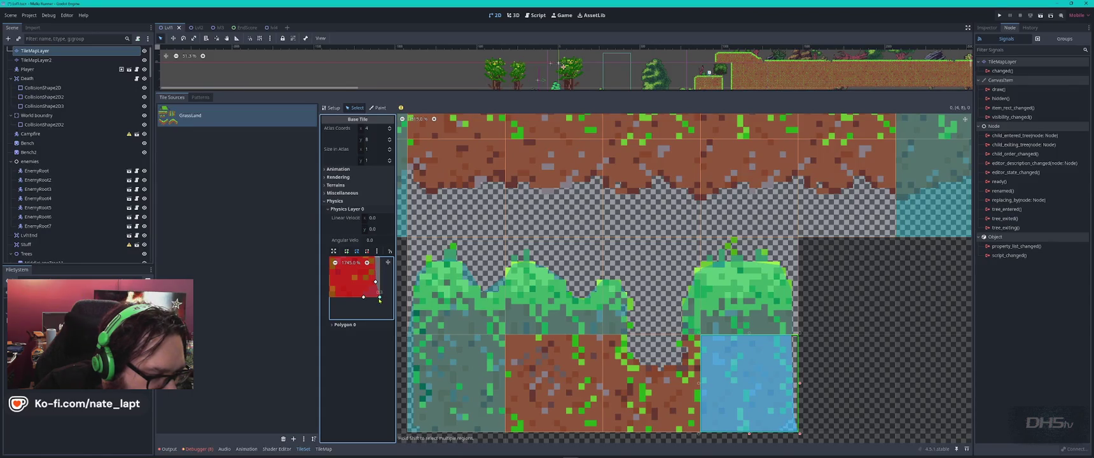
drag(370, 292, 370, 291)
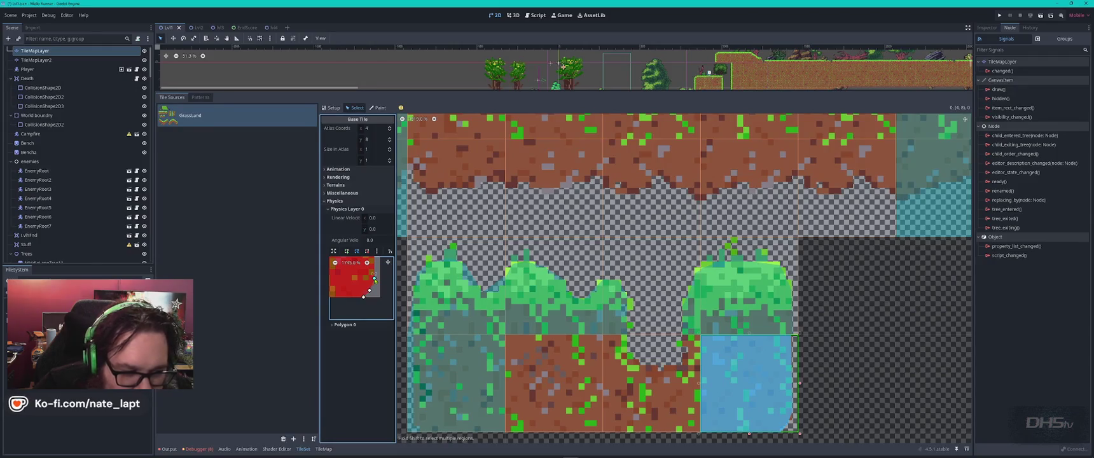
click(456, 286)
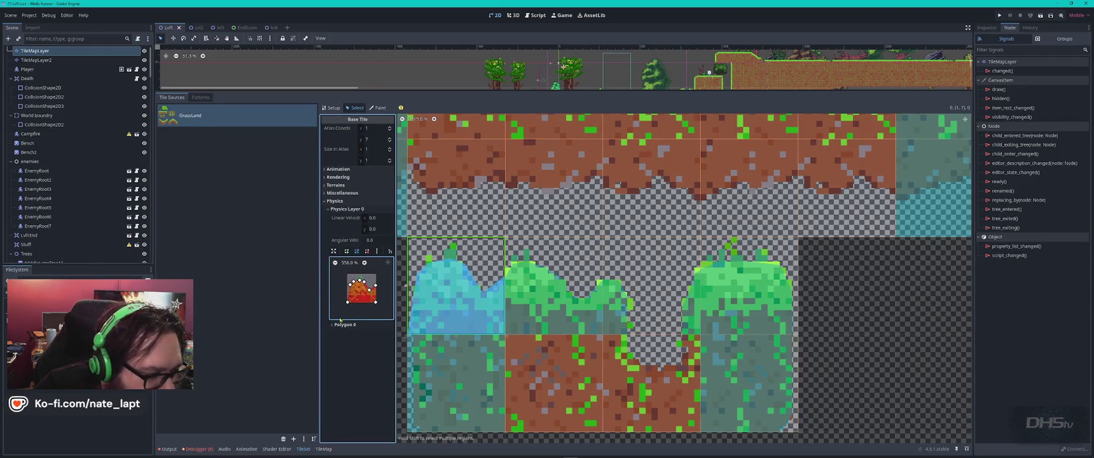
- Zoom in to 1745% on the collision polygon's top-left corner and select tile (1,8)
scroll(349, 303, up, 5)
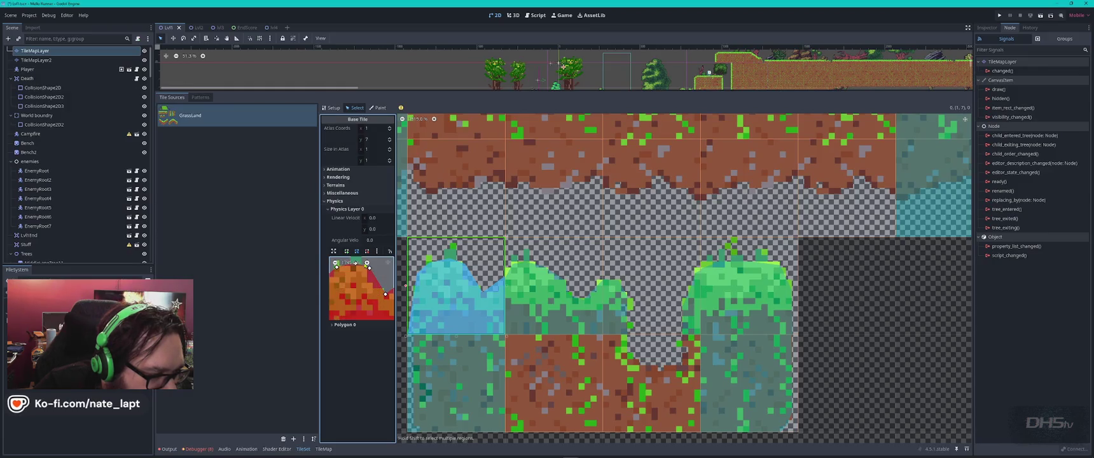
drag(351, 301, 375, 262)
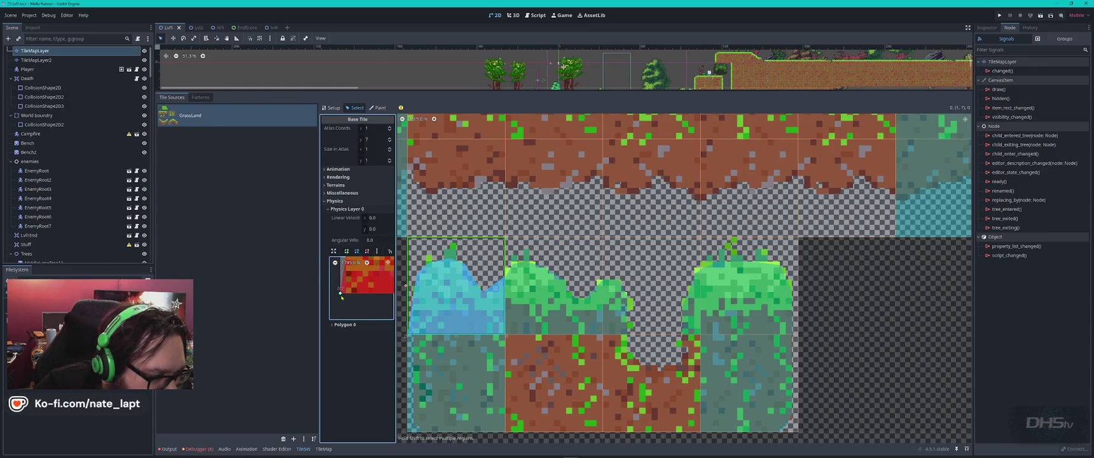
drag(341, 291, 346, 293)
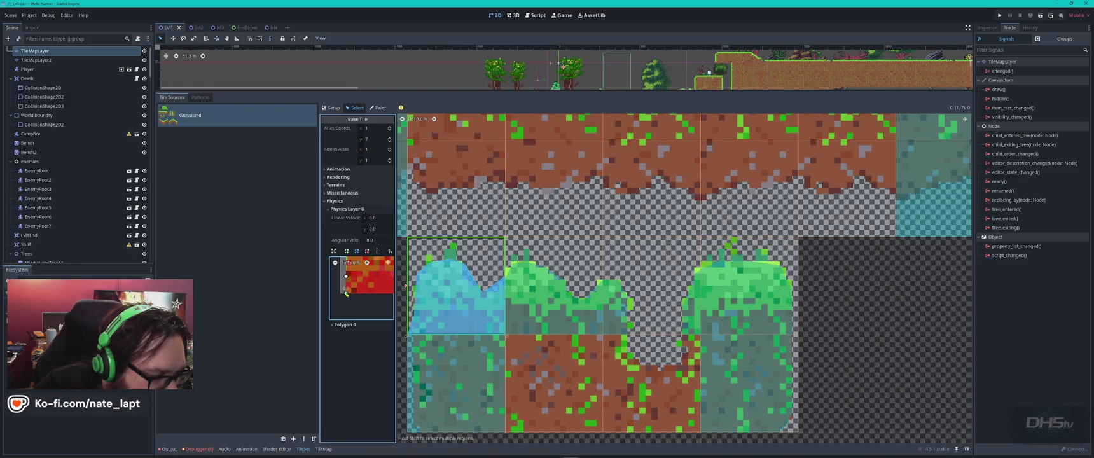
click(432, 363)
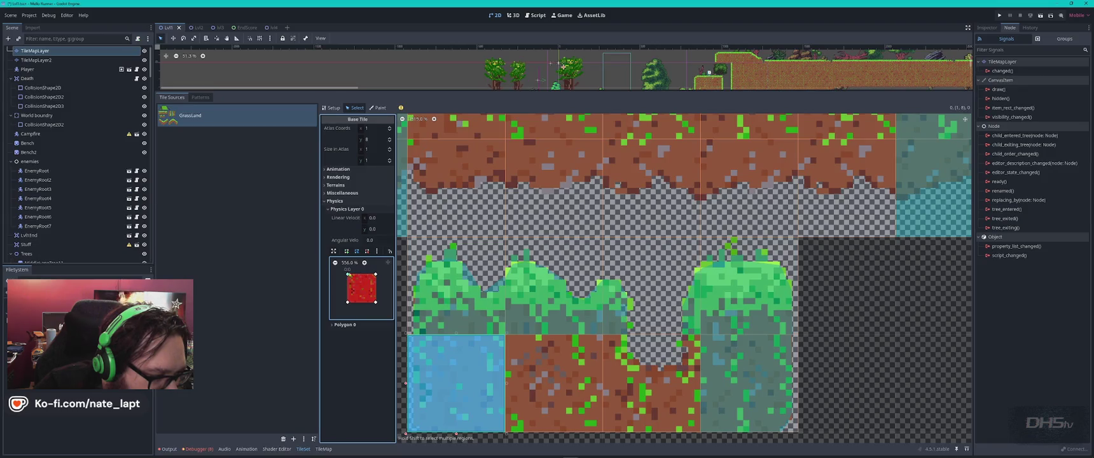
scroll(348, 275, up, 5)
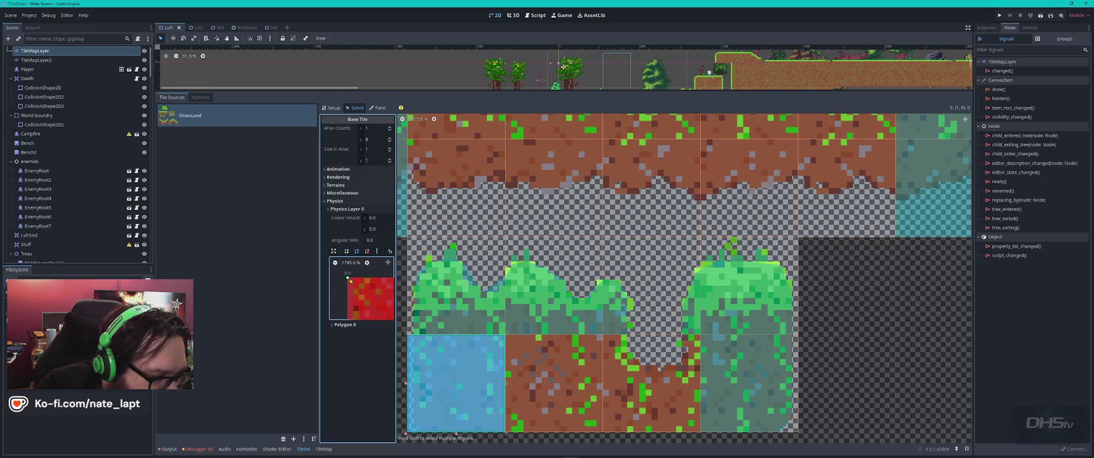
scroll(348, 293, down, 2)
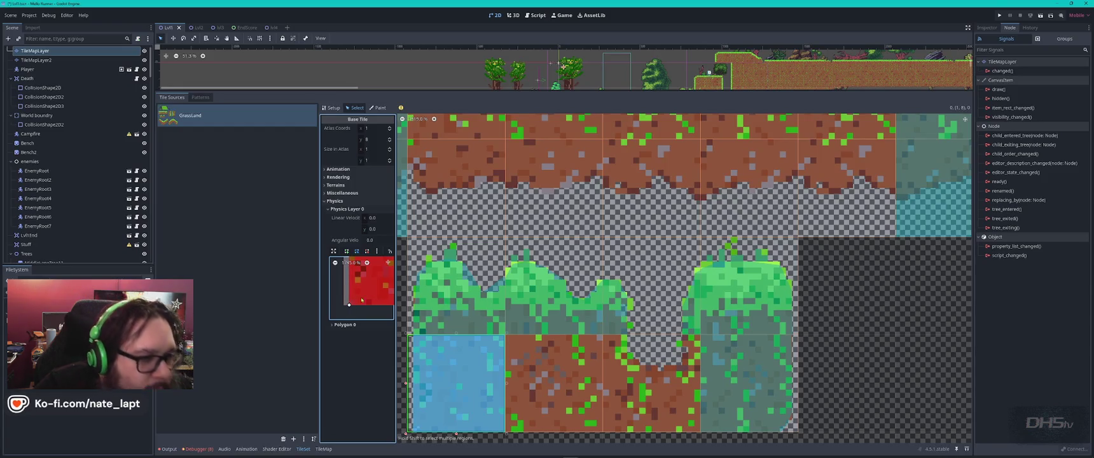
- Add full-tile collisions to the first two dirt tiles and slope their lower edges upward
click(456, 189)
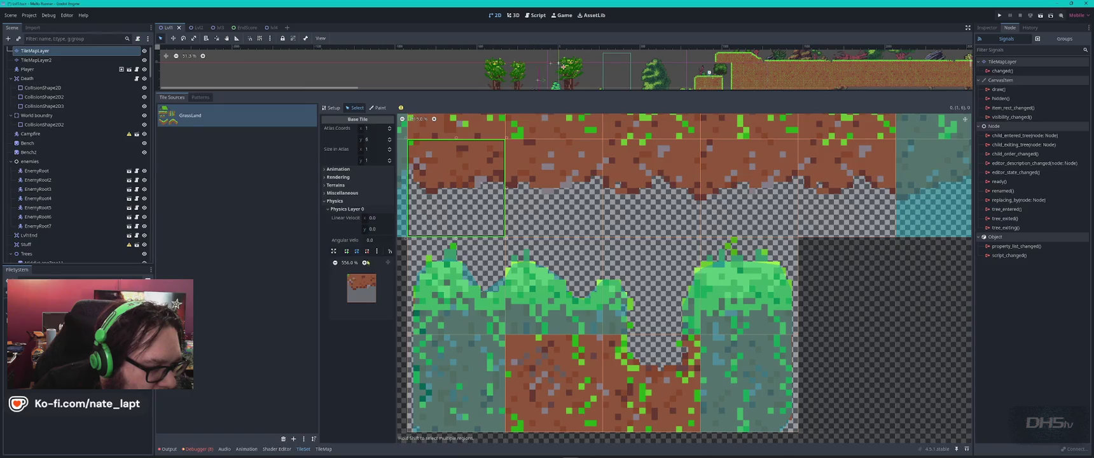
click(363, 292)
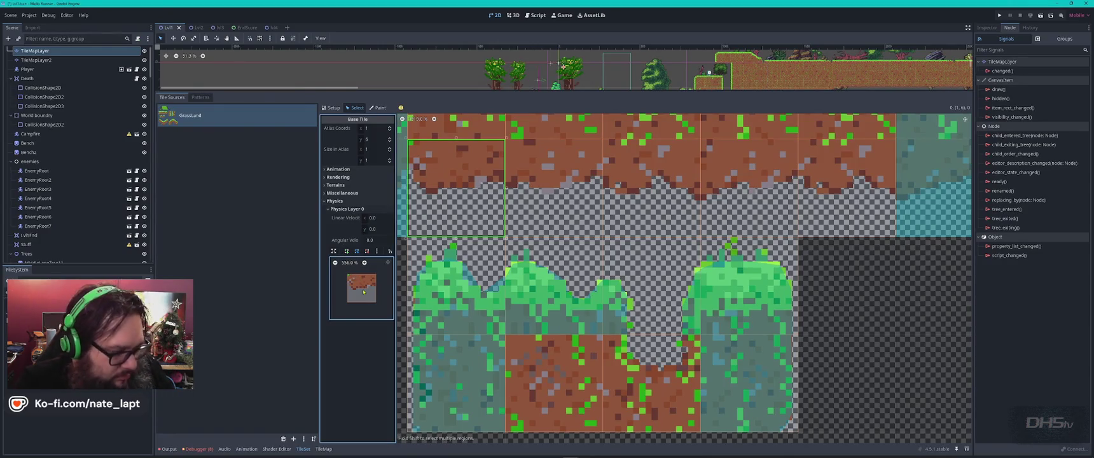
key(f)
mouse_move(348, 301)
mouse_down()
mouse_move(348, 287)
mouse_move(380, 297)
mouse_move(364, 288)
mouse_up()
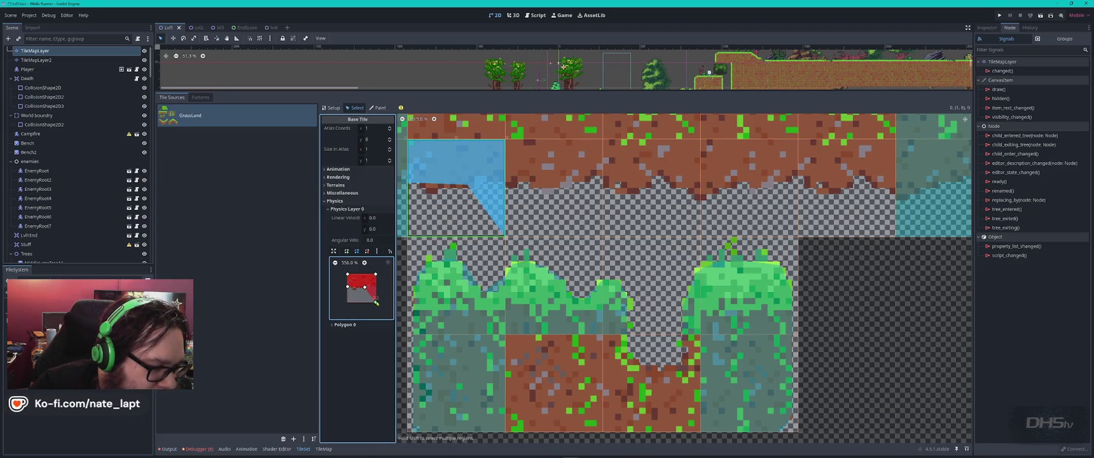
click(554, 185)
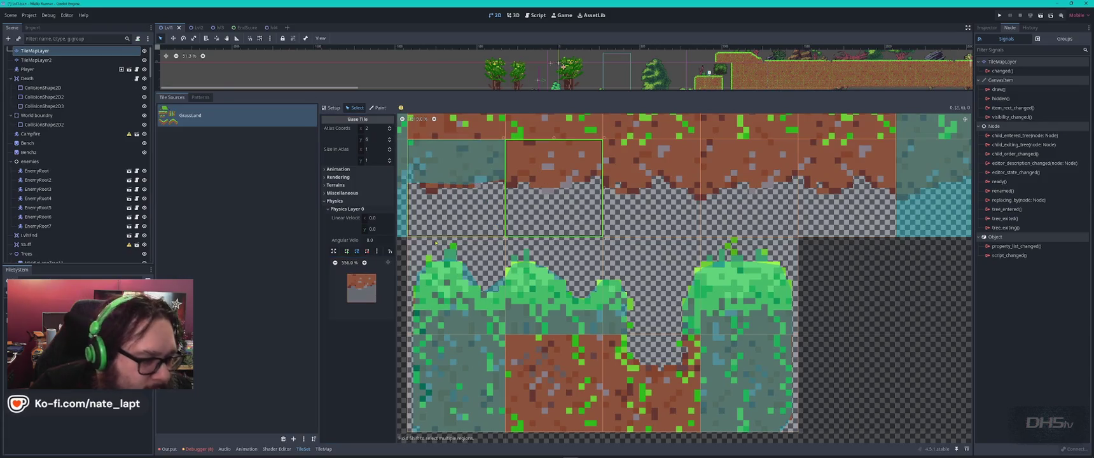
key(f)
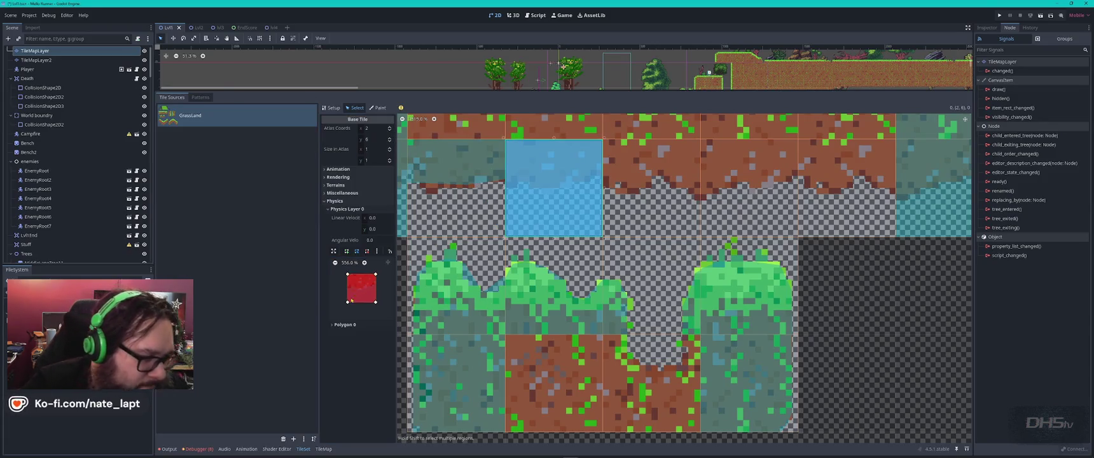
drag(346, 305, 348, 287)
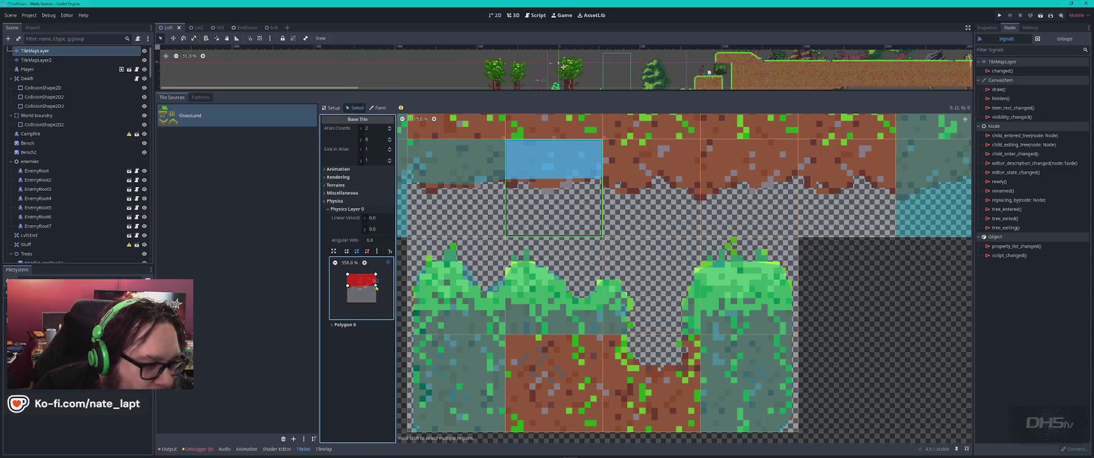
drag(360, 290, 365, 291)
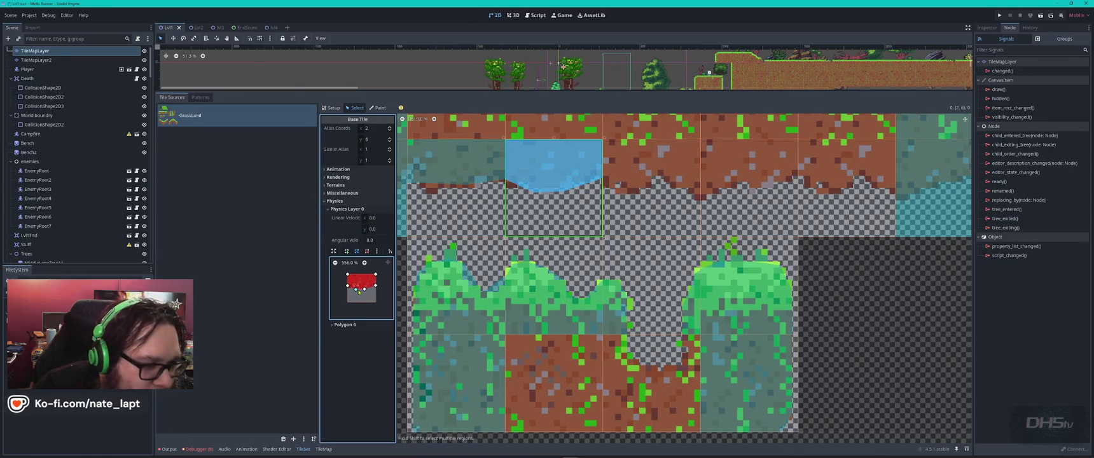
- Add full-tile collisions to the third and fourth dirt tiles, raising their lower corners to trace the dirt
click(646, 185)
key(f)
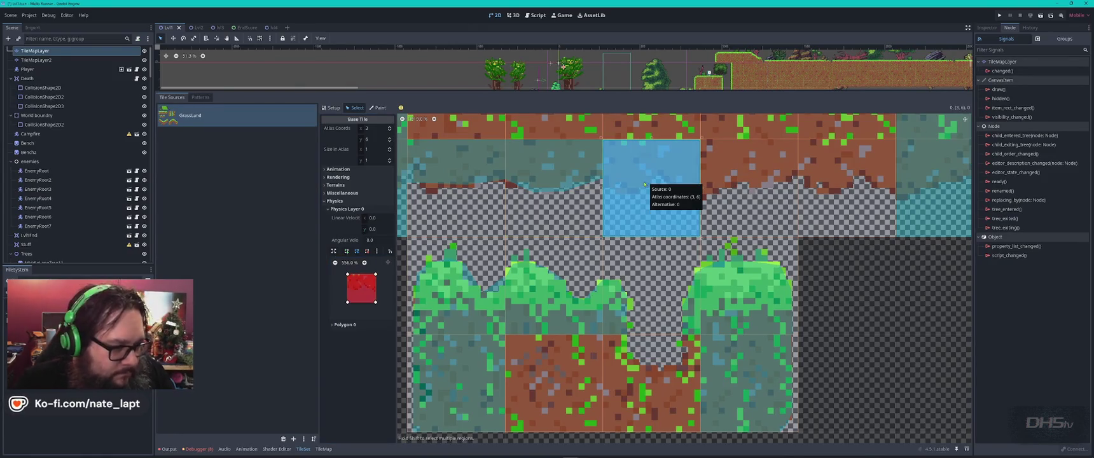
mouse_move(348, 302)
mouse_down()
mouse_move(347, 289)
mouse_move(378, 291)
mouse_up()
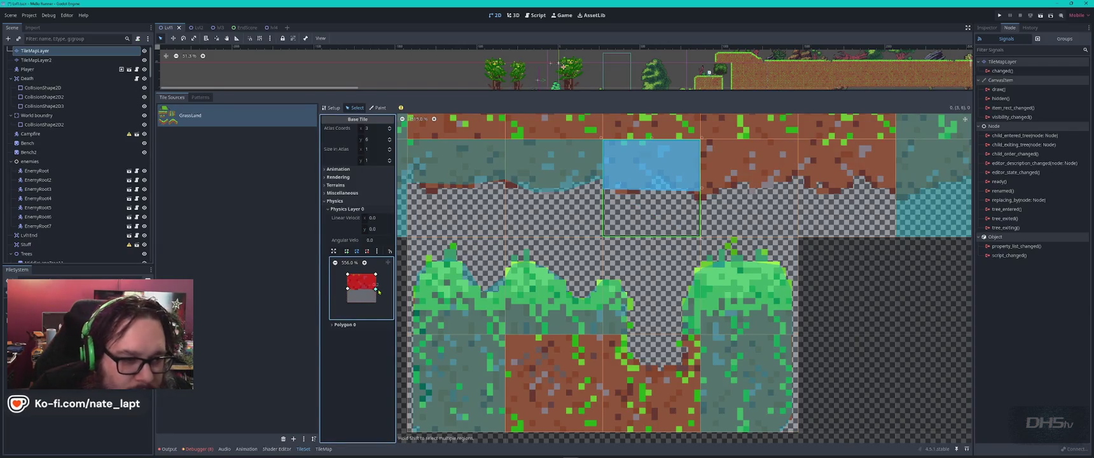
scroll(363, 294, up, 3)
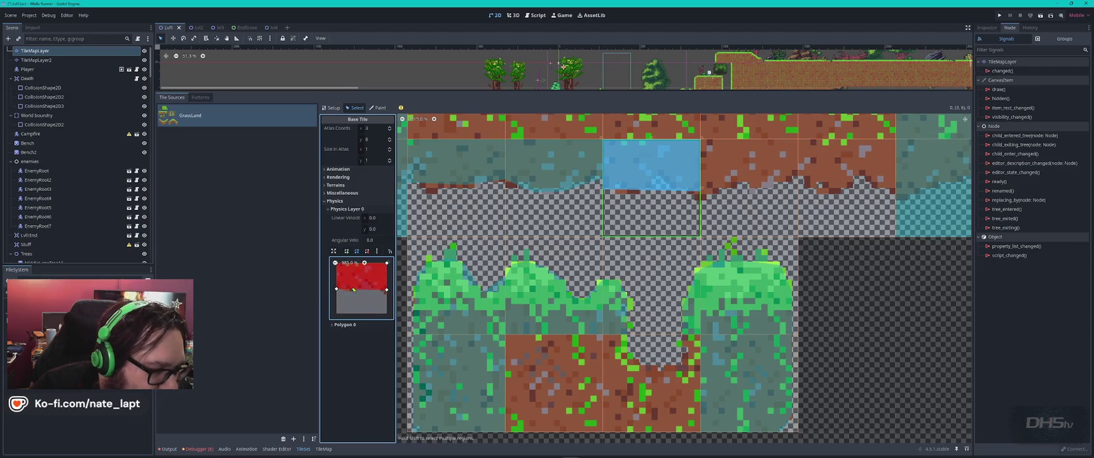
mouse_move(339, 286)
mouse_down()
mouse_move(361, 292)
mouse_move(367, 282)
mouse_up()
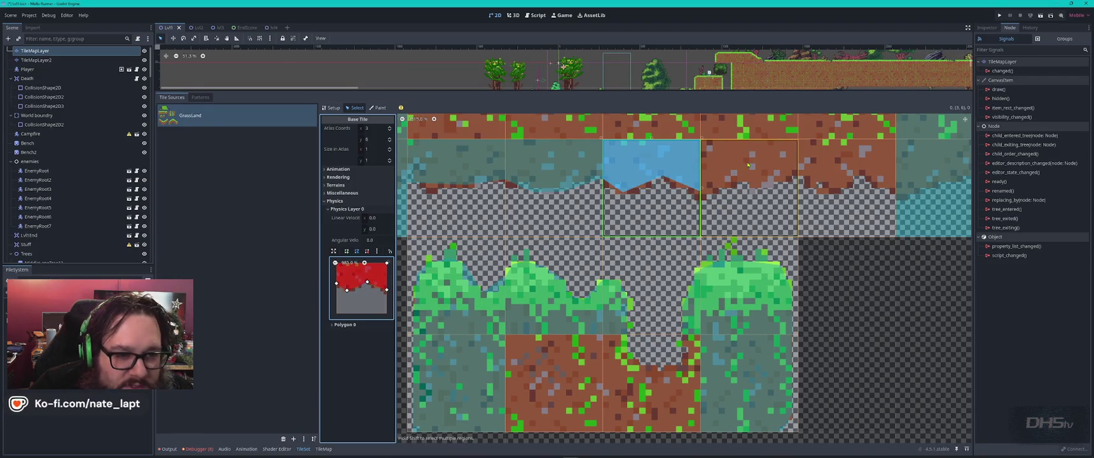
click(748, 166)
key(f)
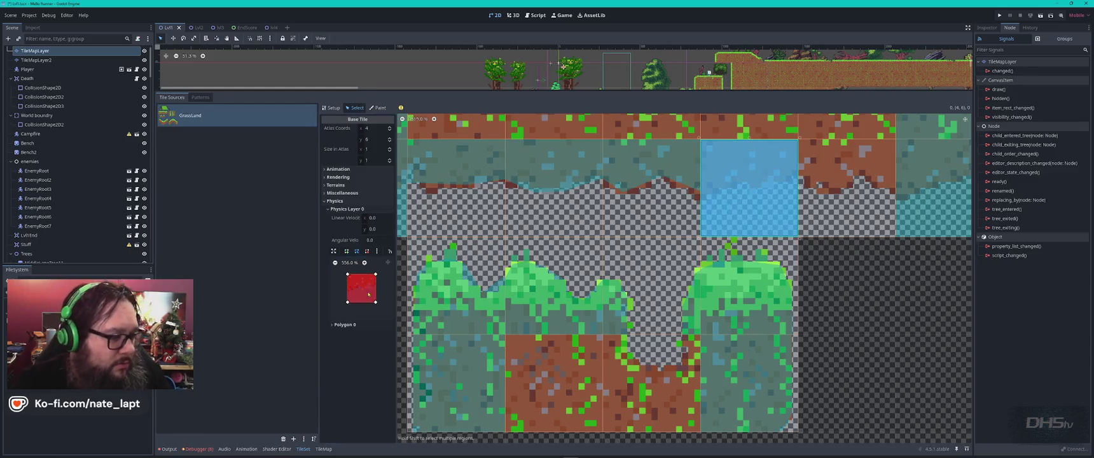
drag(376, 304, 378, 288)
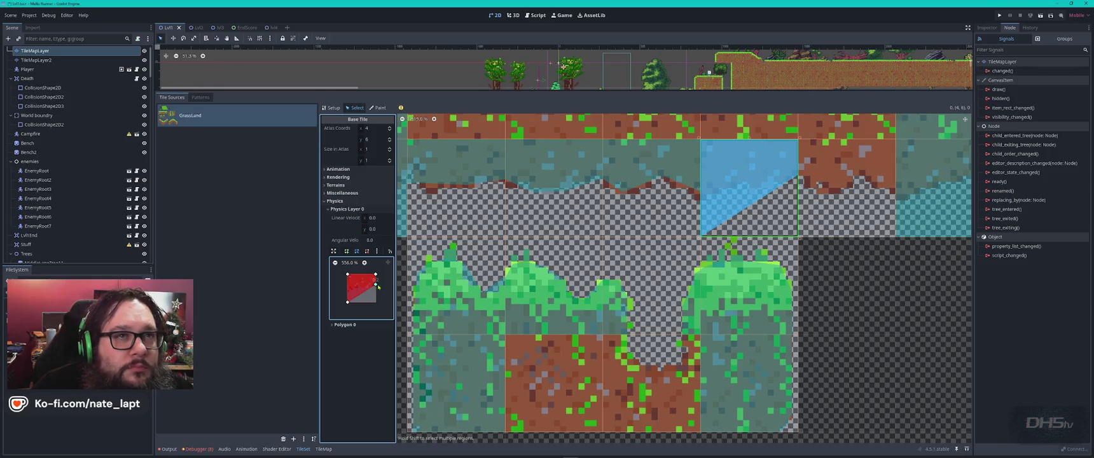
drag(347, 302, 348, 288)
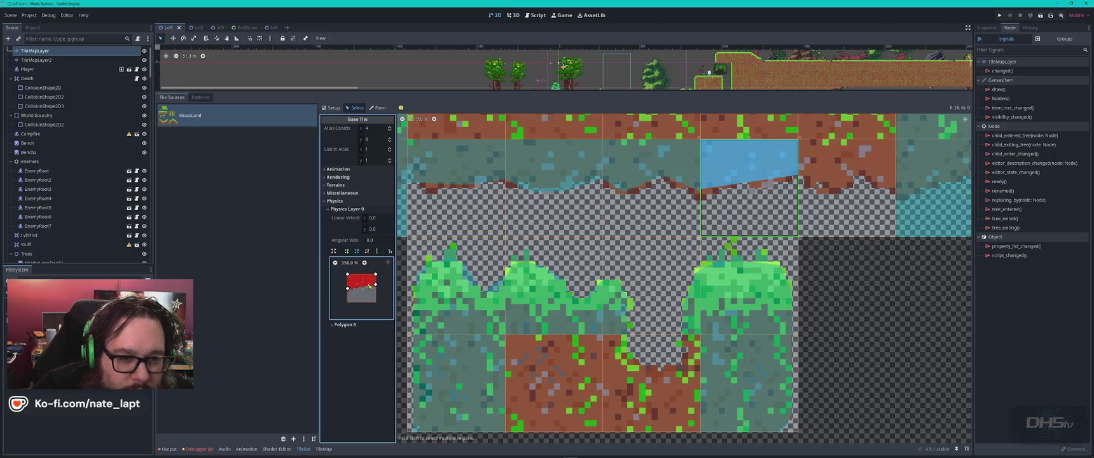
click(881, 226)
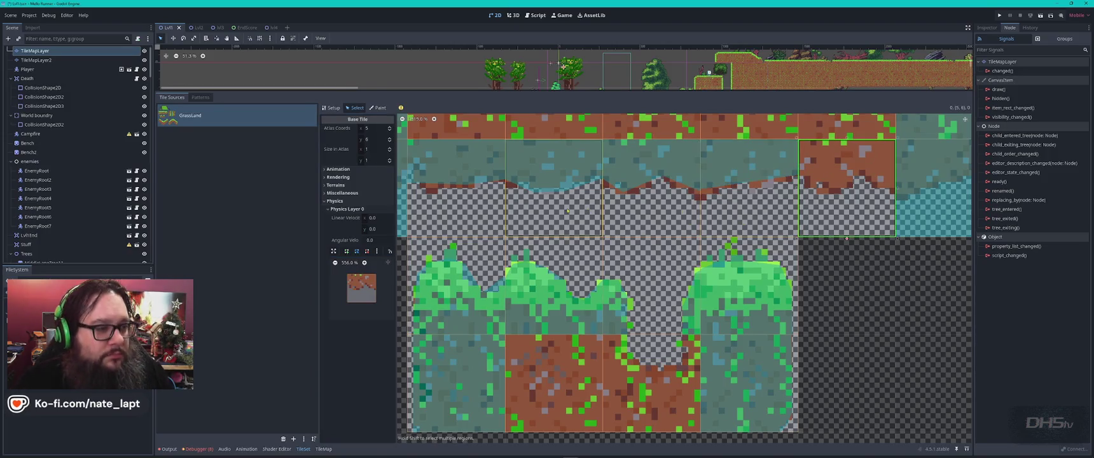
- Add a full-tile collision to tile (5,6) and raise its bottom corners into a slope
key(f)
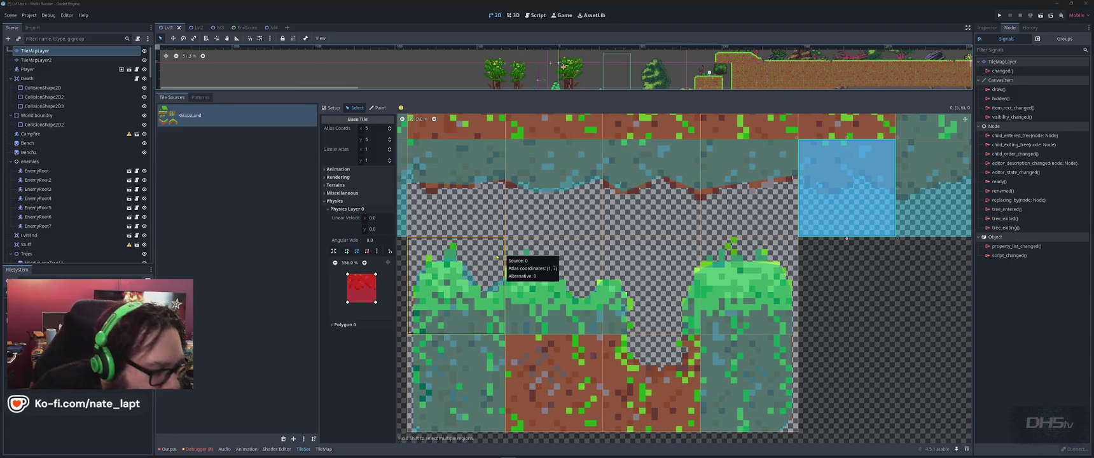
mouse_move(376, 302)
mouse_down()
mouse_move(376, 291)
mouse_move(347, 283)
mouse_up()
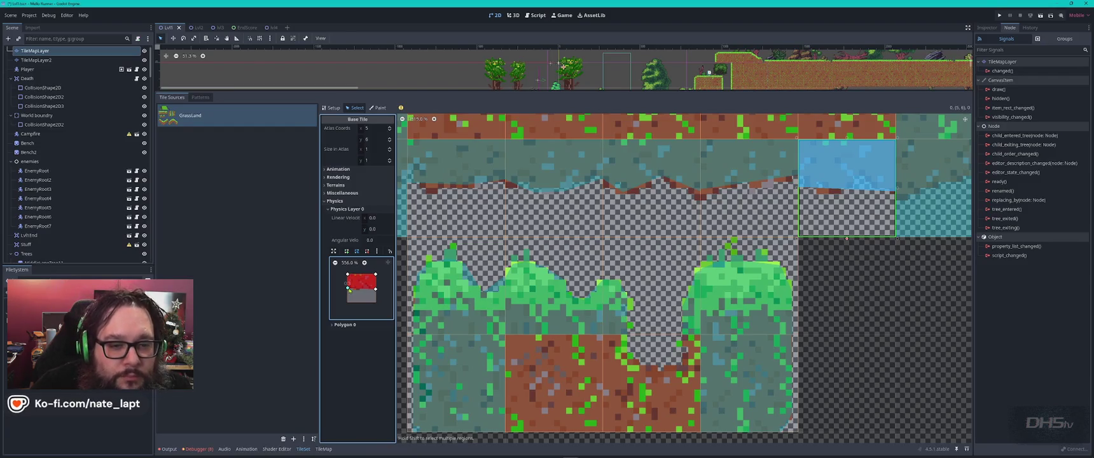
drag(348, 287, 348, 284)
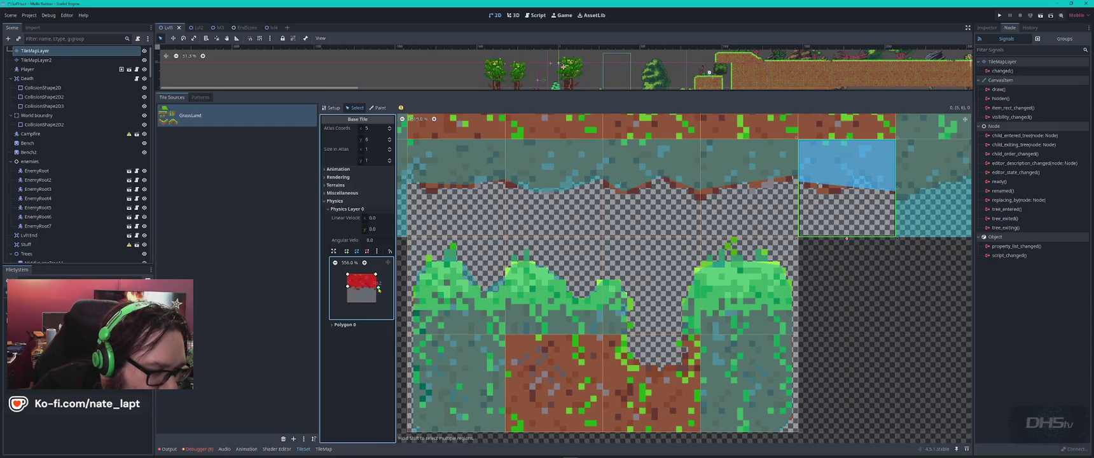
- Select tile (6,6) and pull its collision's left vertex inward to fit the dirt
drag(943, 186, 743, 212)
click(742, 212)
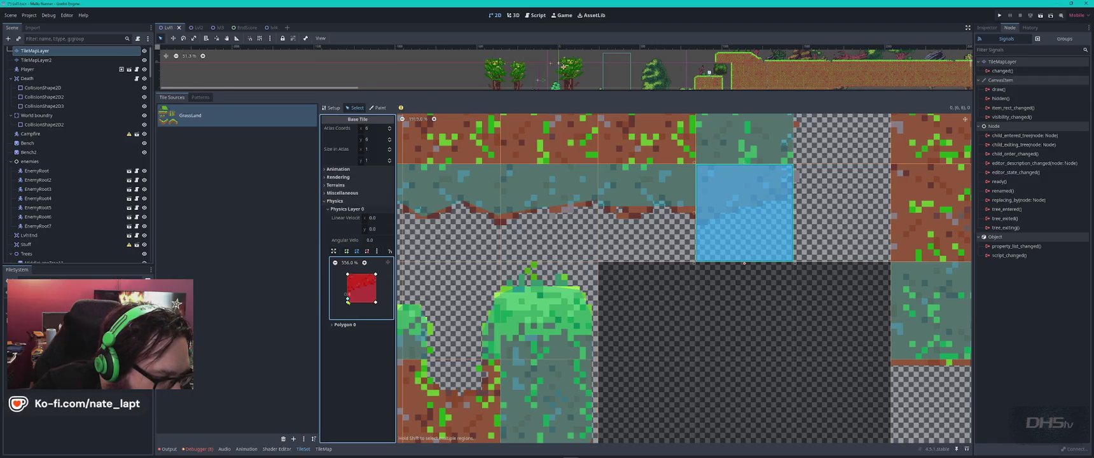
drag(354, 289, 377, 284)
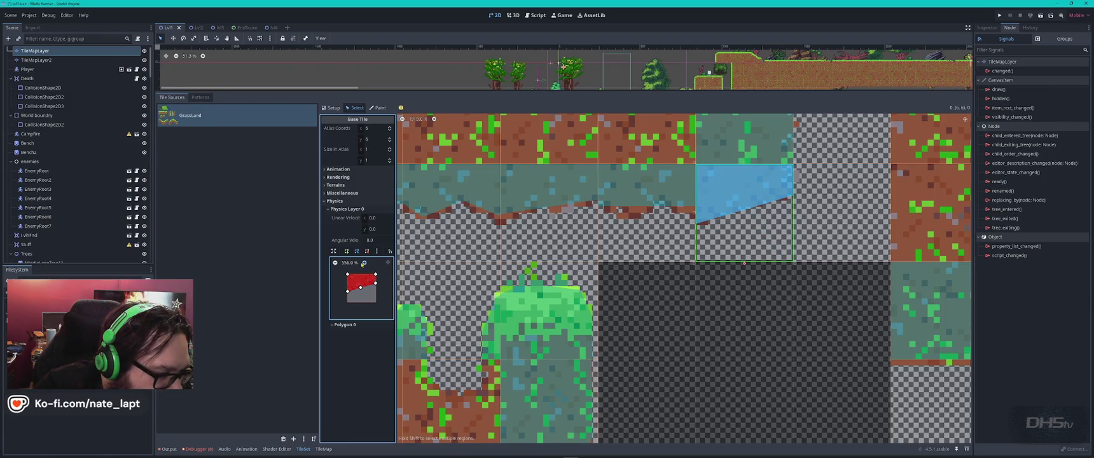
click(363, 264)
scroll(365, 308, up, 2)
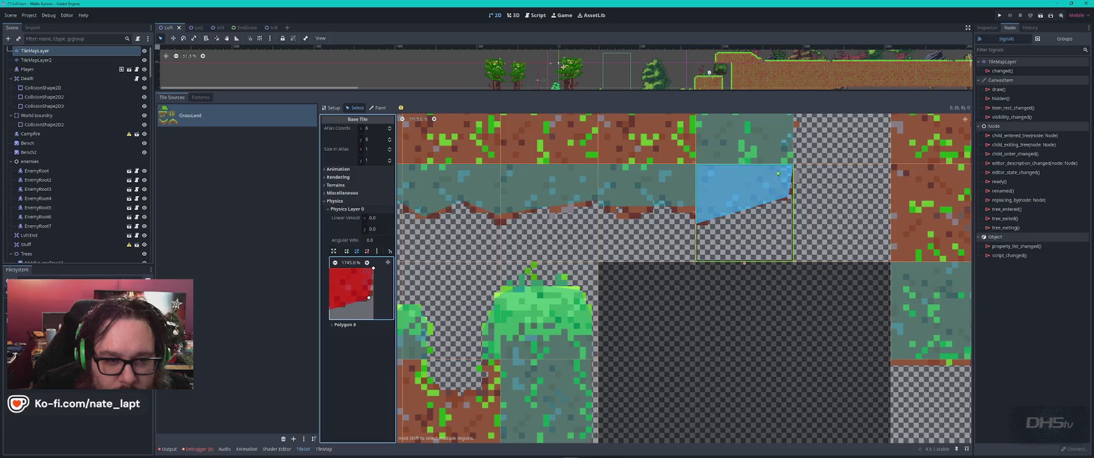
scroll(776, 173, up, 2)
scroll(770, 167, down, 5)
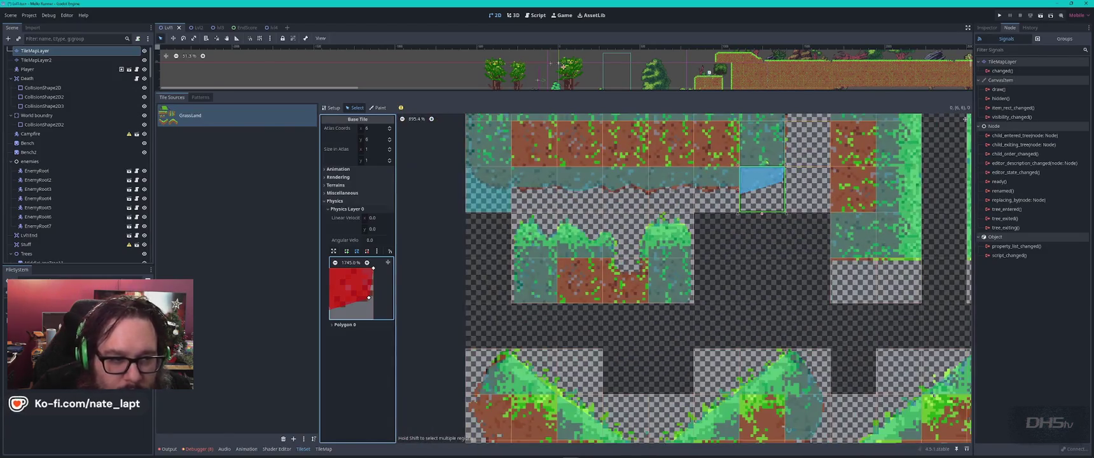
- Zoom out, return to Select mode, enlarge the level viewport, and run the game with F5
scroll(768, 163, down, 2)
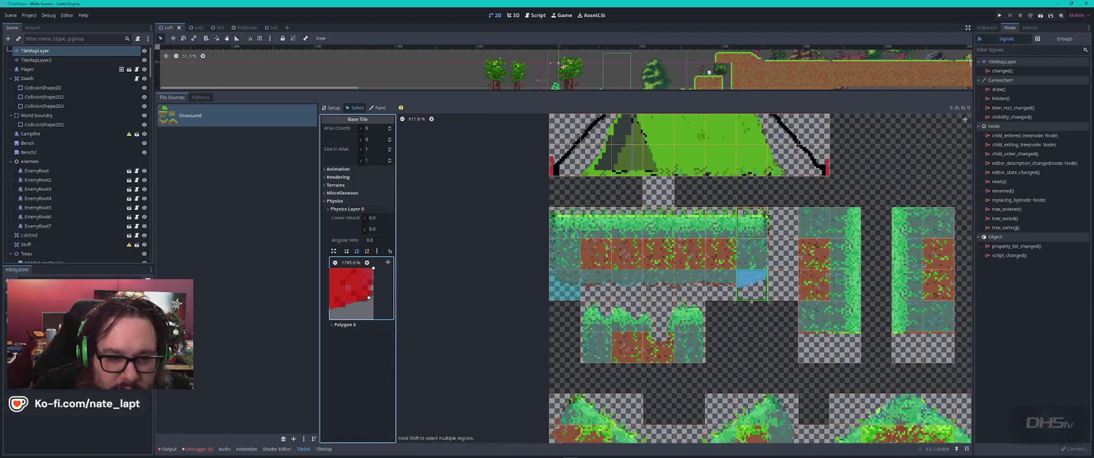
scroll(768, 217, down, 2)
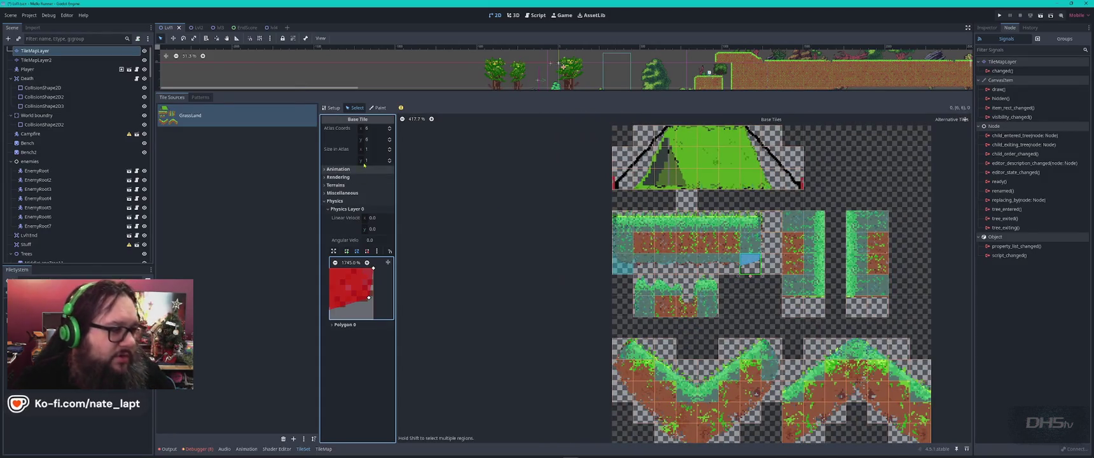
click(354, 108)
scroll(443, 230, down, 1)
scroll(443, 230, down, 3)
drag(539, 93, 539, 284)
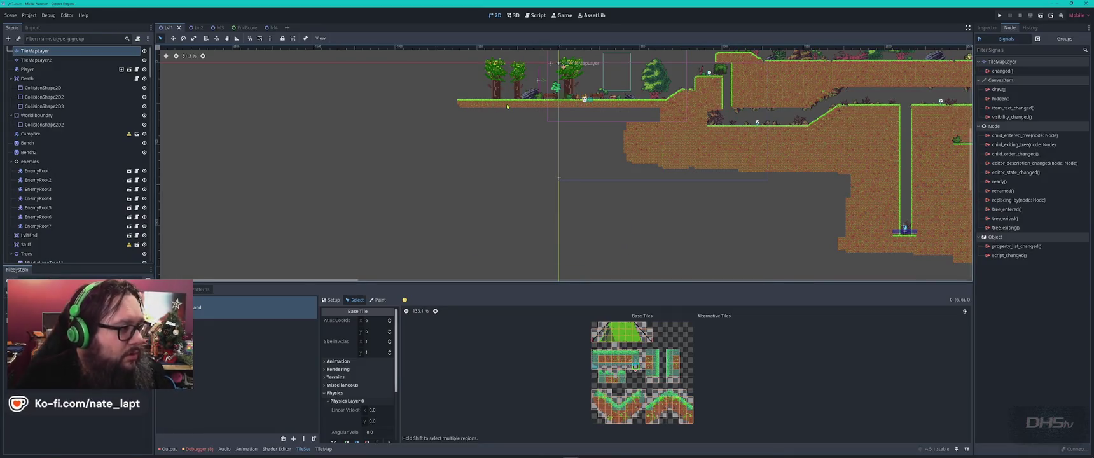
key(F5)
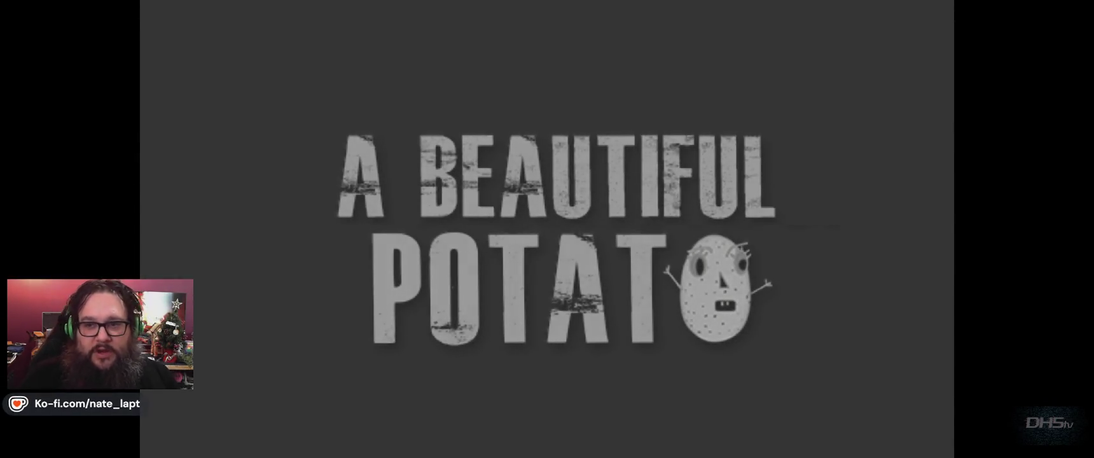
- Start play from the title screen, then stop the playtest with F8
key(Return)
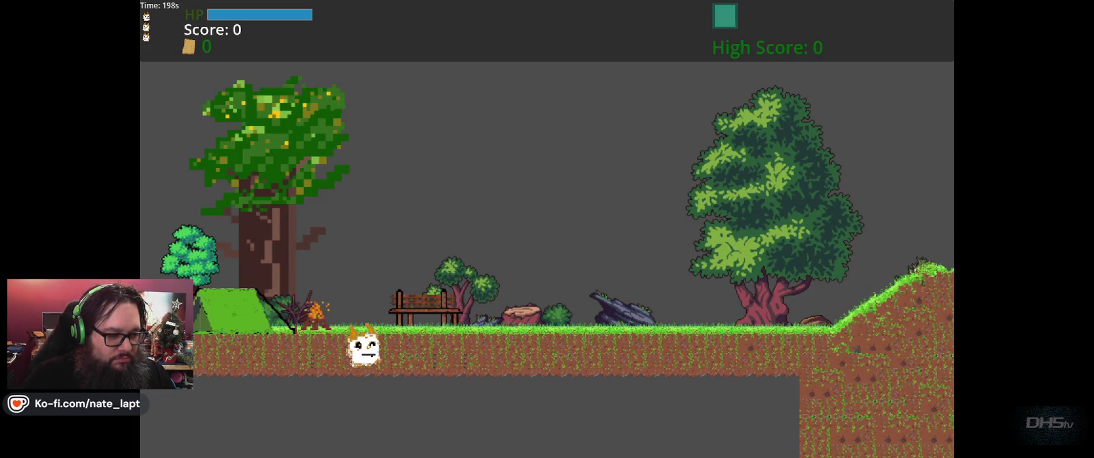
key(F8)
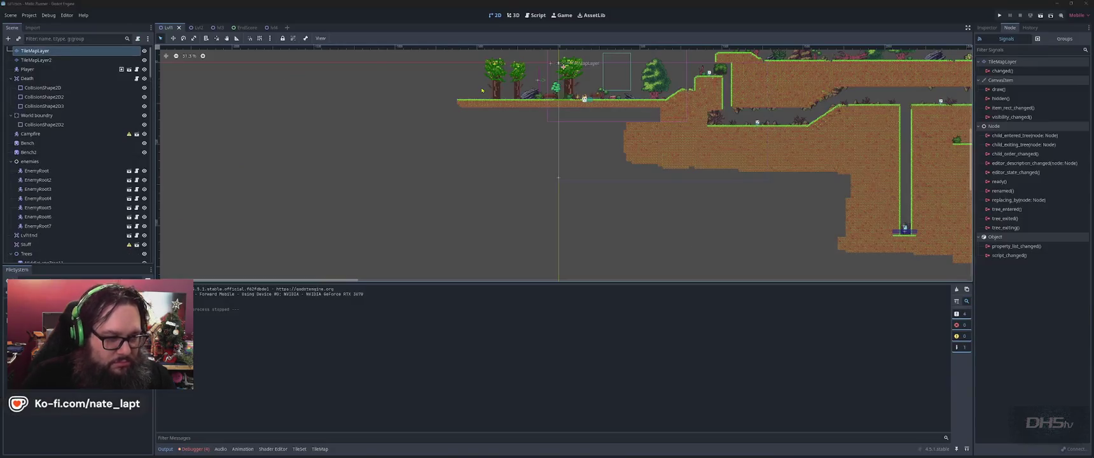
- Move the Lvl1 Player slightly upward, save Lvl1, and run the project to playtest
scroll(557, 200, up, 10)
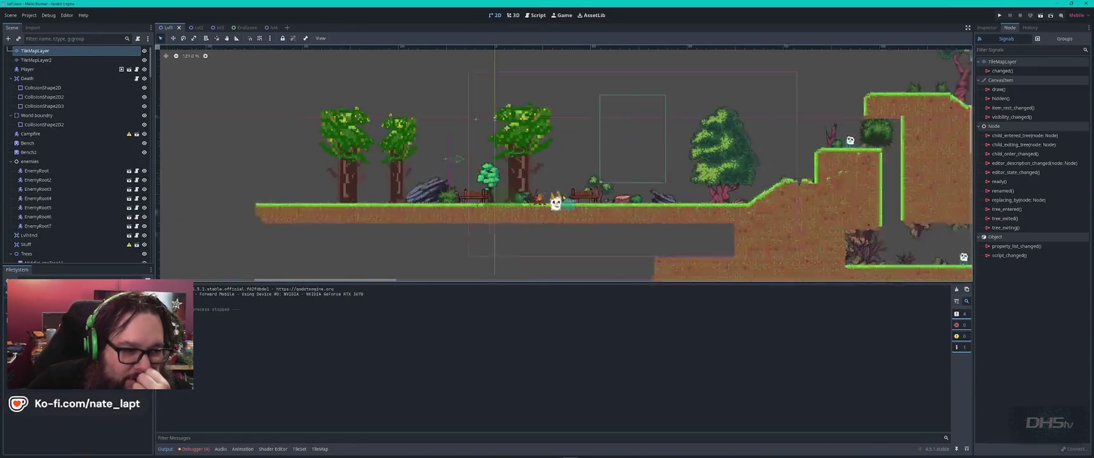
click(541, 220)
drag(541, 220, 544, 191)
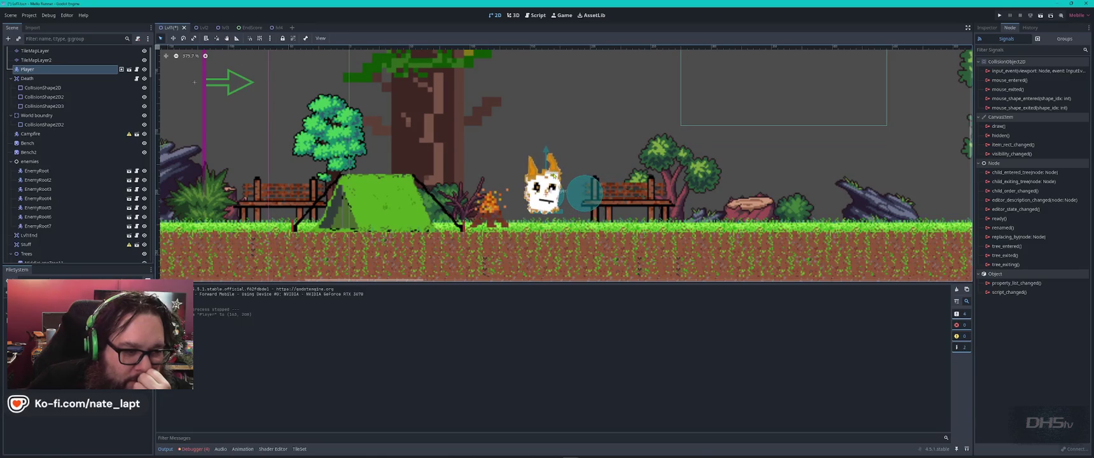
key(ctrl+s)
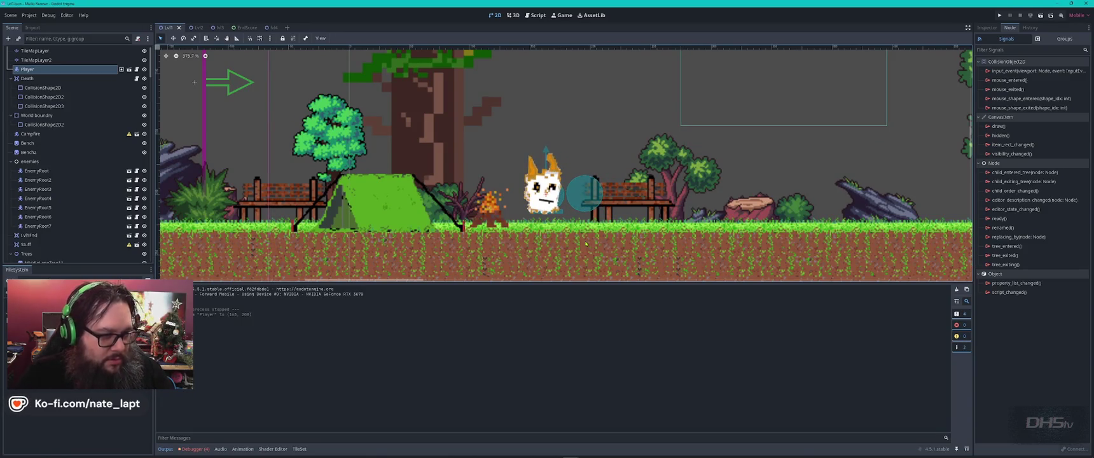
key(F5)
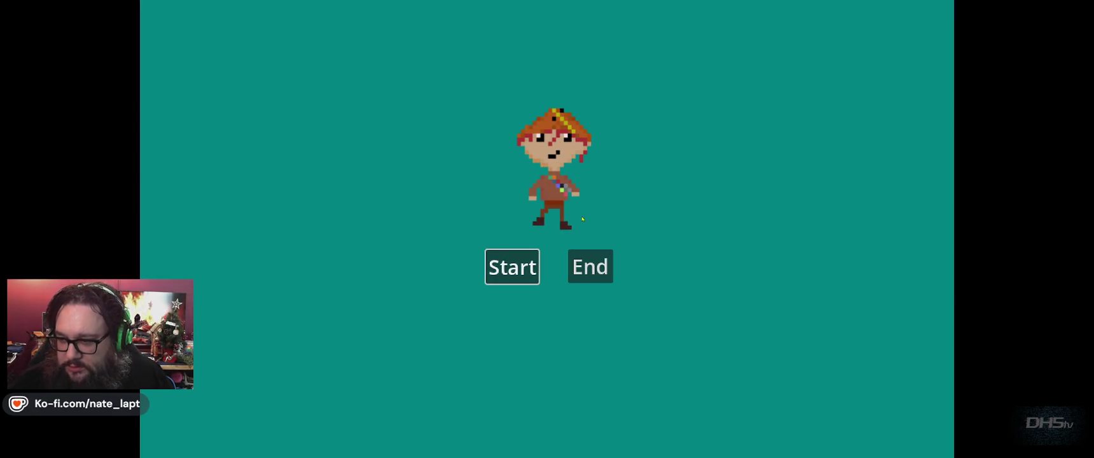
- Start the game and run past the bench and campfire up the grassy hill
key(Return)
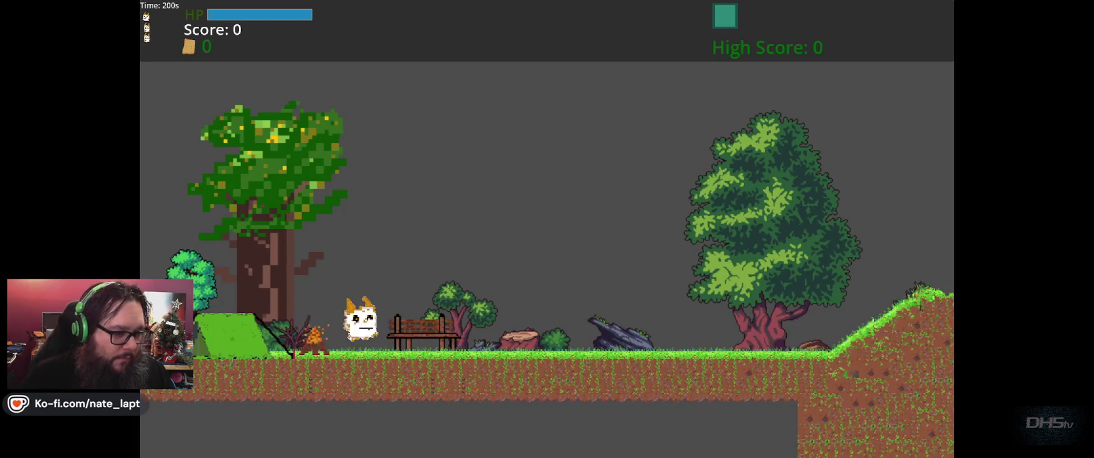
key(Left)
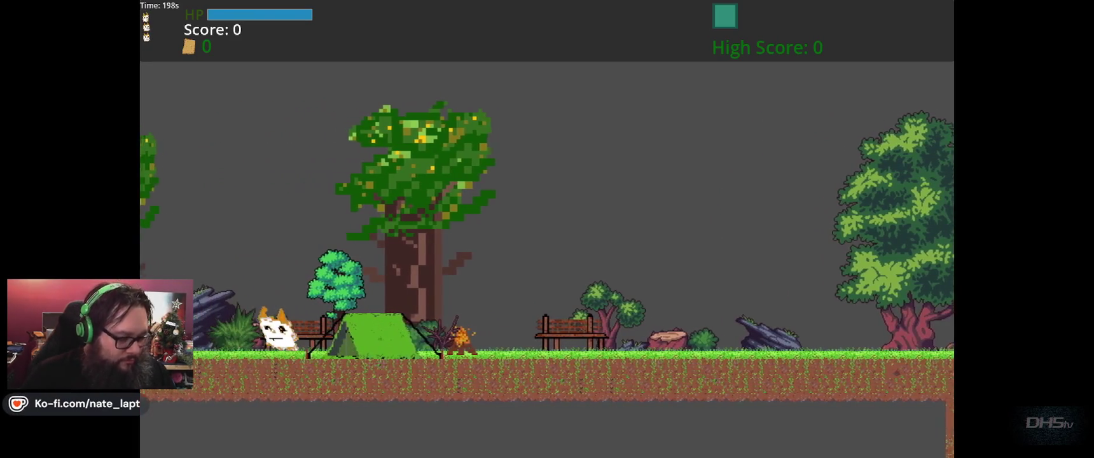
key(Left)
key(space)
key(Right)
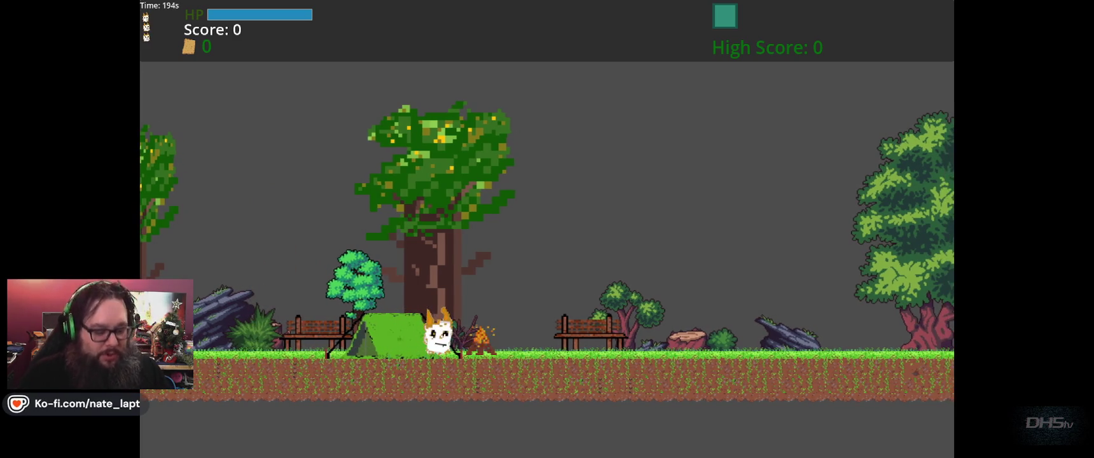
key(Right)
key(space)
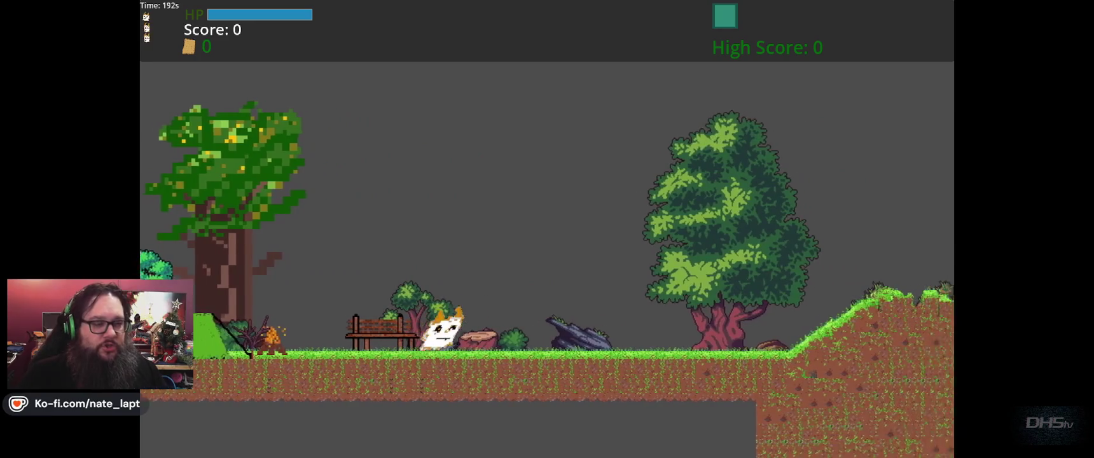
key(Right)
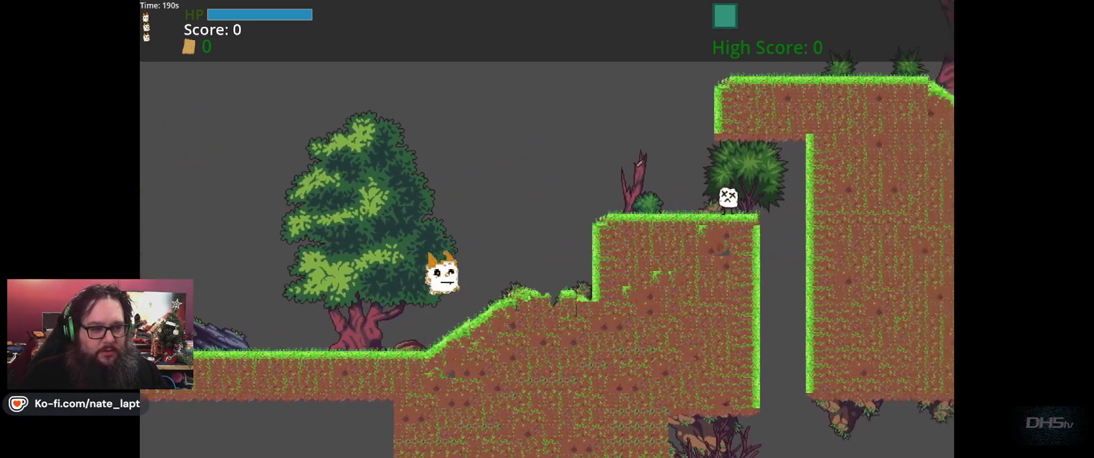
- Stomp the platform enemy, then drop into the cave shaft and stomp the cave enemy
key(Right)
key(space)
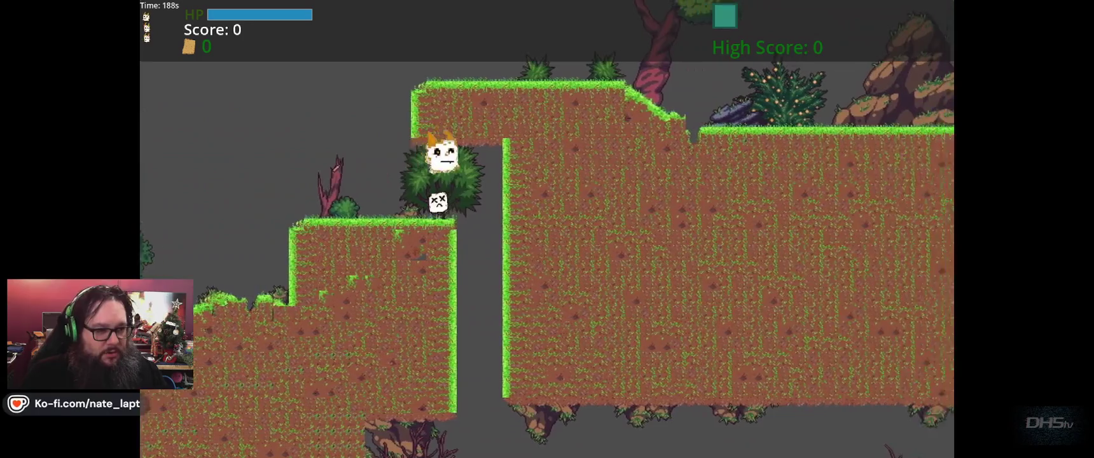
key(Left)
key(Right)
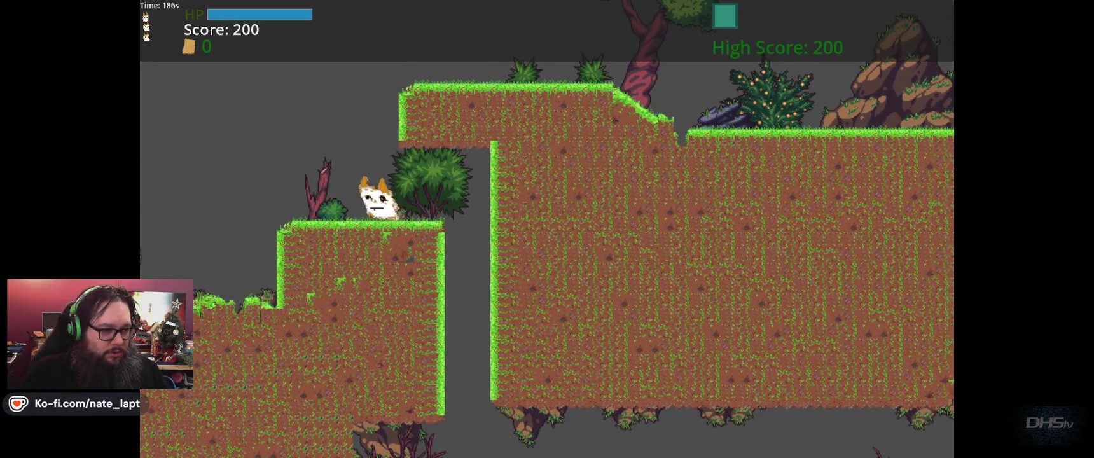
key(space)
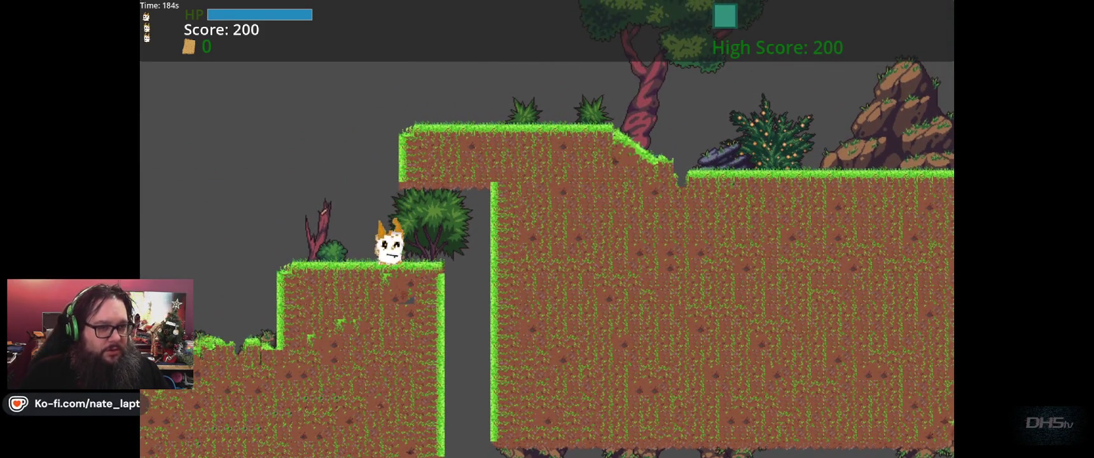
key(space)
key(Right)
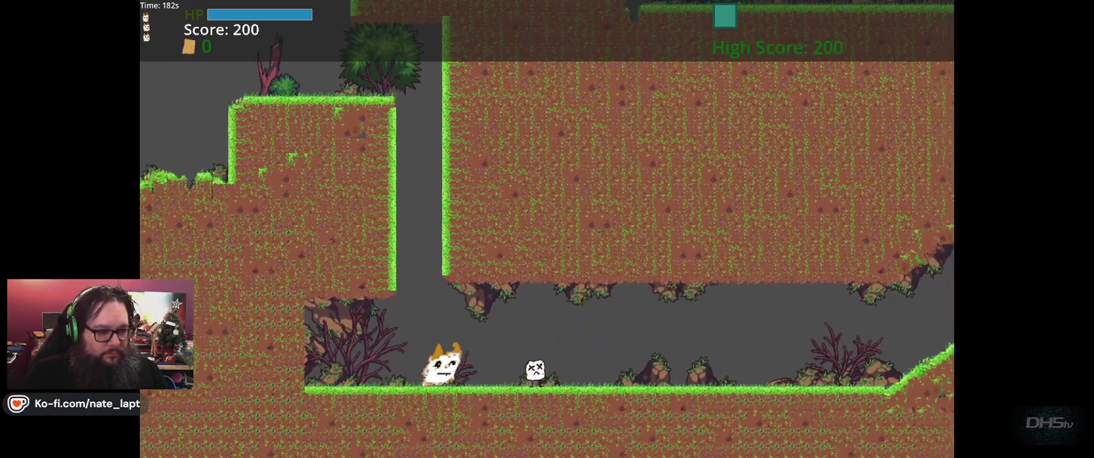
key(space)
key(Right)
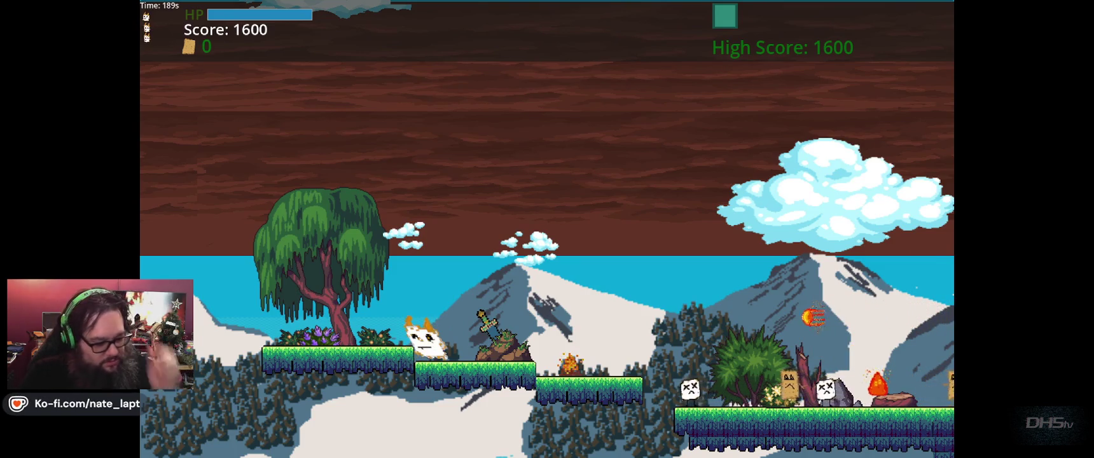
- Pick up the sword, fight through the enemies to the right, then stop the game
key(Right)
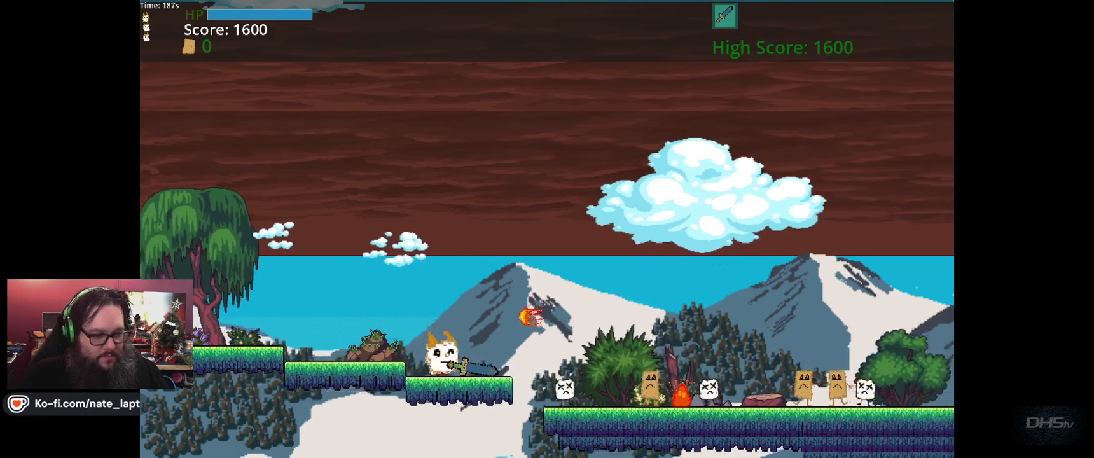
key(Right)
key(space)
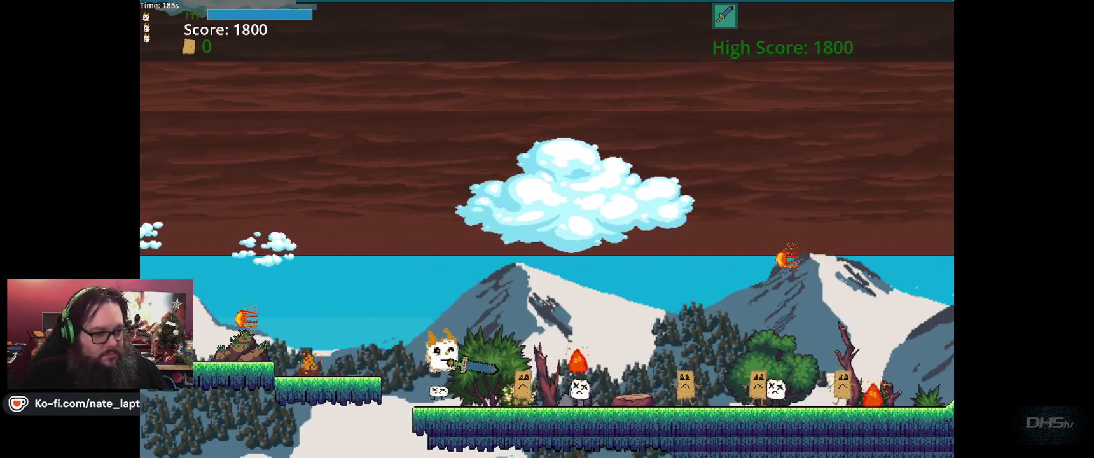
key(Right)
key(space)
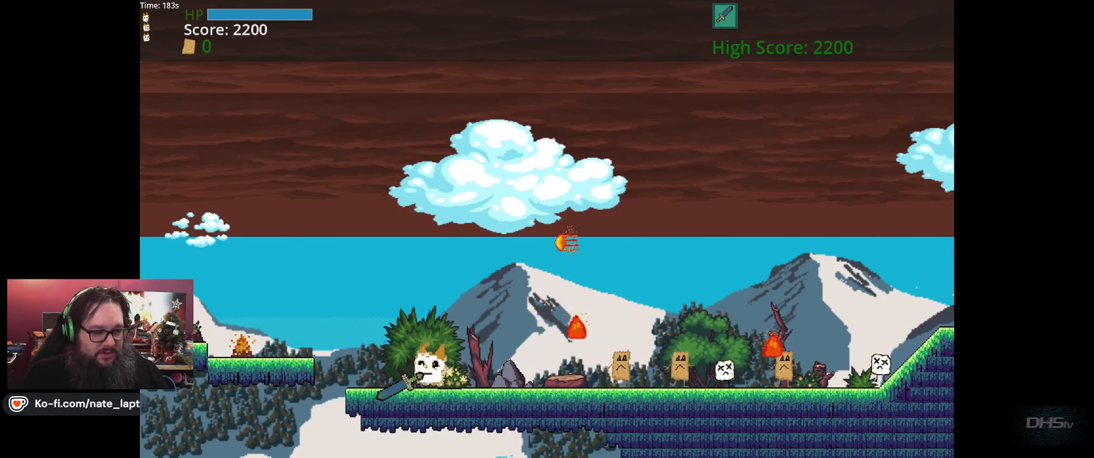
key(Right)
key(space)
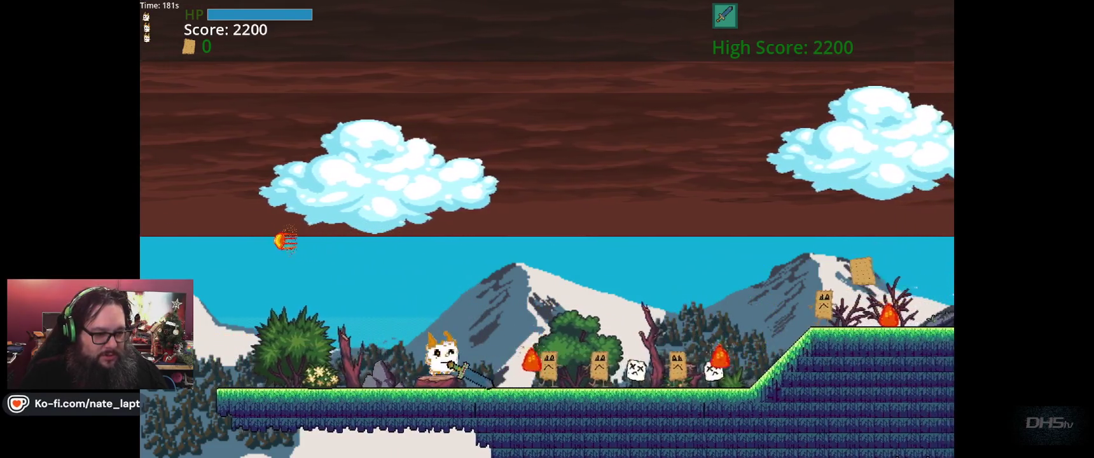
key(Right)
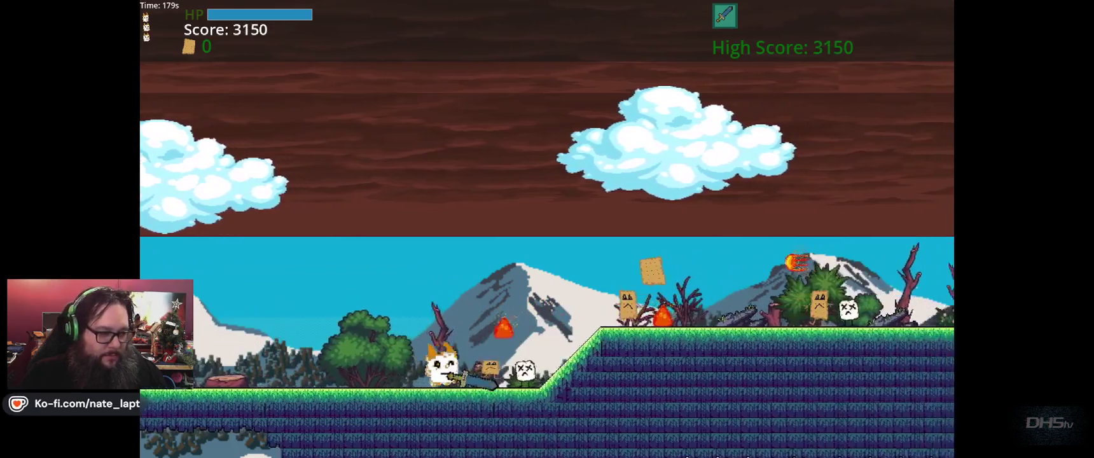
key(space)
key(Right)
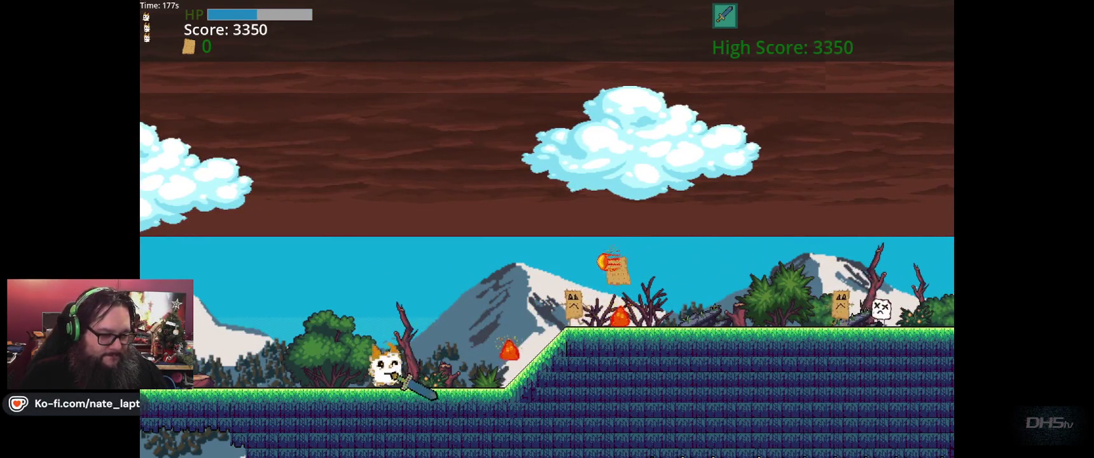
key(space)
key(Right)
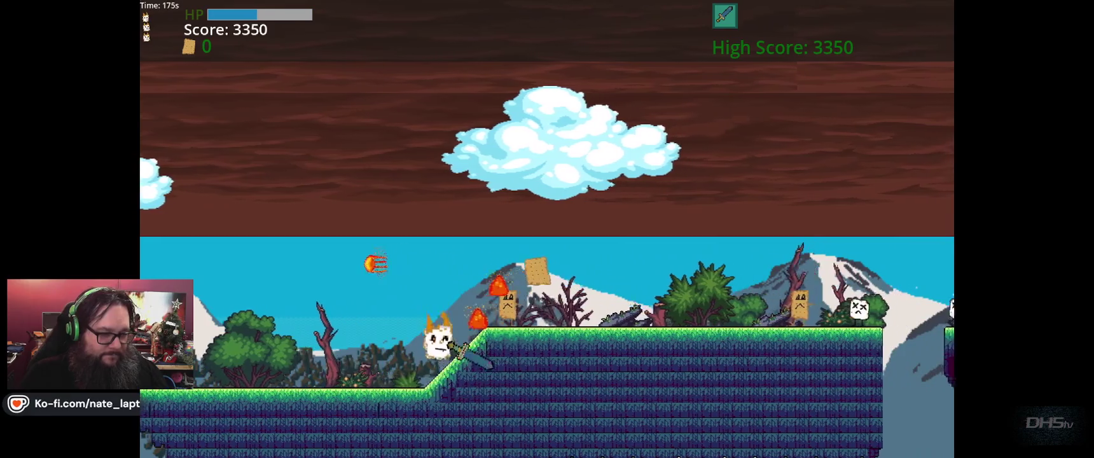
key(F8)
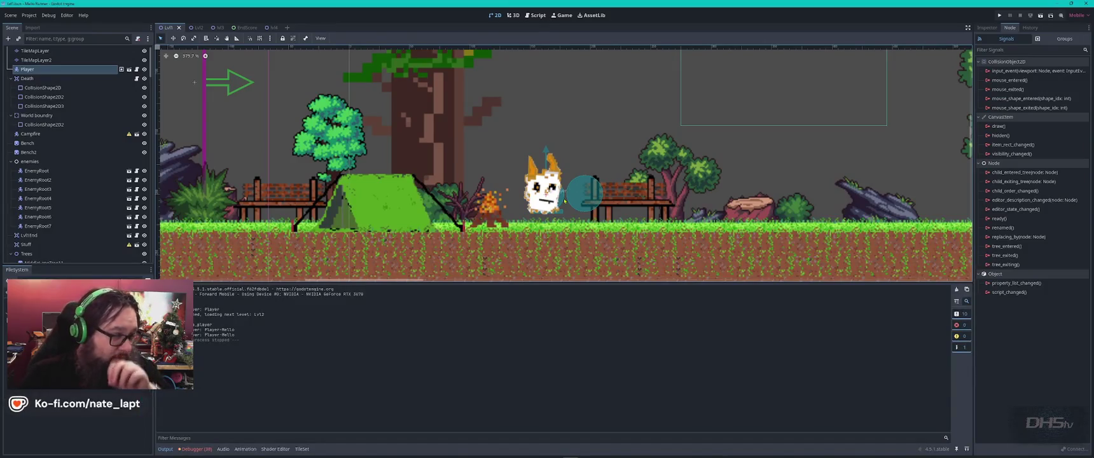
- Make end_score.gd's Play Again print a message and load Lvl1, then show Lvl3 in 2D
key(ctrl+F3)
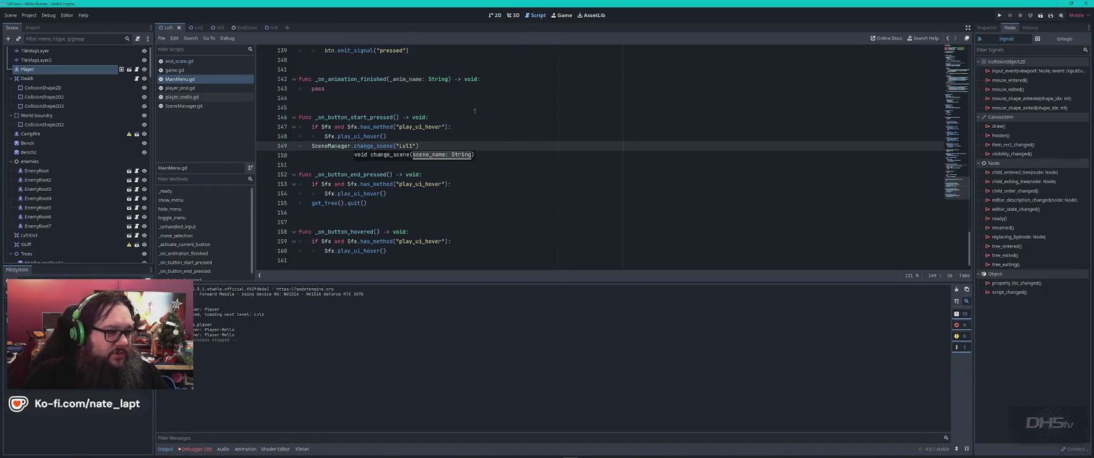
click(510, 135)
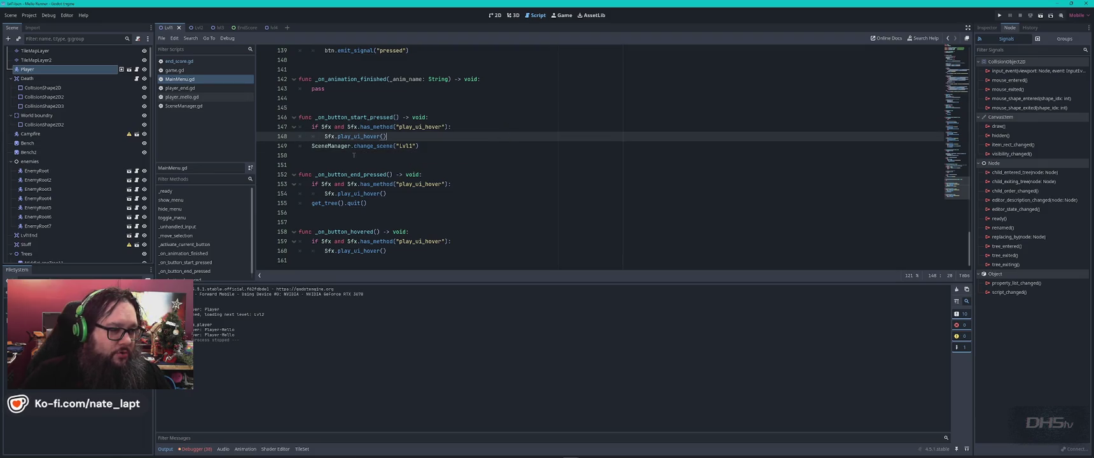
click(184, 63)
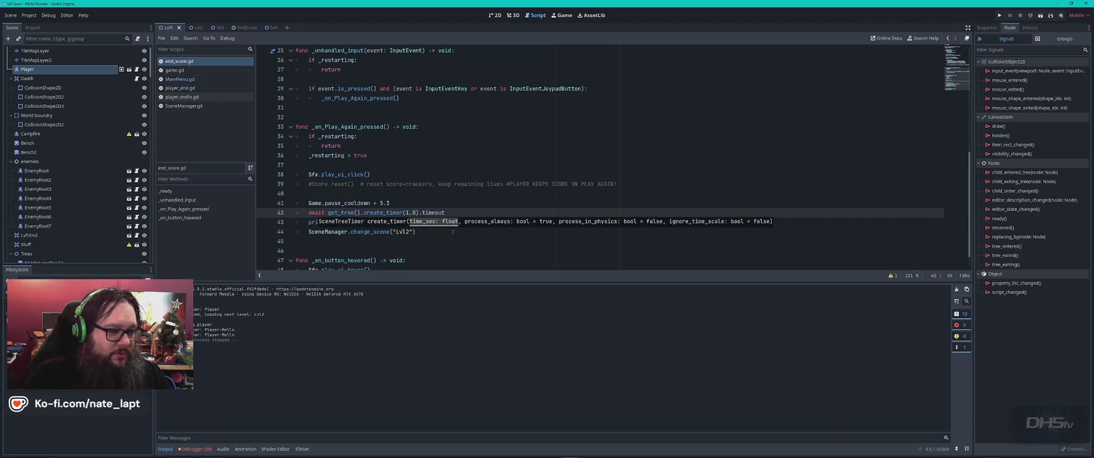
click(406, 231)
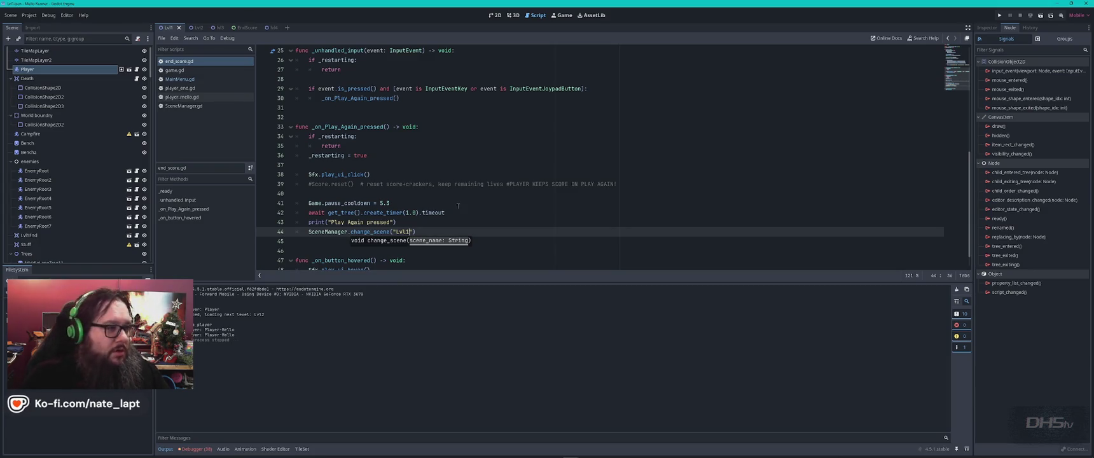
click(216, 28)
click(495, 15)
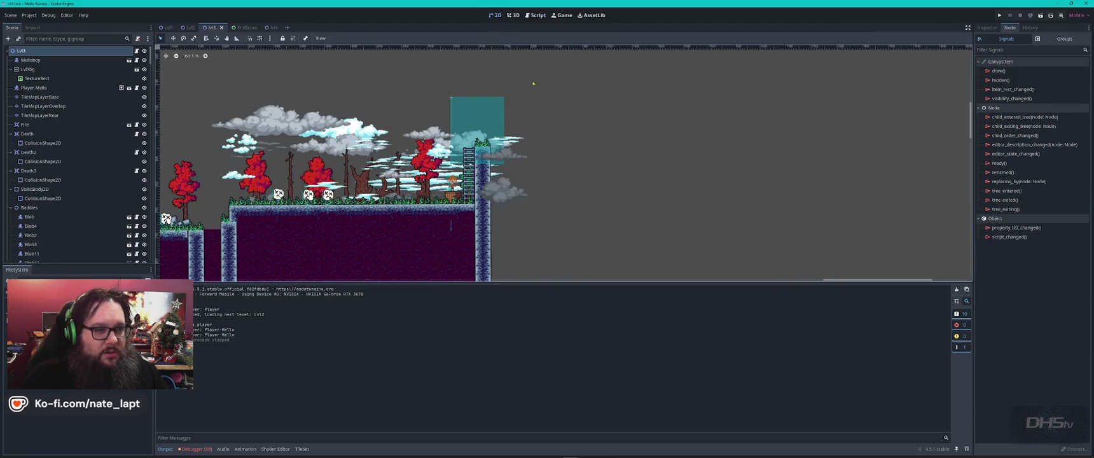
- Select the Melloboy node, then move Player-Mello further right in the lvl3 level
scroll(293, 204, up, 2)
scroll(292, 203, down, 6)
scroll(225, 250, up, 2)
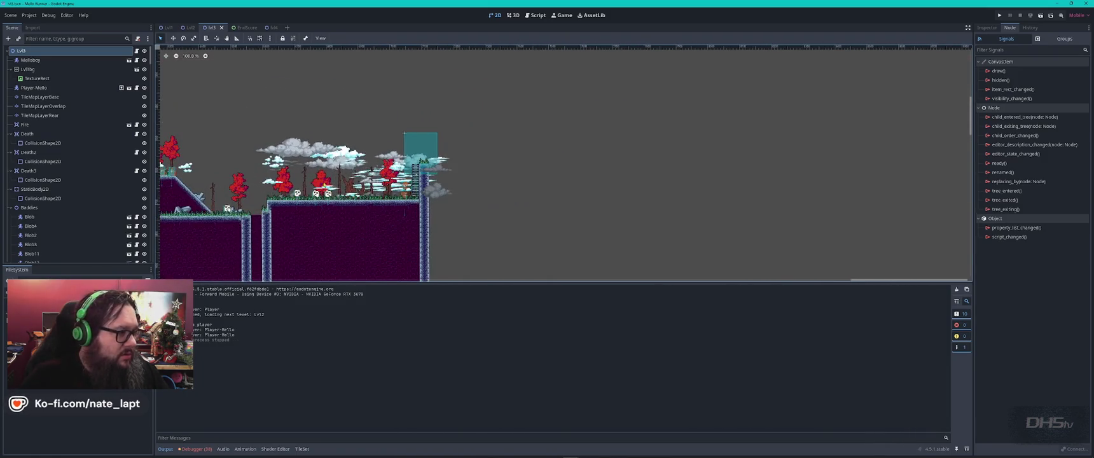
click(30, 60)
scroll(252, 171, down, 7)
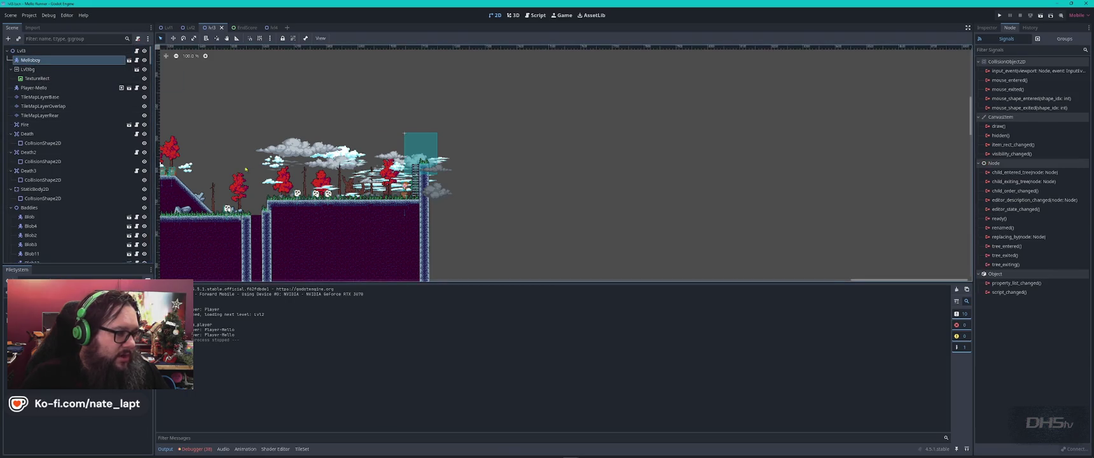
scroll(252, 171, up, 8)
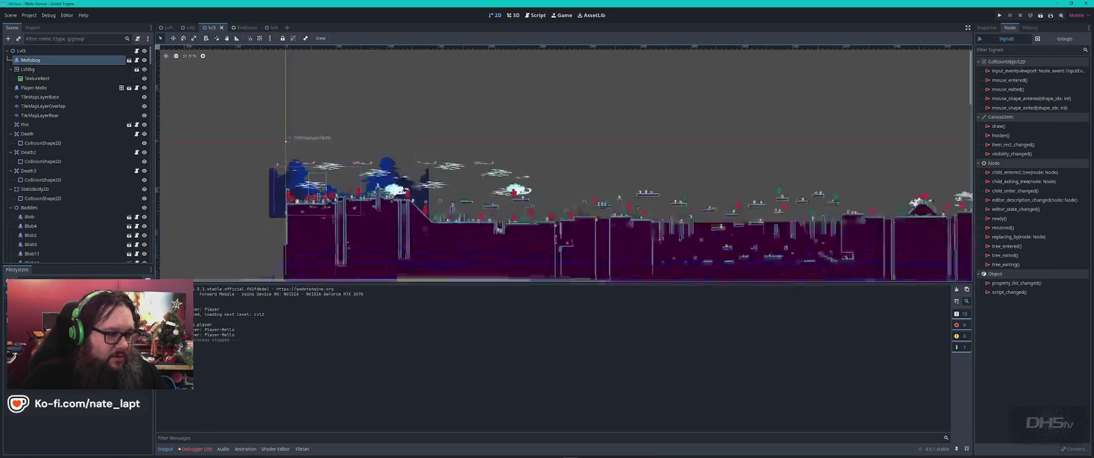
scroll(335, 199, up, 1)
click(33, 88)
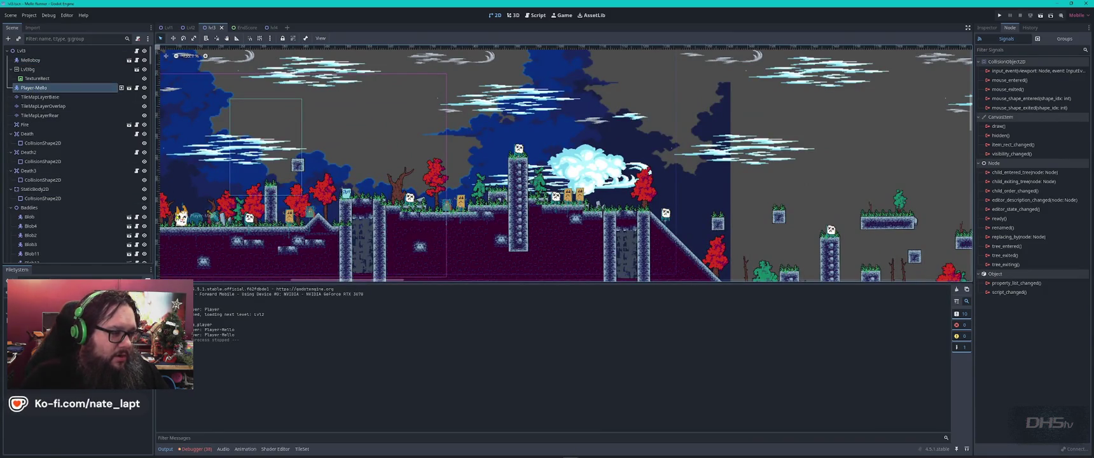
mouse_move(185, 216)
mouse_down()
mouse_move(321, 102)
mouse_move(729, 165)
mouse_move(915, 154)
mouse_move(833, 134)
mouse_move(636, 146)
mouse_move(643, 117)
mouse_move(831, 120)
mouse_move(449, 137)
mouse_move(502, 203)
mouse_move(471, 232)
mouse_move(439, 227)
mouse_up()
scroll(321, 102, down, 7)
scroll(448, 137, up, 7)
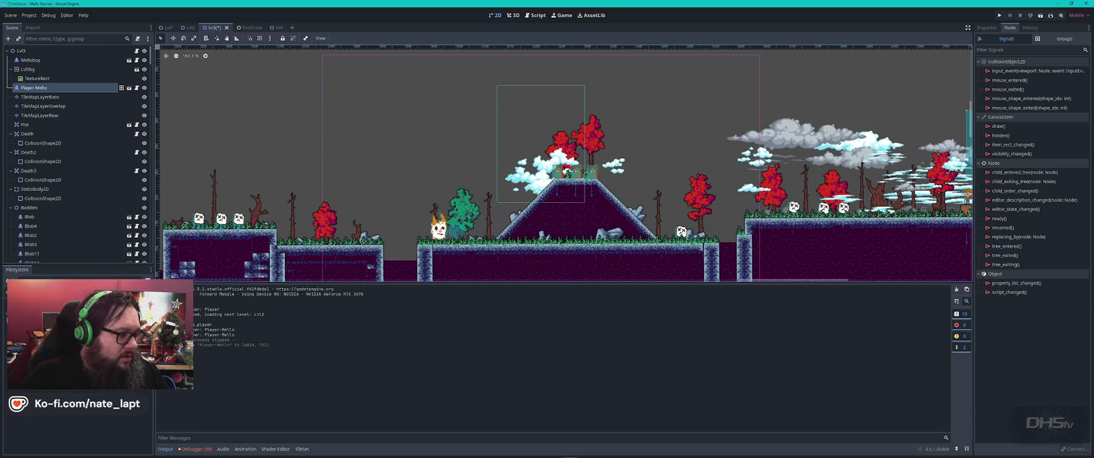
- Add a second sword pickup (Sword02) to lvl3, save the scene, and run the game
click(26, 386)
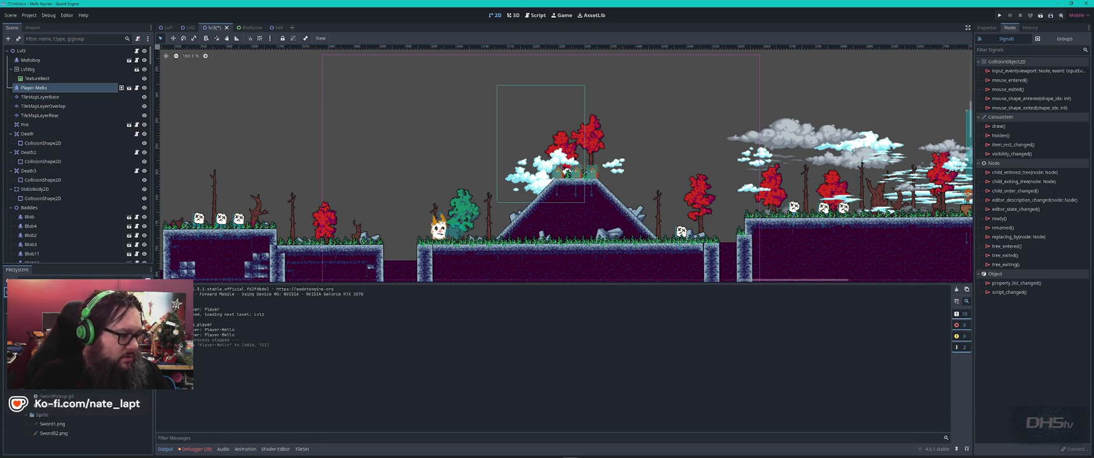
mouse_move(82, 410)
mouse_down()
mouse_move(445, 241)
mouse_move(474, 213)
mouse_move(478, 231)
mouse_up()
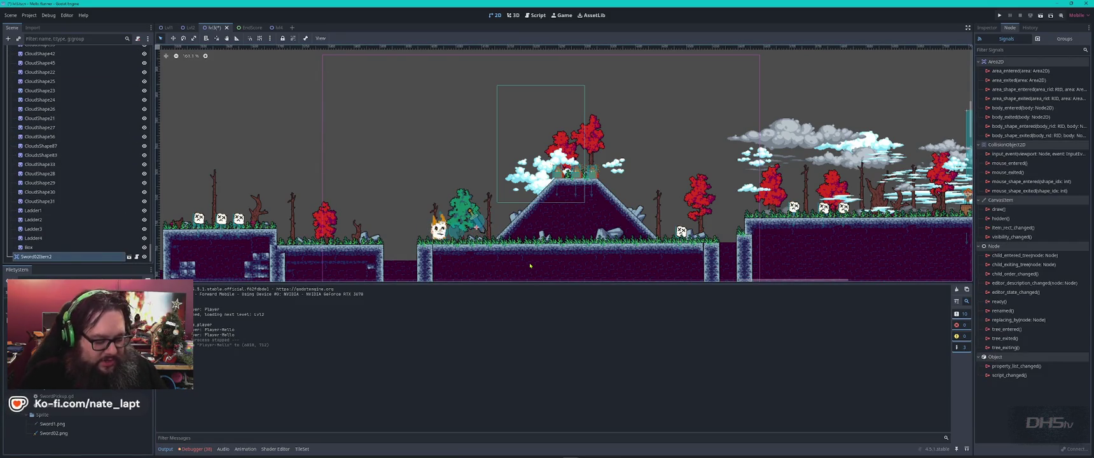
key(ctrl+s)
key(F5)
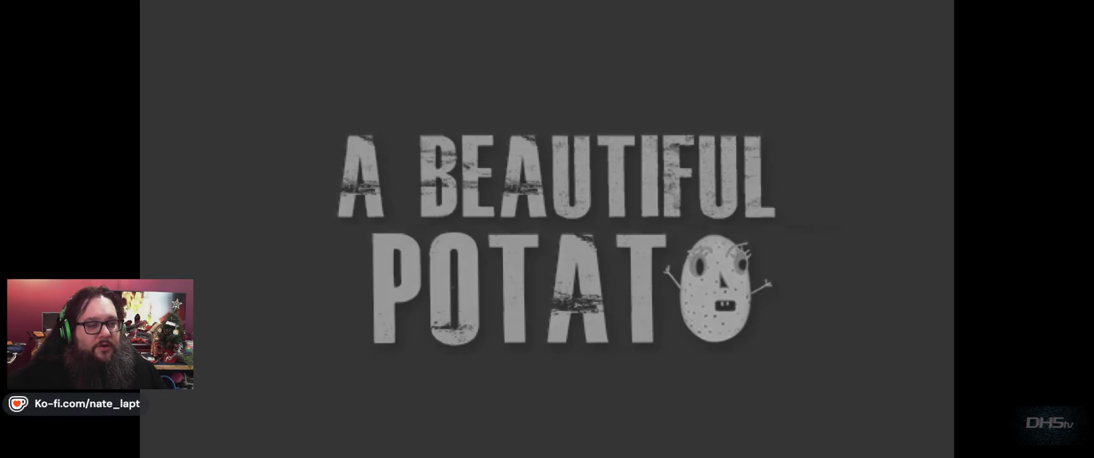
key(Return)
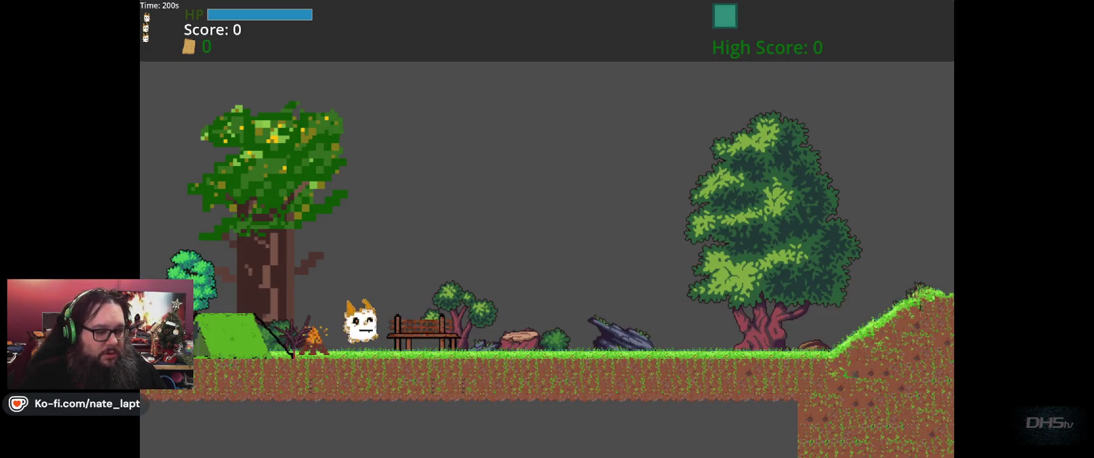
key(Escape)
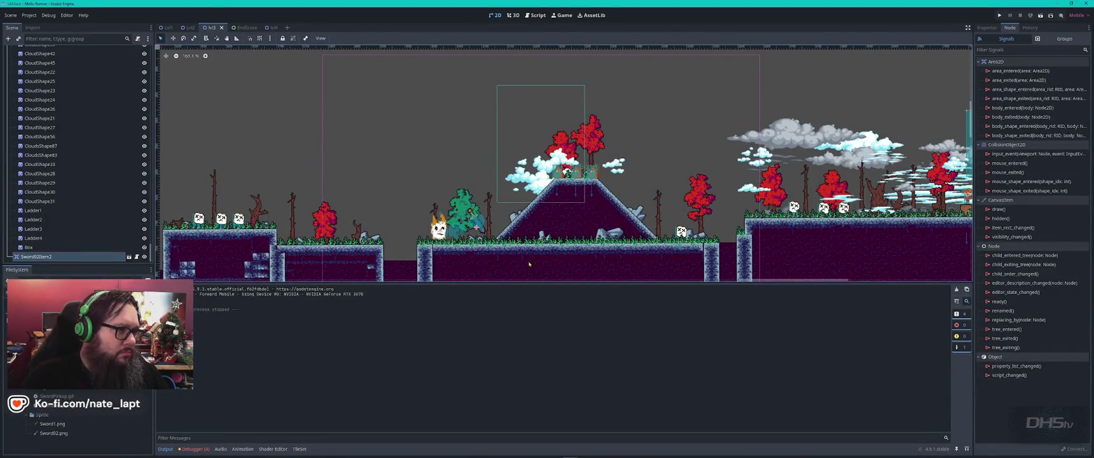
- Edit the change_scene line in MainMenu.gd's Start handler, then relaunch the game
click(535, 15)
click(178, 79)
click(412, 146)
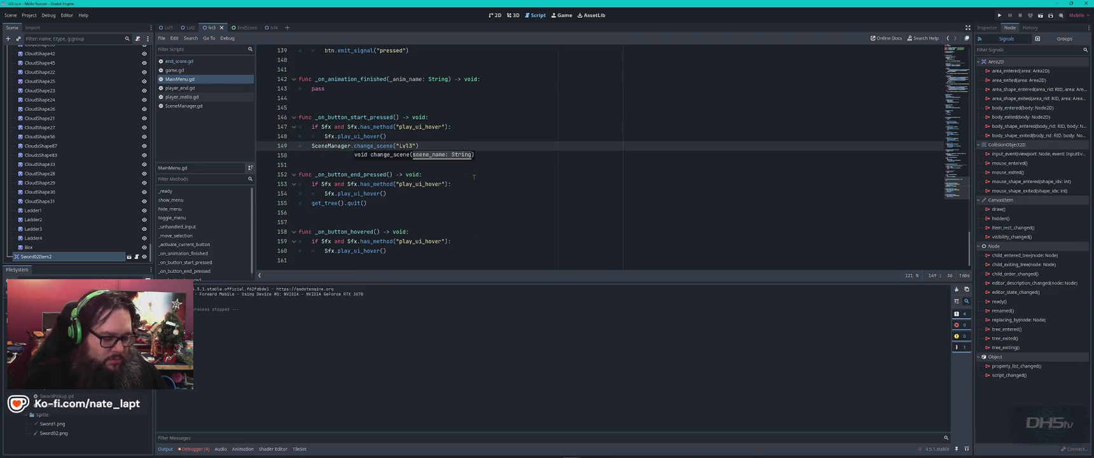
key(F5)
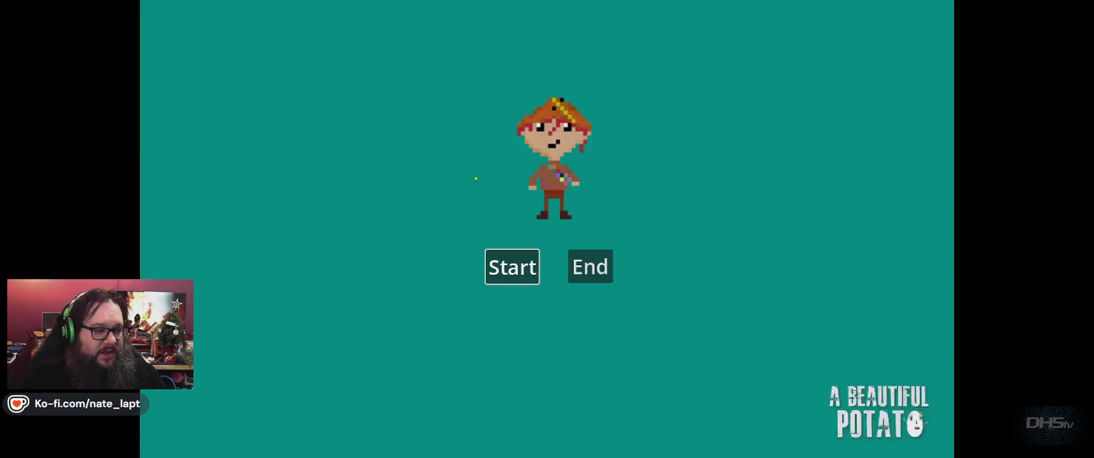
- Start from the menu, grab the sword, and advance right down the slope to the pit
key(Return)
key(Right)
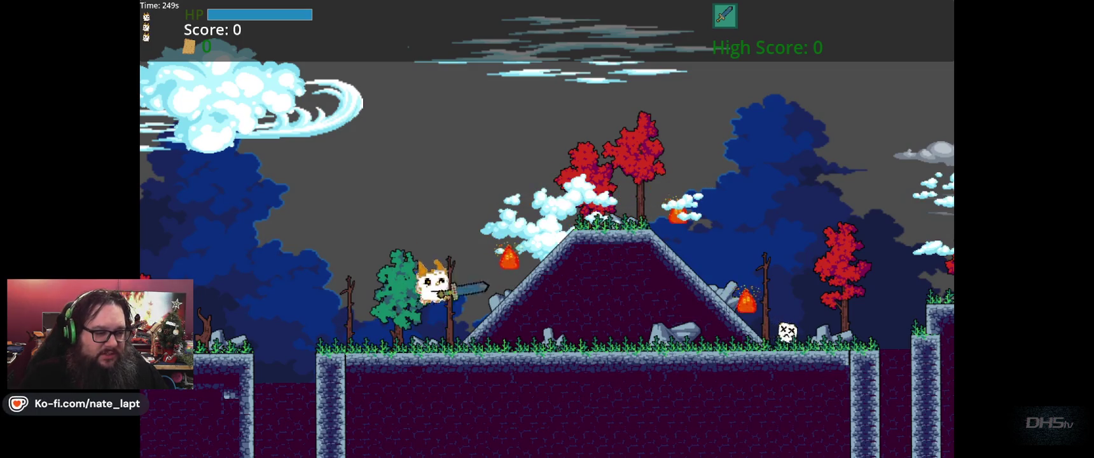
key(Right)
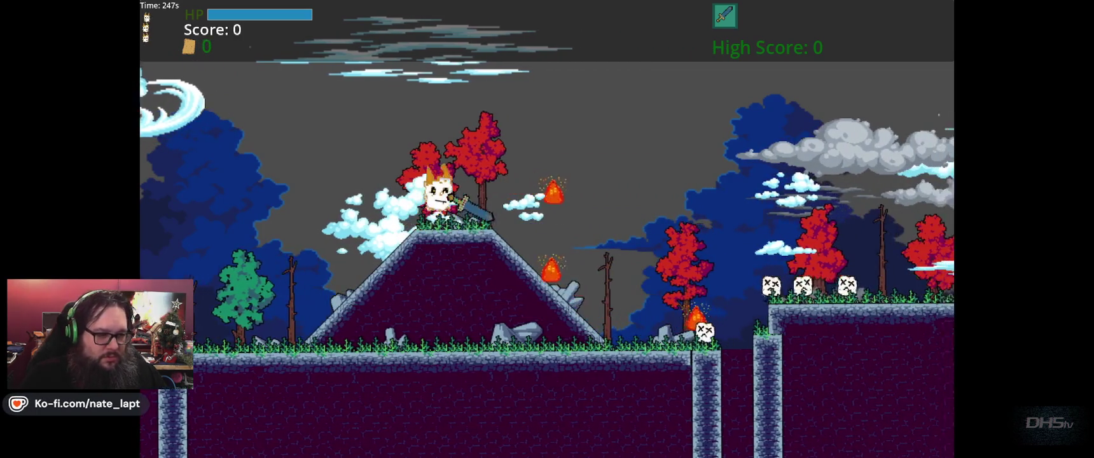
key(space)
key(Right)
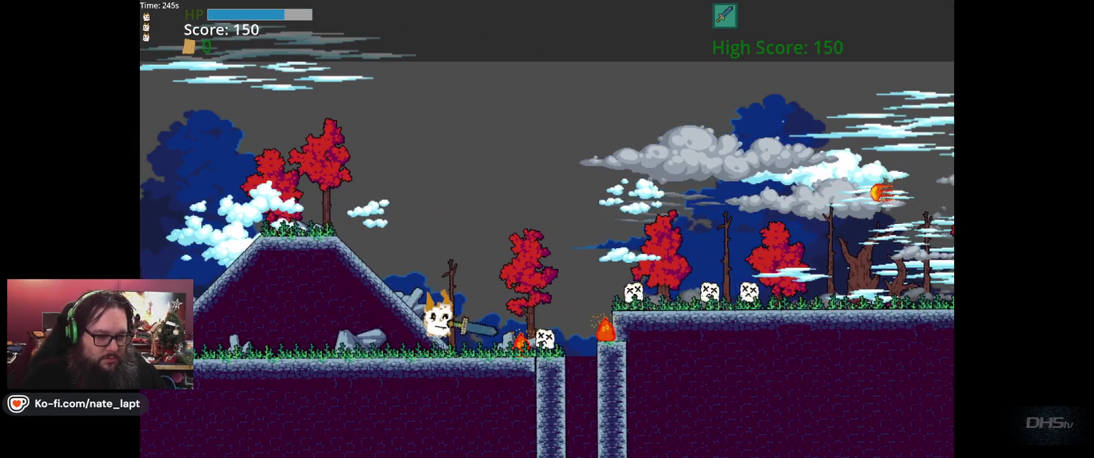
key(Right)
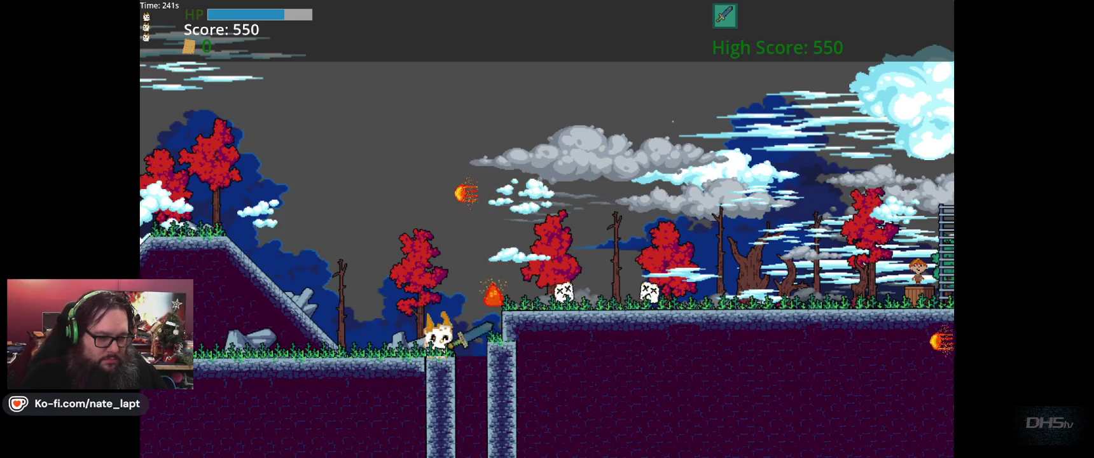
- Fight through to the Congrats ending, stop the game, and add the closing ')' on line 149
key(x)
key(Right)
key(z)
key(x)
key(Left)
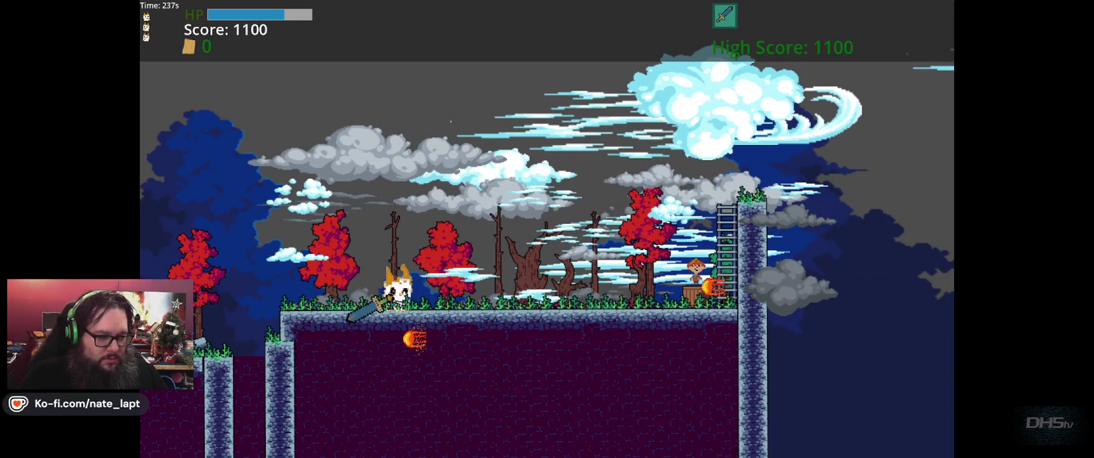
key(Right)
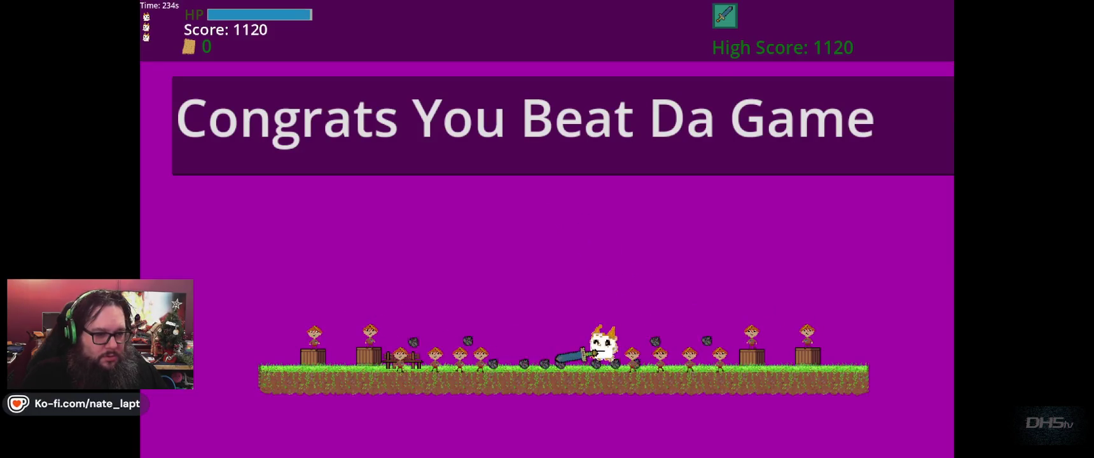
key(Left)
text(A)
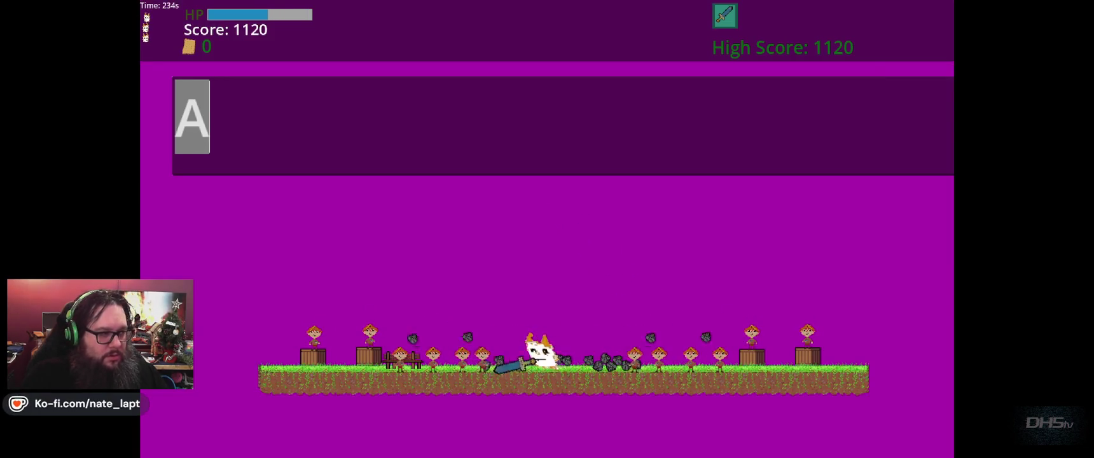
text(AAAAdd)
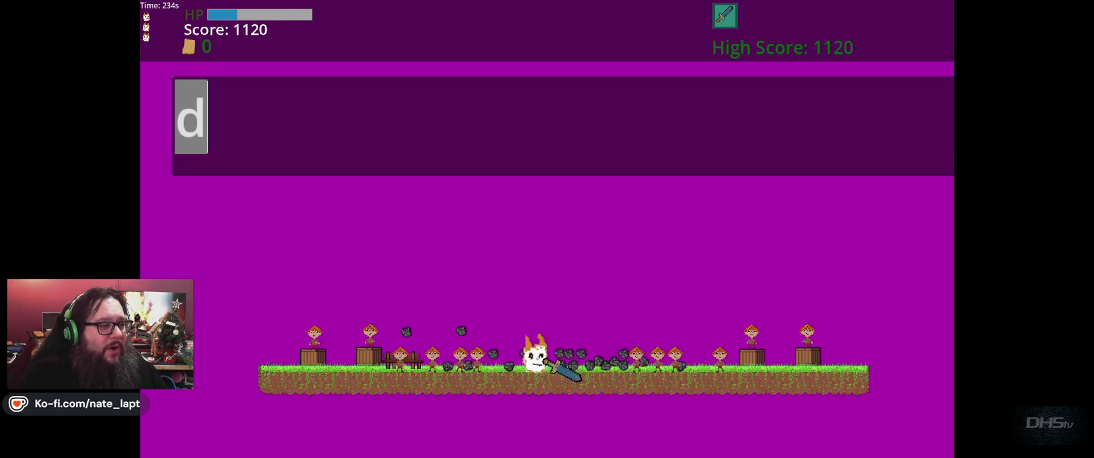
text(a)
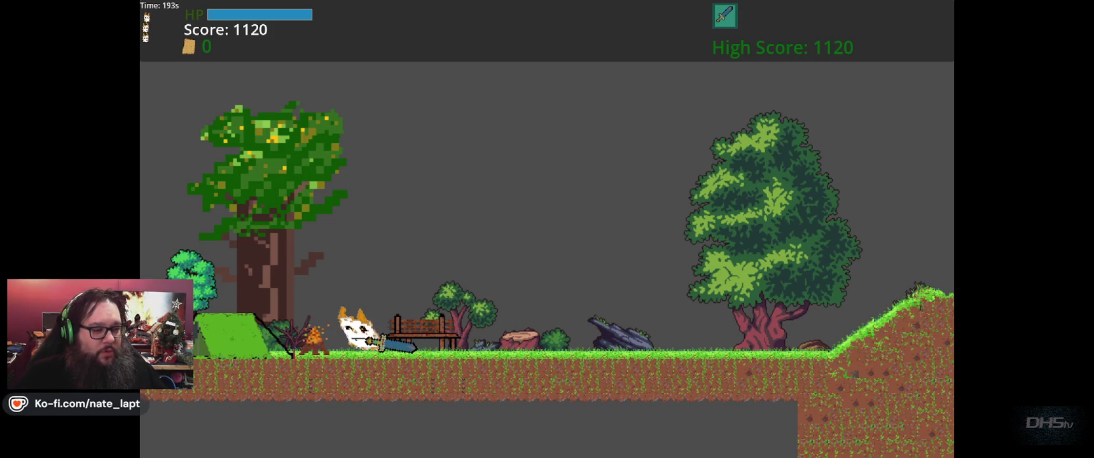
key(F8)
text())
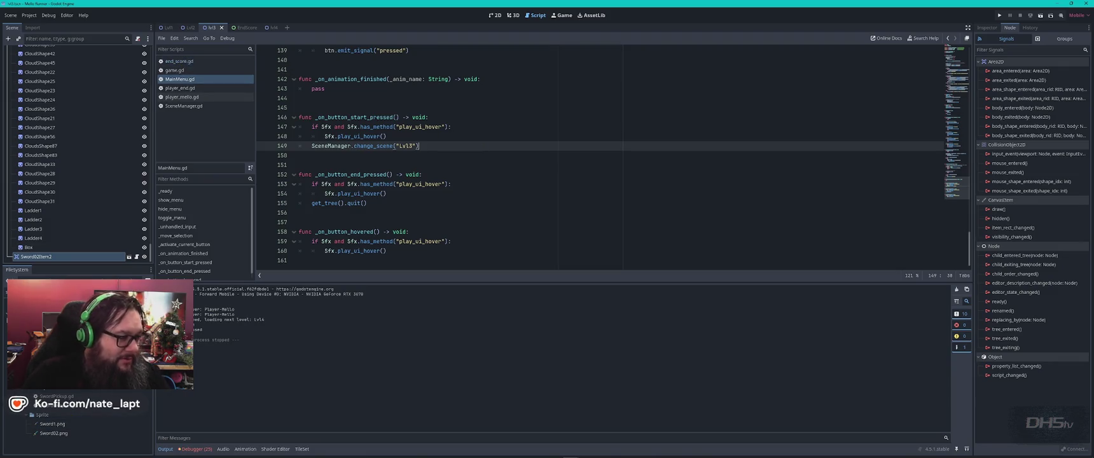
- In Lvl4, select the 'Congrats You Beat Da Game' TextEdit, inspect its Text, and open its context menu
scroll(77, 423, up, 3)
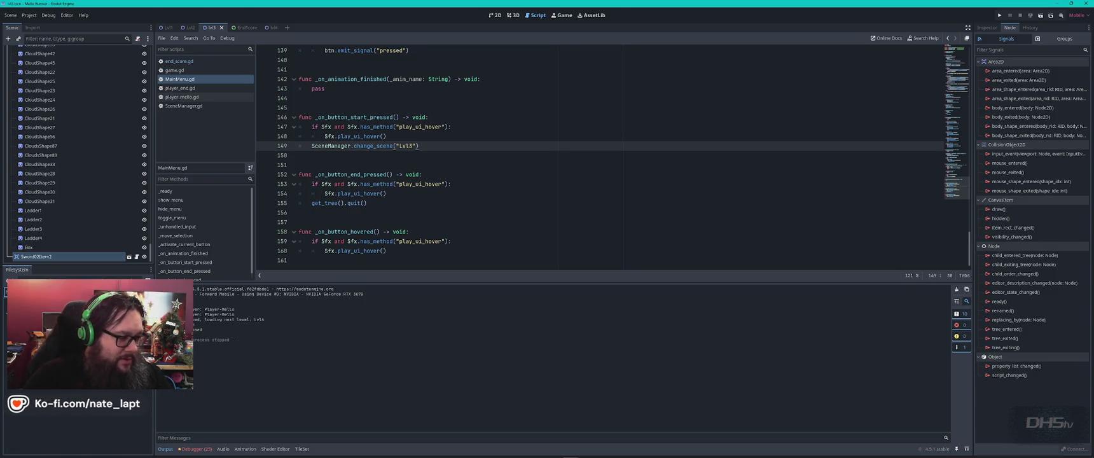
key(ctrl+Tab)
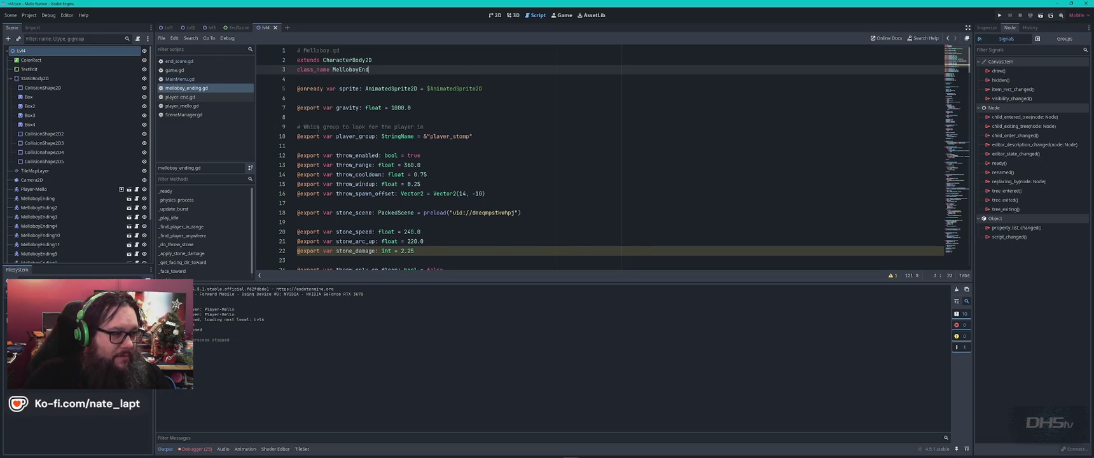
click(31, 70)
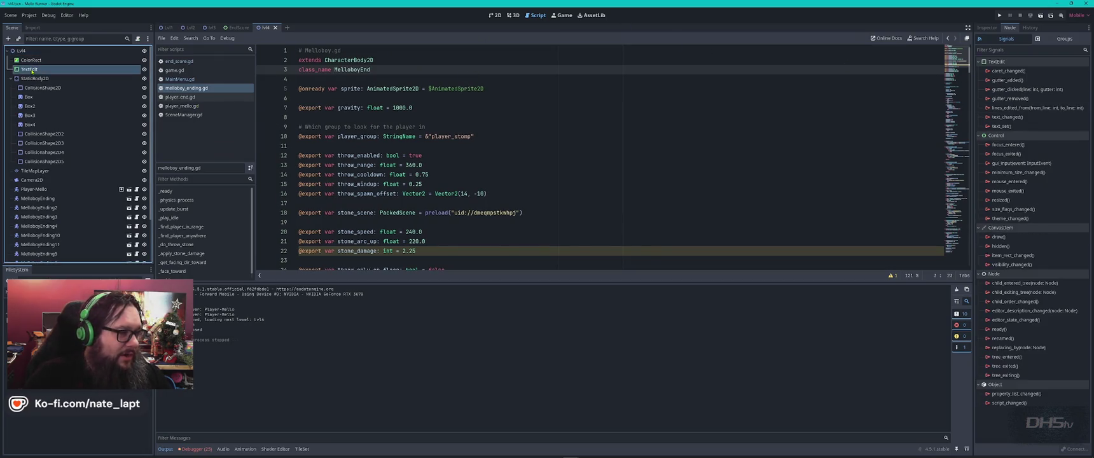
click(987, 28)
click(1059, 97)
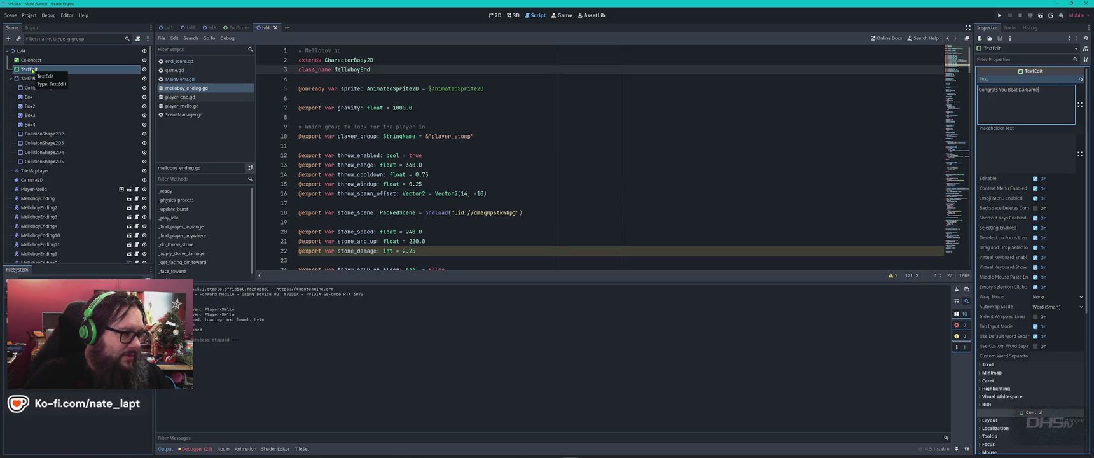
right_click(31, 71)
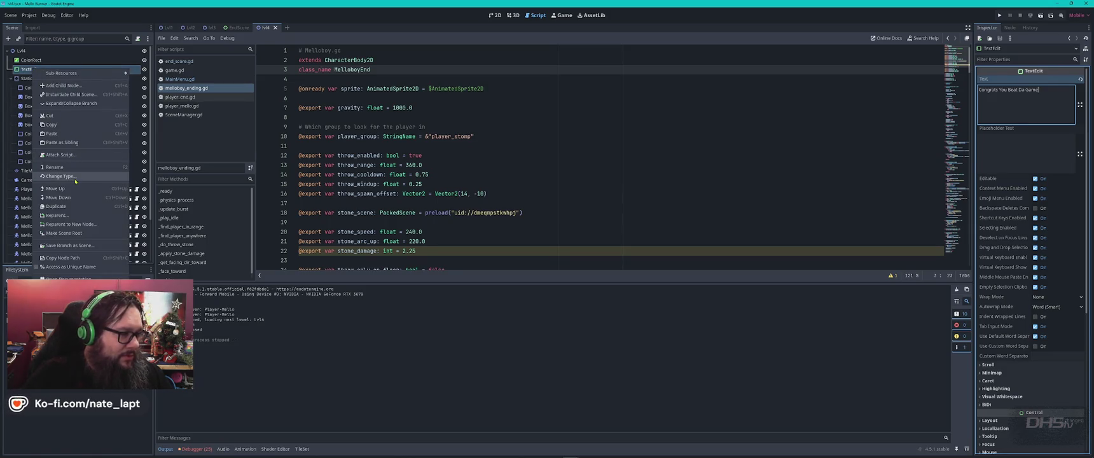
- Convert the ending TextEdit node to a RichTextLabel and return to the 2D view
click(64, 178)
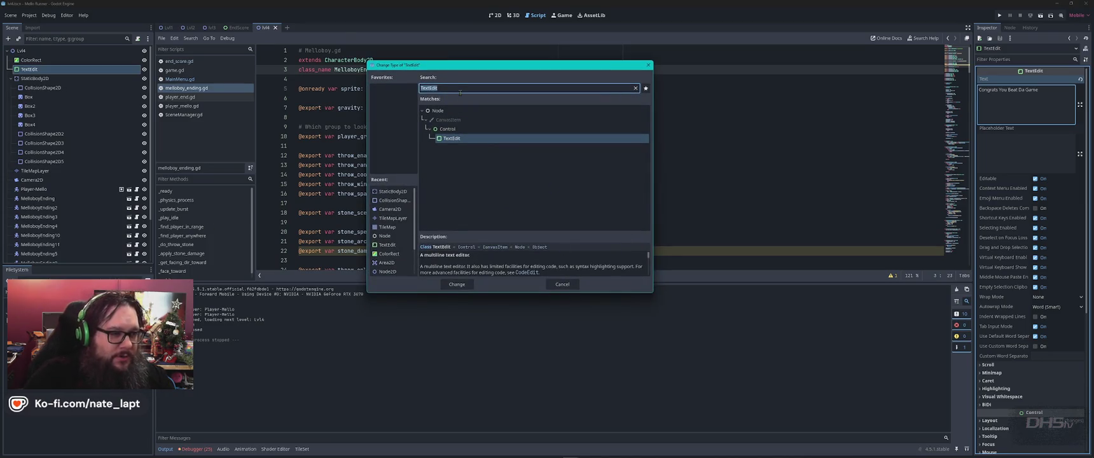
text(text)
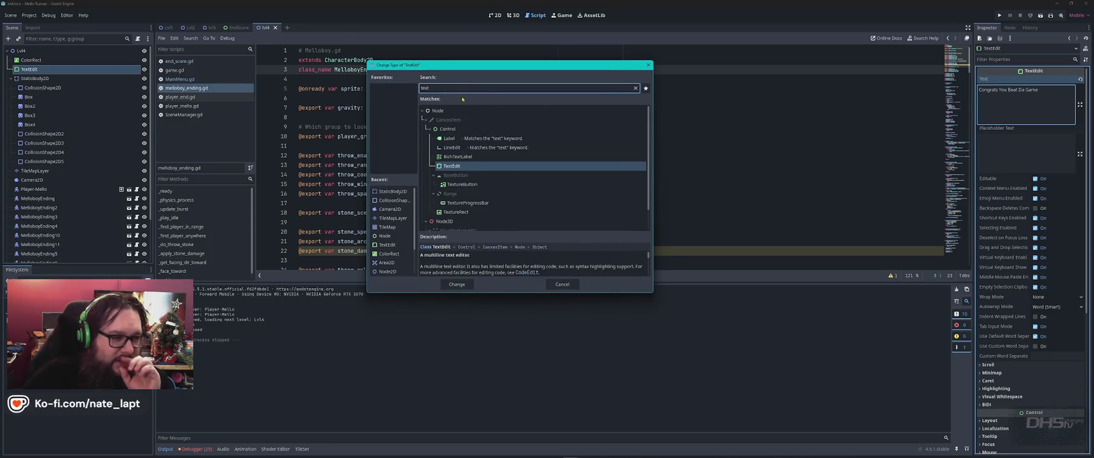
click(458, 157)
click(457, 284)
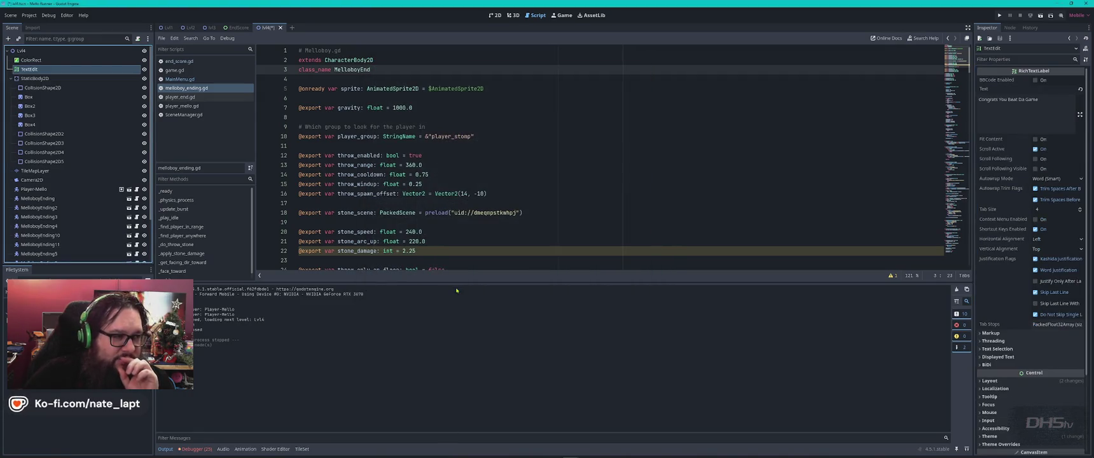
click(495, 15)
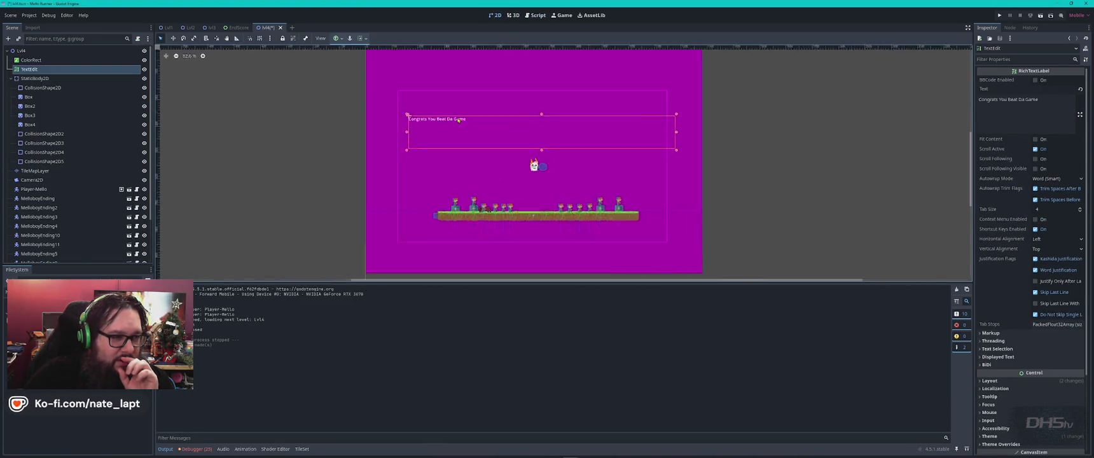
- Enable the label's Normal Font Size theme override at 65 px
scroll(469, 120, up, 5)
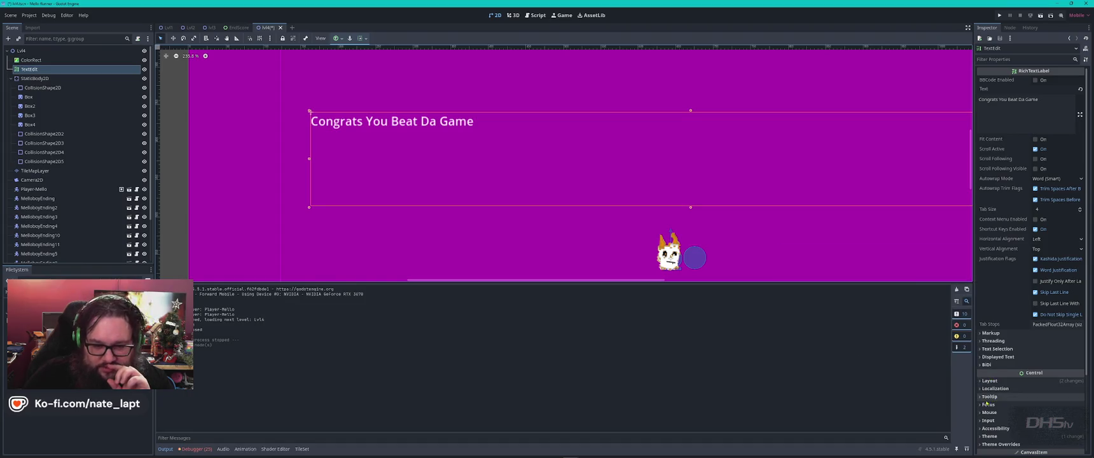
scroll(988, 411, down, 3)
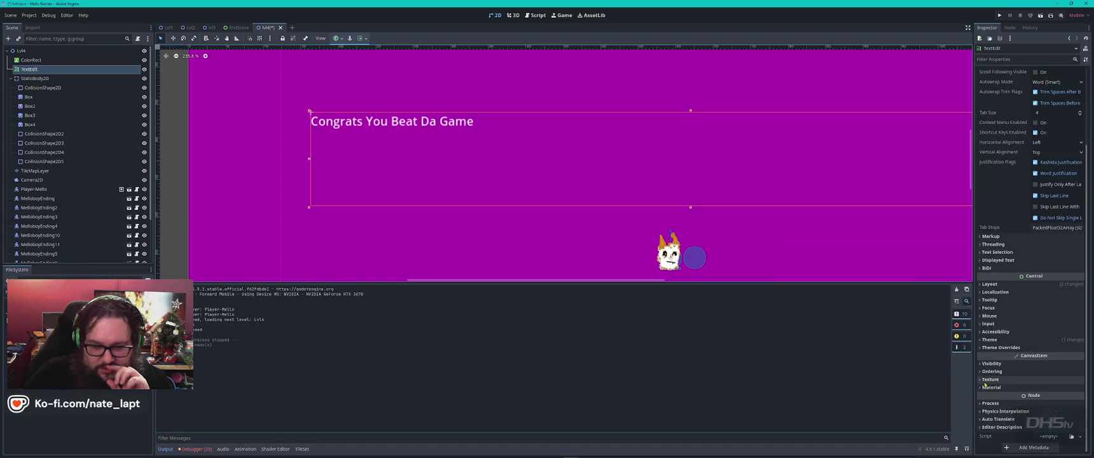
click(983, 340)
click(991, 367)
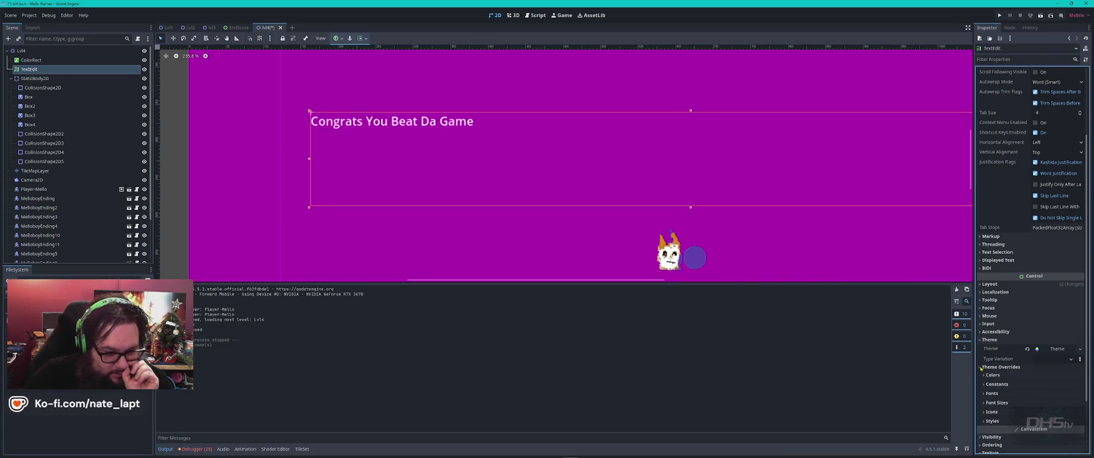
click(988, 403)
click(1053, 411)
key(Return)
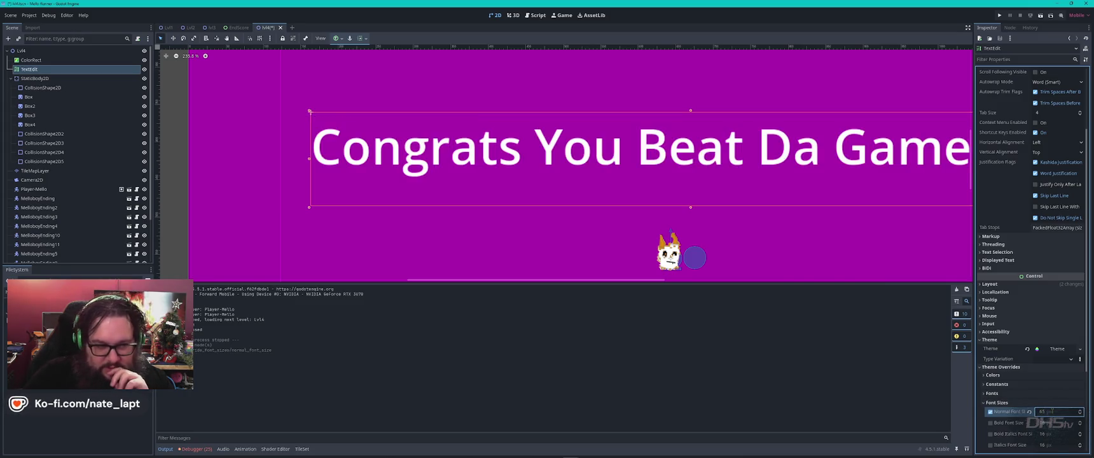
scroll(758, 225, down, 3)
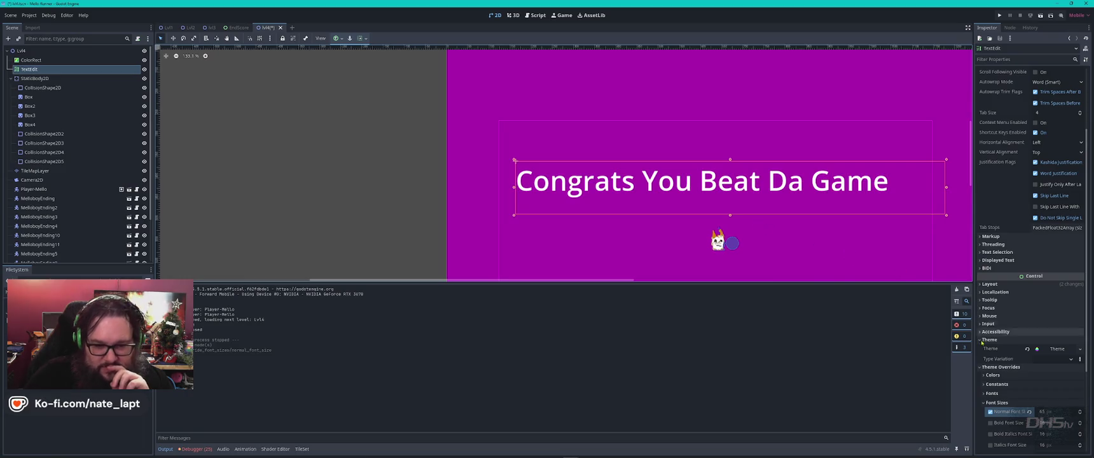
click(1069, 359)
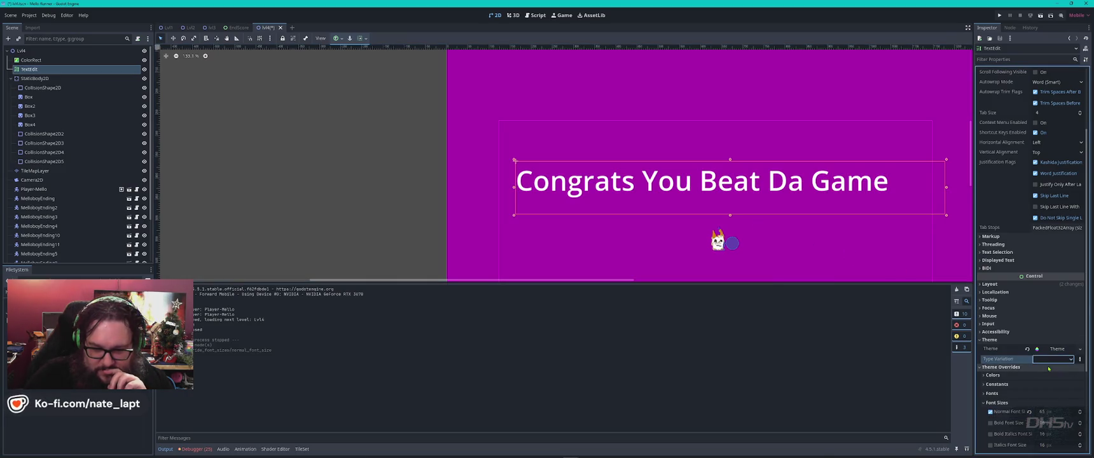
- Expand the font theme overrides and enable the Bold Font override, revealing its variation settings
click(993, 393)
click(1057, 403)
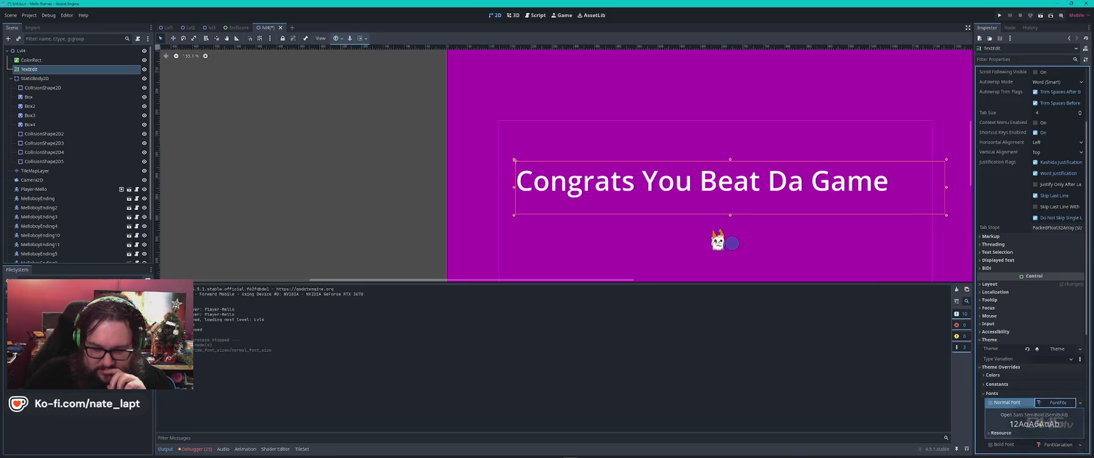
click(1049, 403)
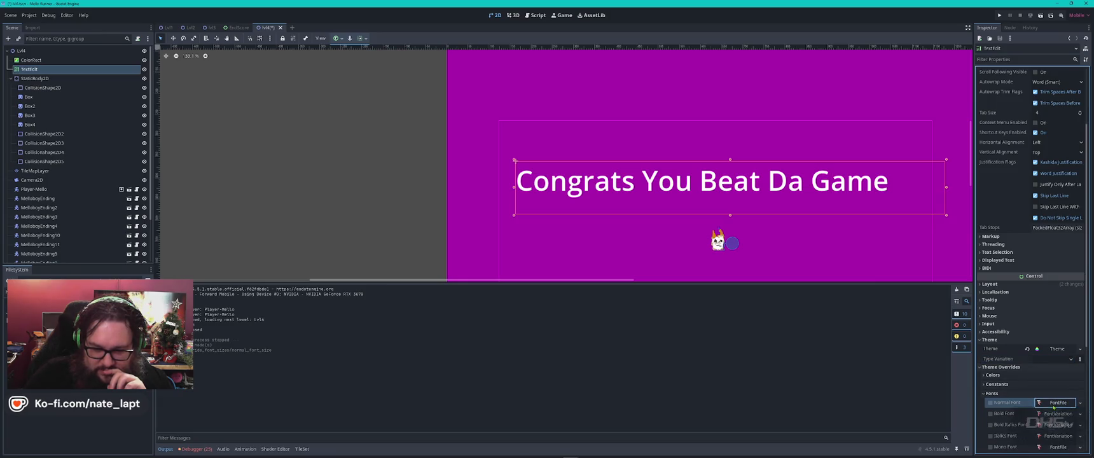
click(990, 414)
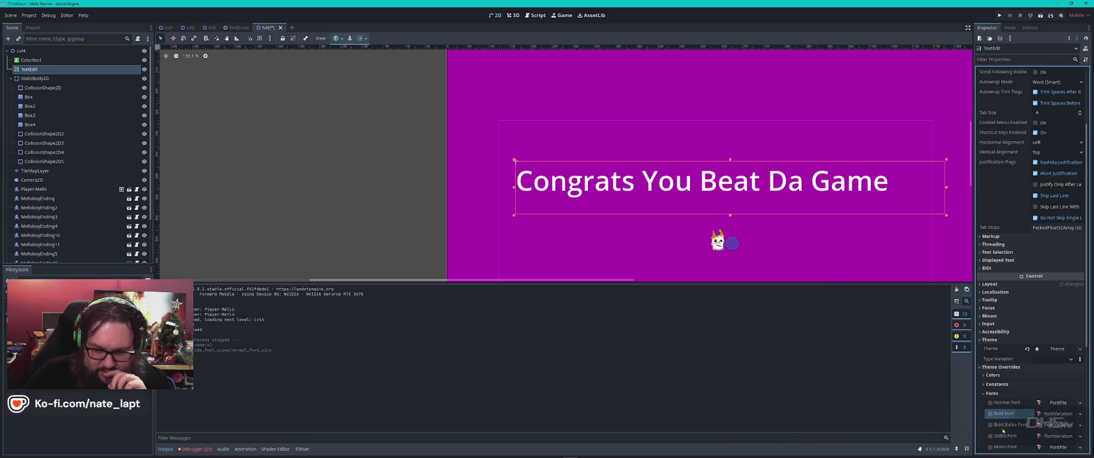
click(990, 414)
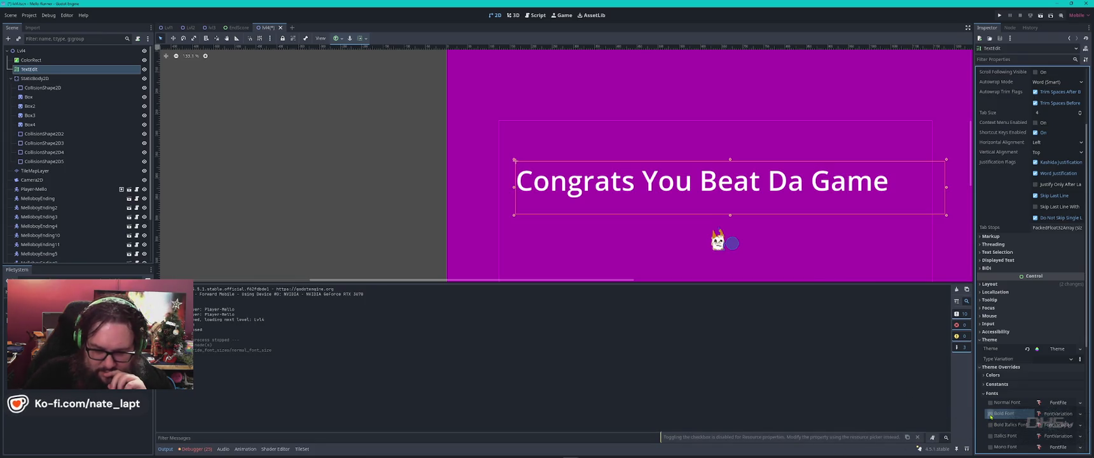
click(1059, 414)
scroll(1042, 437, down, 2)
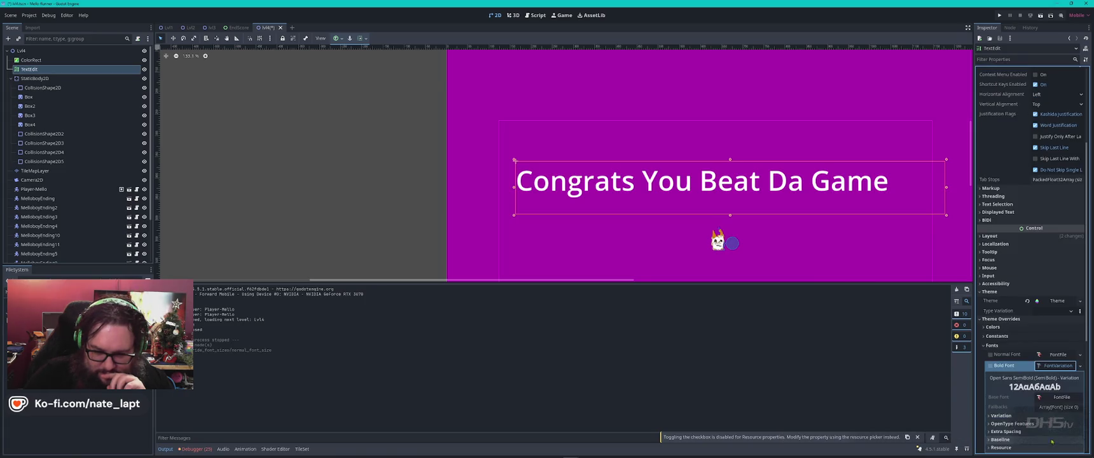
scroll(1060, 388, down, 2)
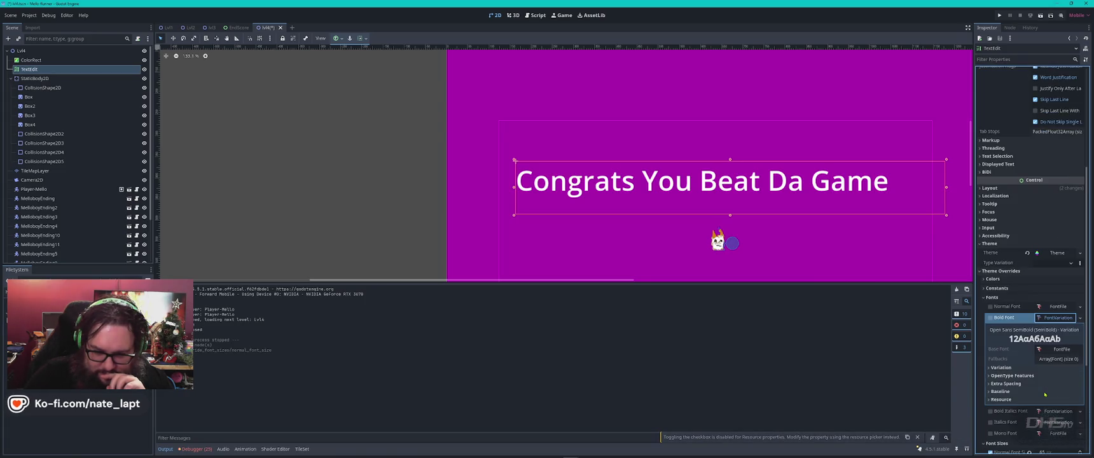
click(997, 391)
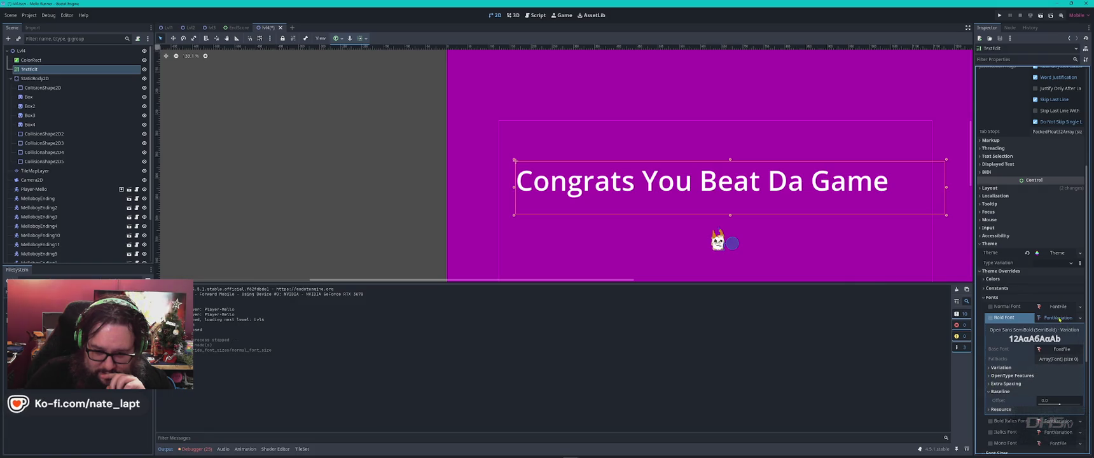
- Replace the Bold Font with a new SystemFont (Open Sans SemiBold, weight 600)
click(1080, 318)
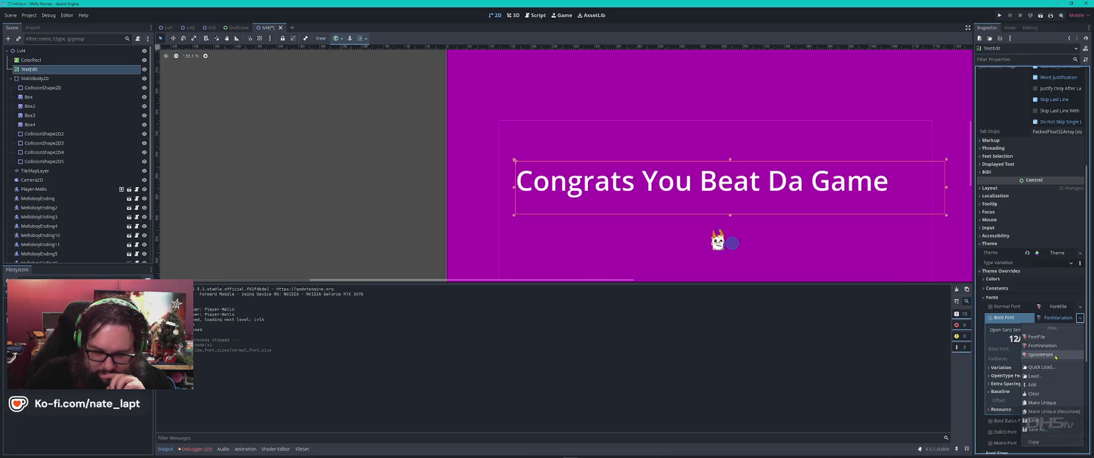
click(1050, 358)
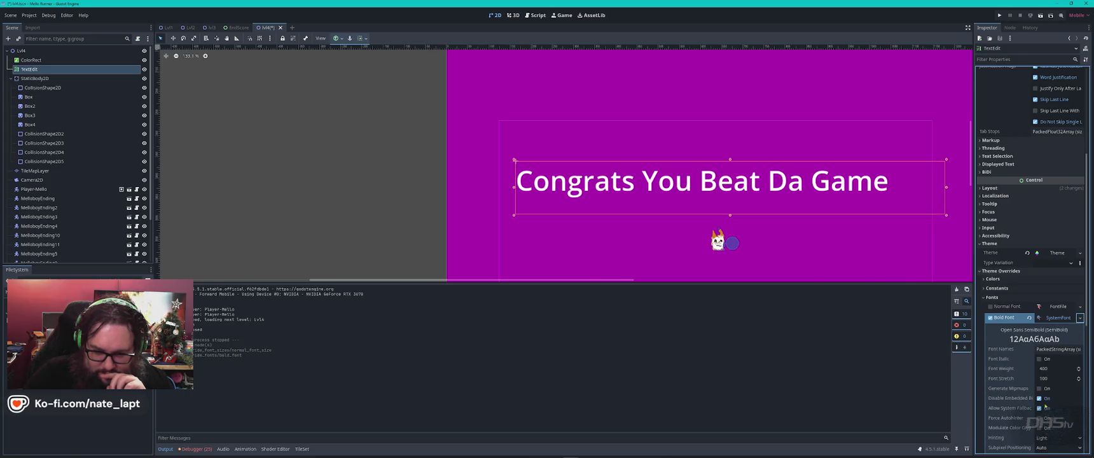
scroll(1018, 392, down, 3)
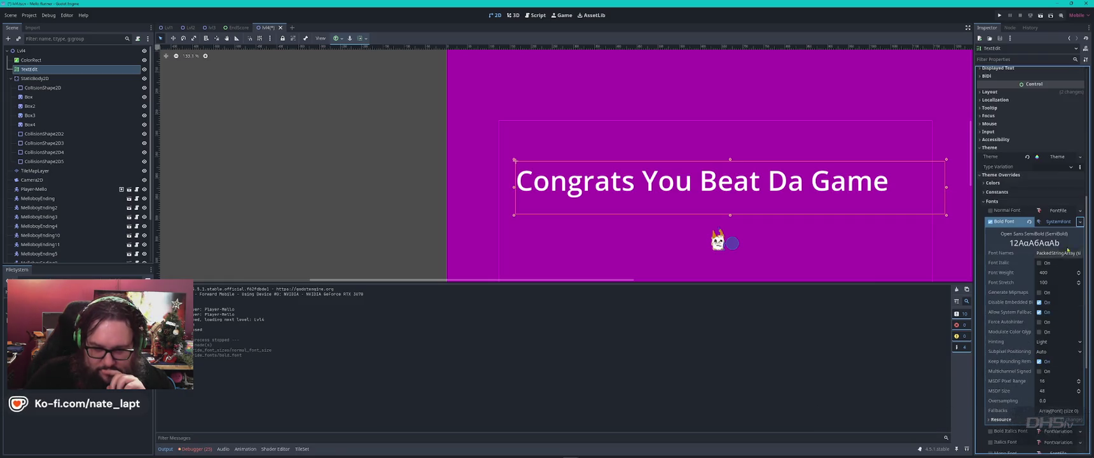
click(1080, 221)
key(Escape)
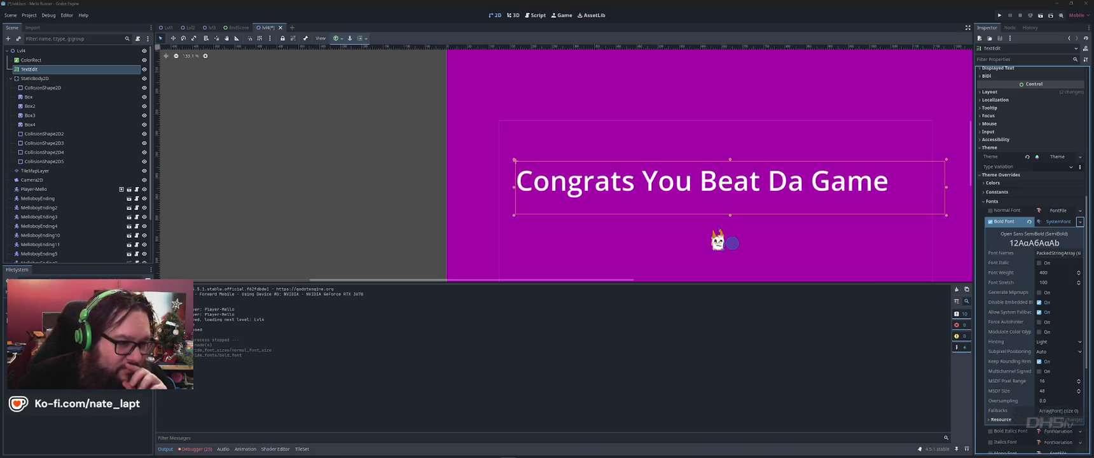
key(alt+Tab)
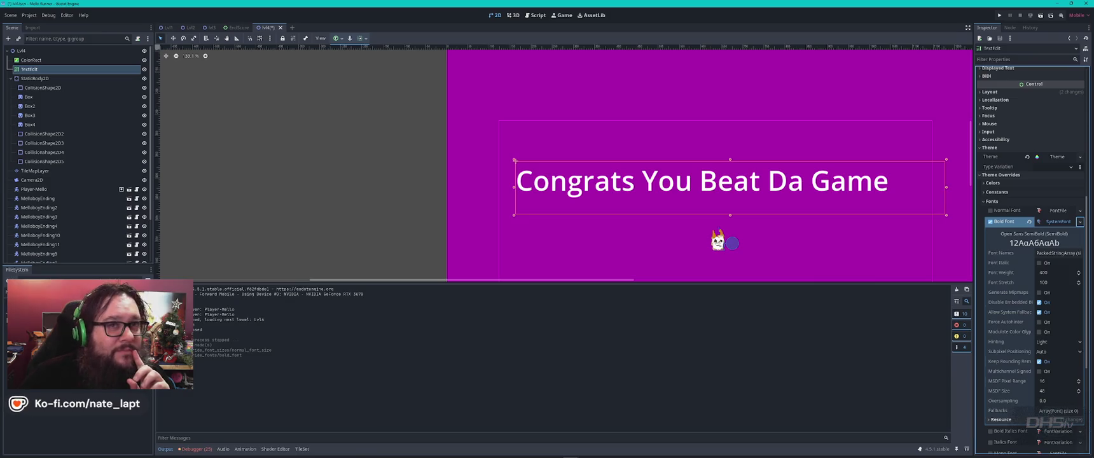
key(alt+Tab)
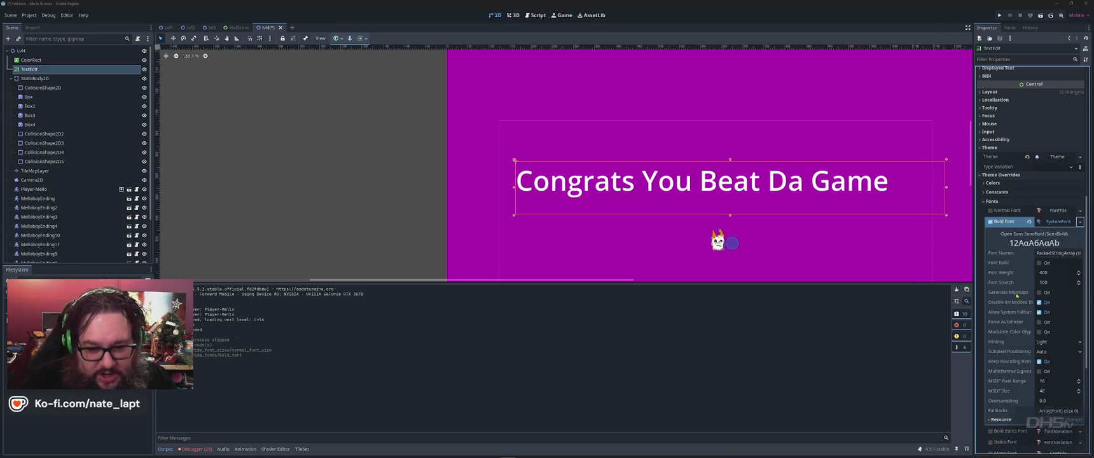
- Expand the Bold Italics Font variation to show its fallbacks and Open Sans SemiBold base font, leaving it unchanged
scroll(1016, 295, down, 5)
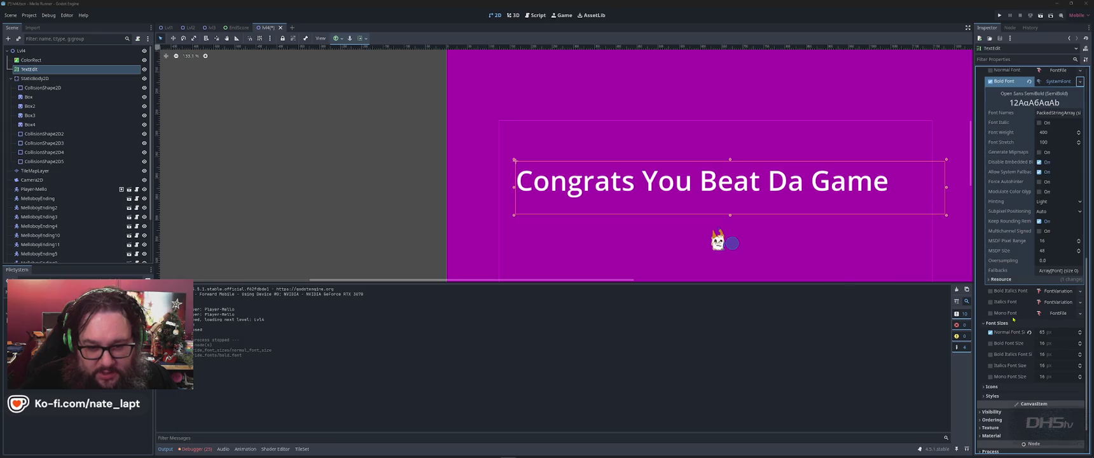
click(991, 291)
click(1080, 292)
click(1081, 292)
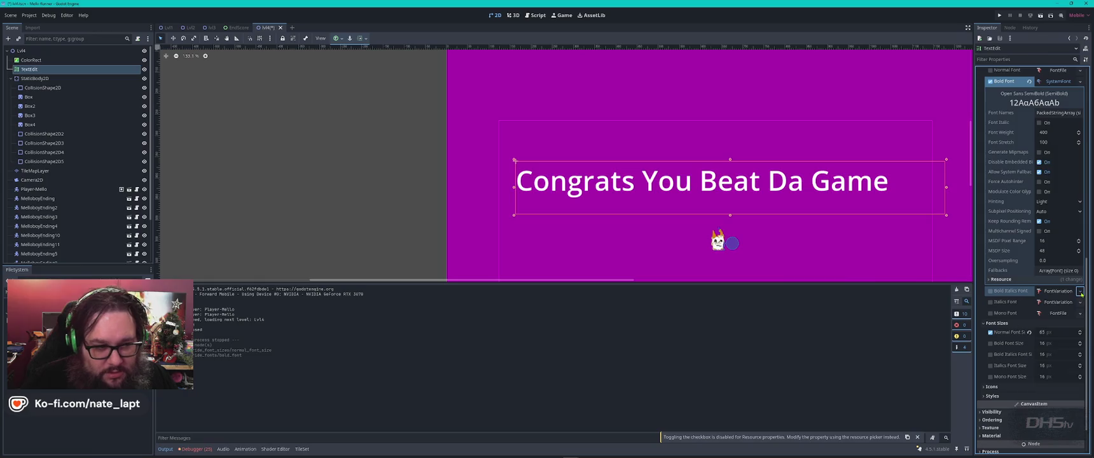
click(990, 292)
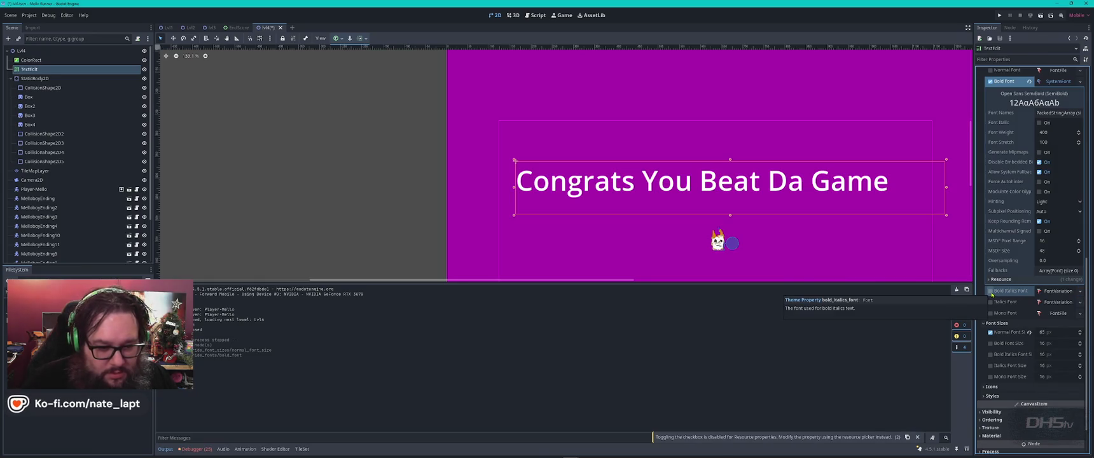
click(1076, 291)
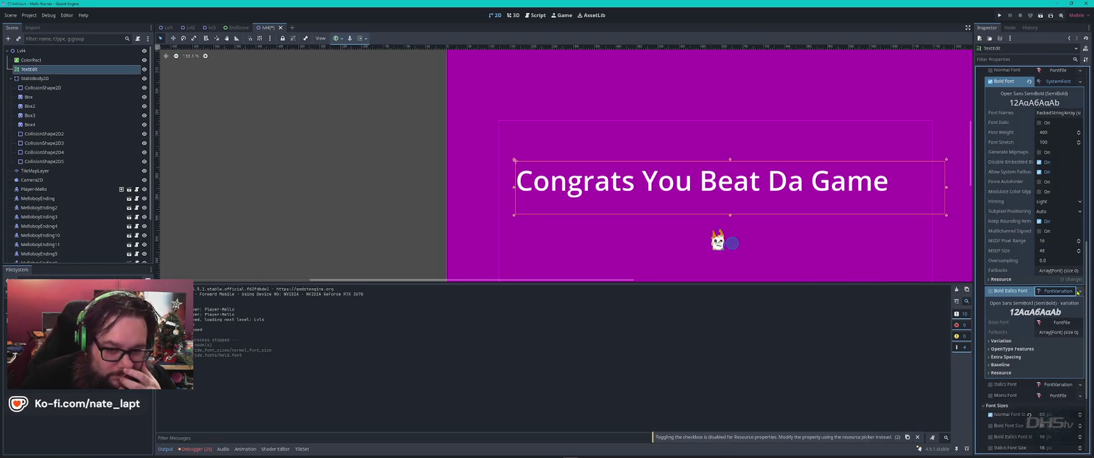
click(1056, 333)
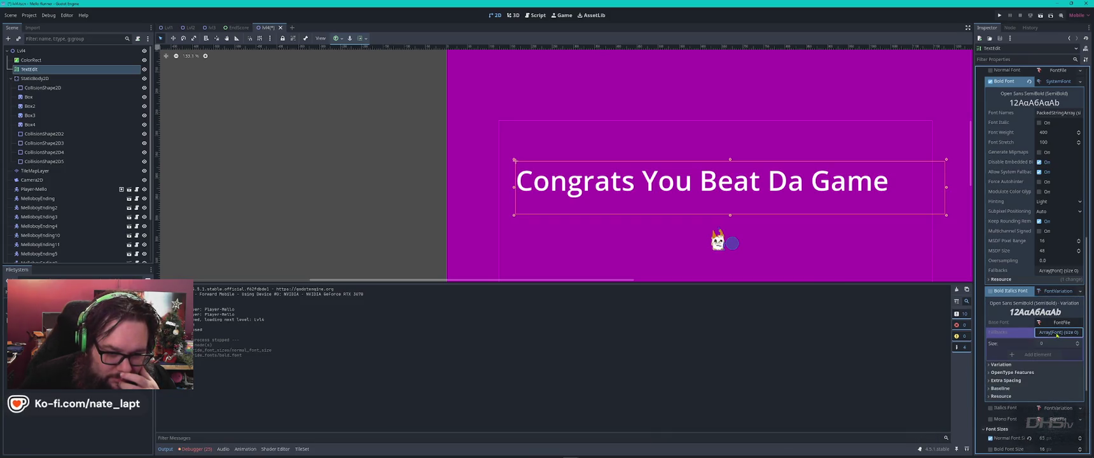
click(1062, 323)
click(1081, 291)
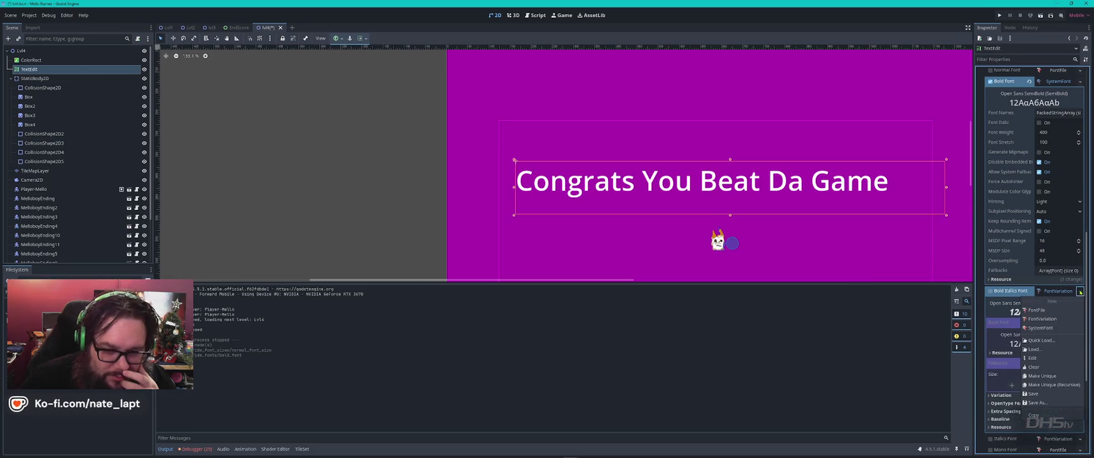
click(1006, 293)
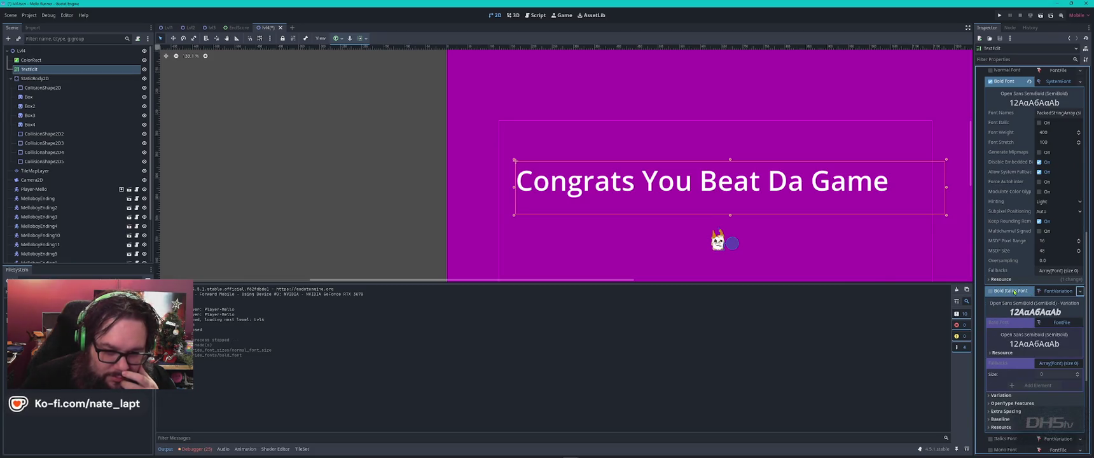
scroll(1021, 293, up, 5)
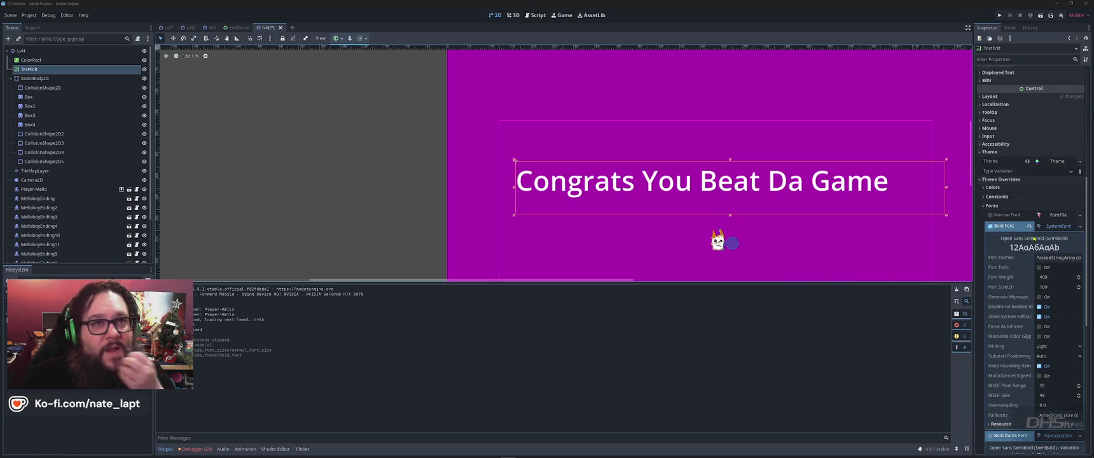
- Scroll the label's Inspector to Font Sizes and select the Normal Font Size field
click(1080, 162)
click(1080, 162)
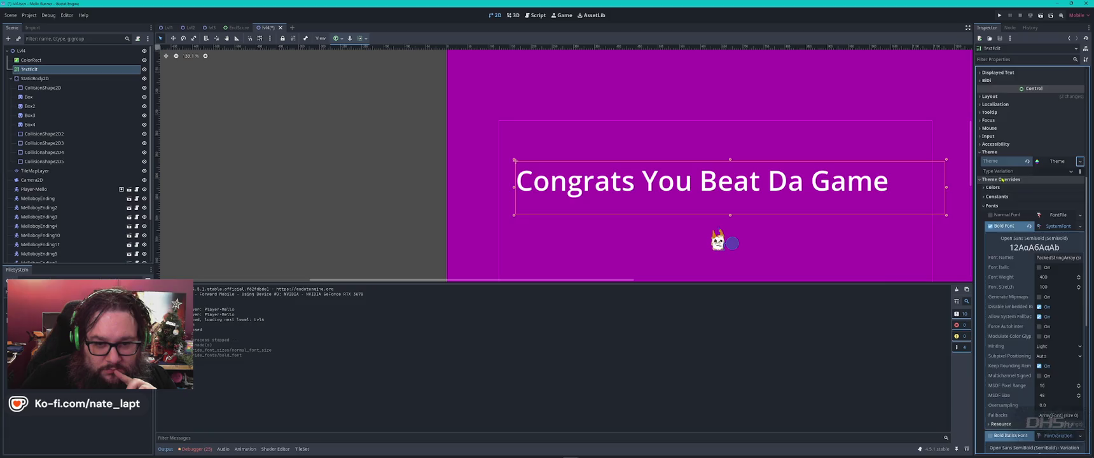
scroll(1002, 180, down, 3)
scroll(996, 233, down, 5)
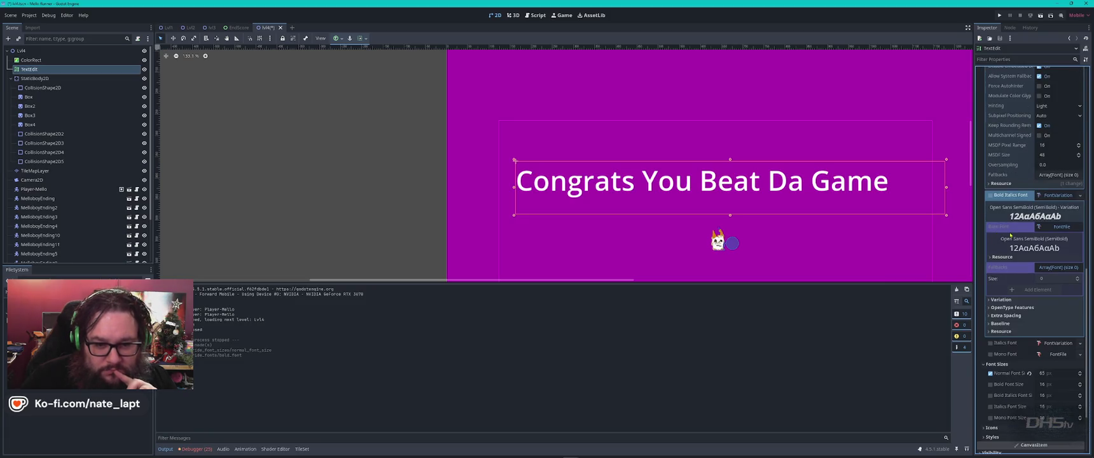
scroll(1010, 235, down, 3)
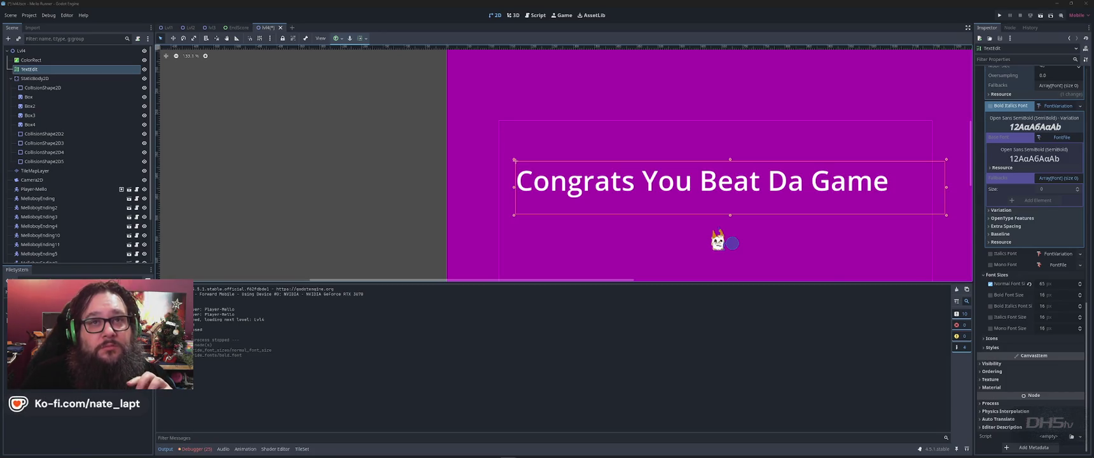
scroll(747, 95, down, 3)
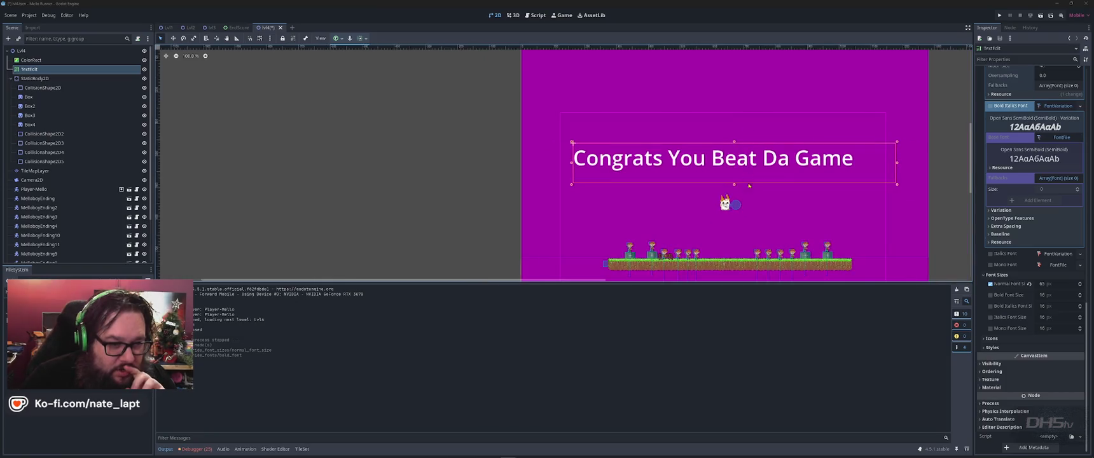
scroll(791, 208, right, 5)
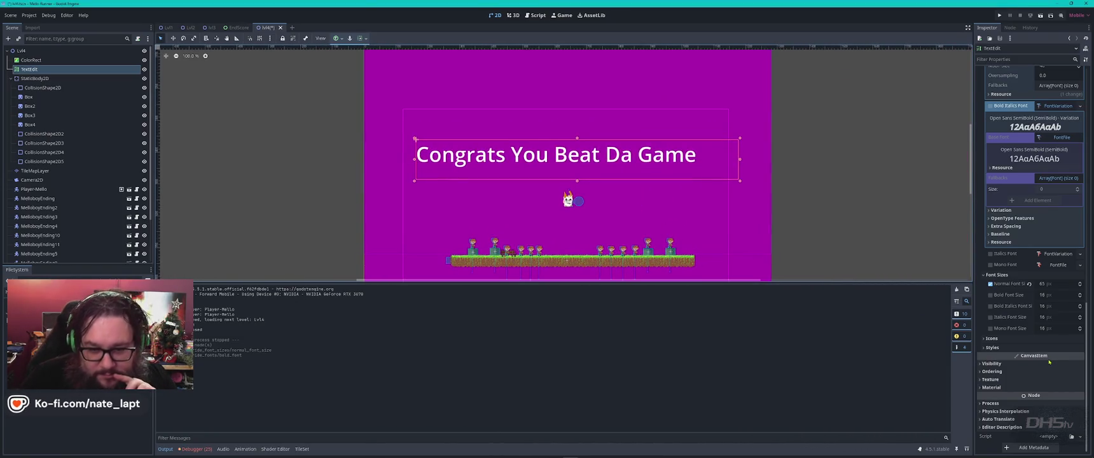
click(1059, 284)
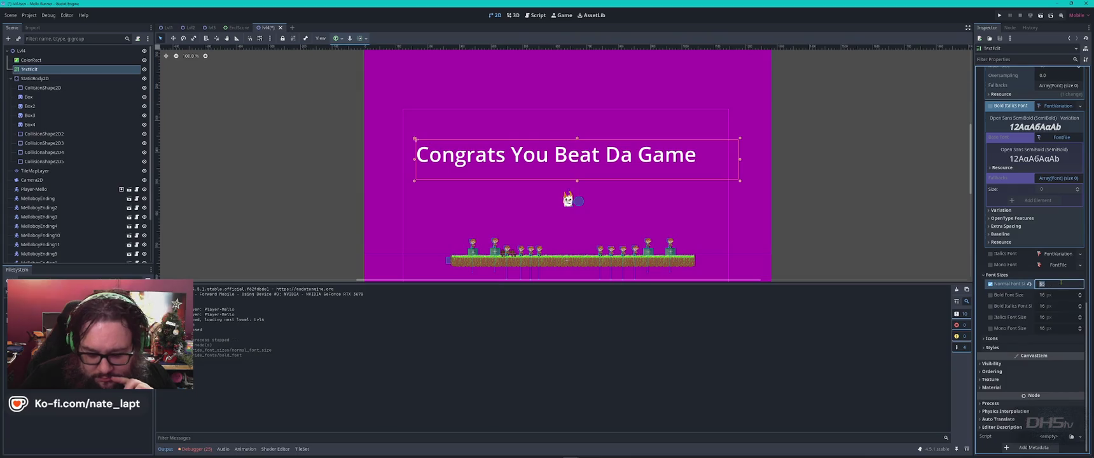
- Set the congrats label's normal font size to 65 px
text(15)
key(Return)
double_click(1060, 284)
text(65)
key(Return)
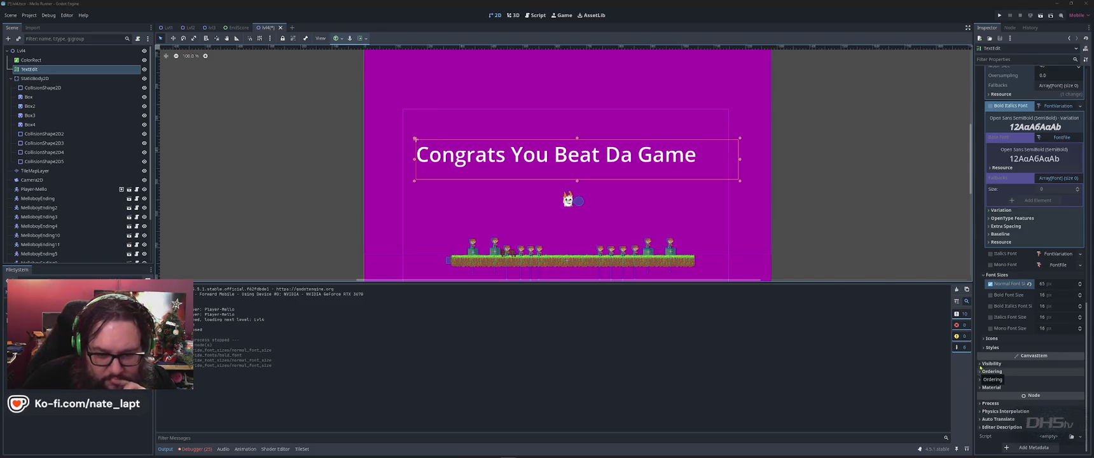
- Save the Lvl4 finale scene with the larger congrats text
scroll(994, 363, up, 5)
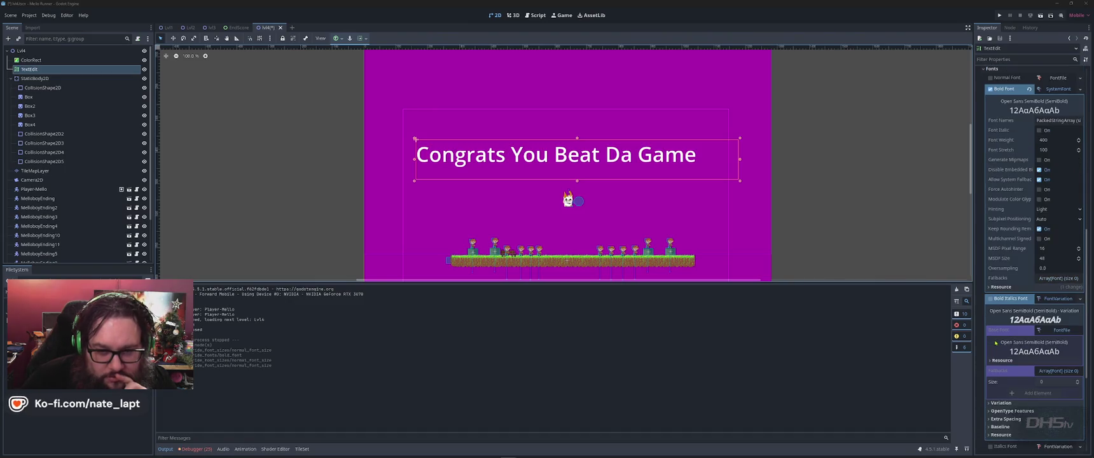
scroll(996, 343, down, 4)
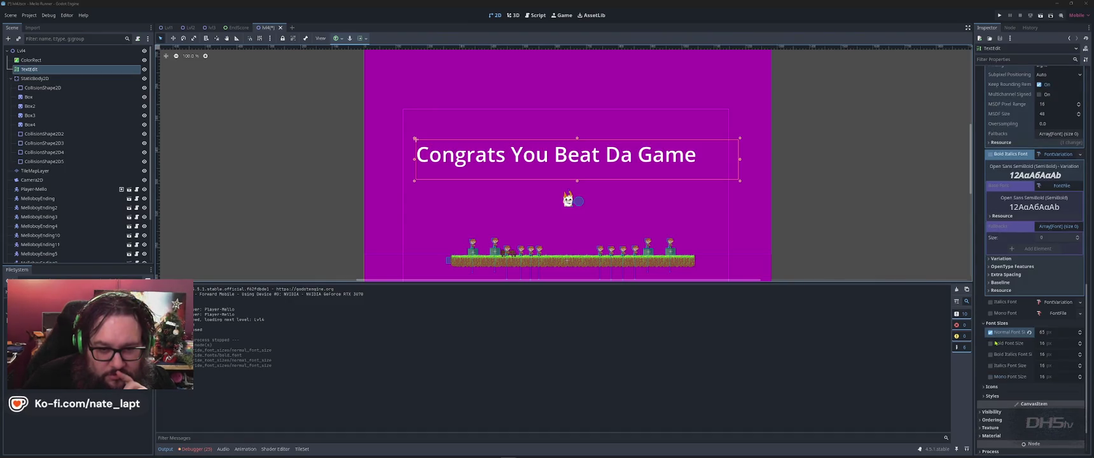
scroll(996, 343, up, 1)
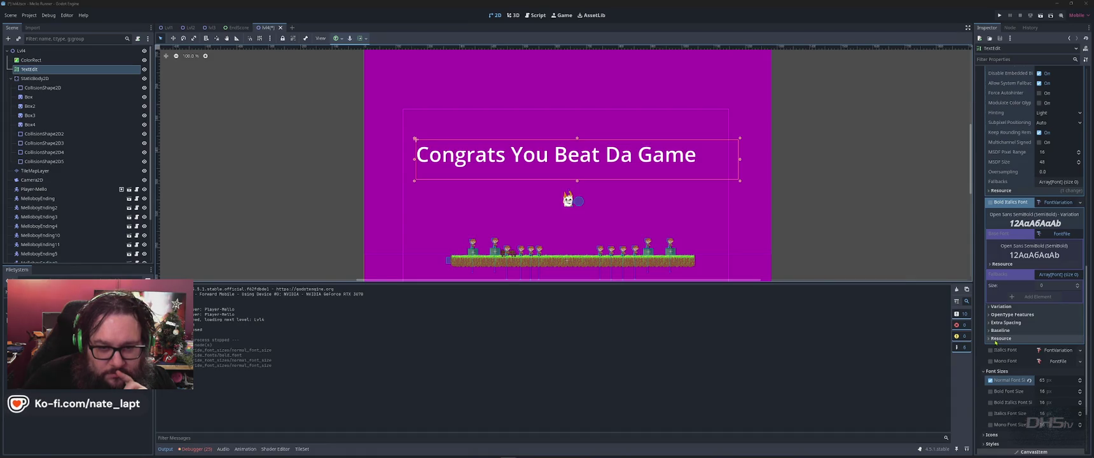
scroll(996, 342, up, 2)
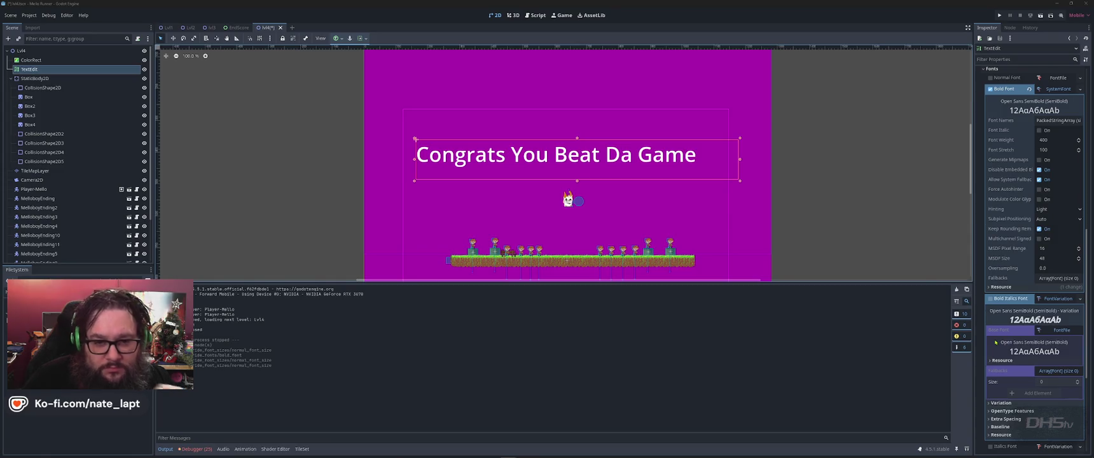
key(ctrl+s)
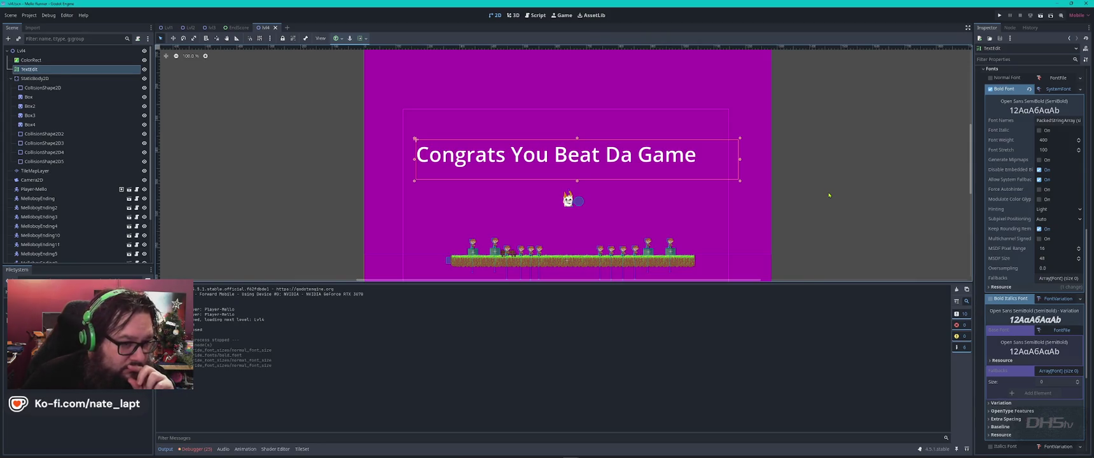
- Narrow the congrats text box, shift it right to center it, save, and run the game
drag(744, 163, 707, 163)
drag(601, 163, 612, 163)
key(ctrl+s)
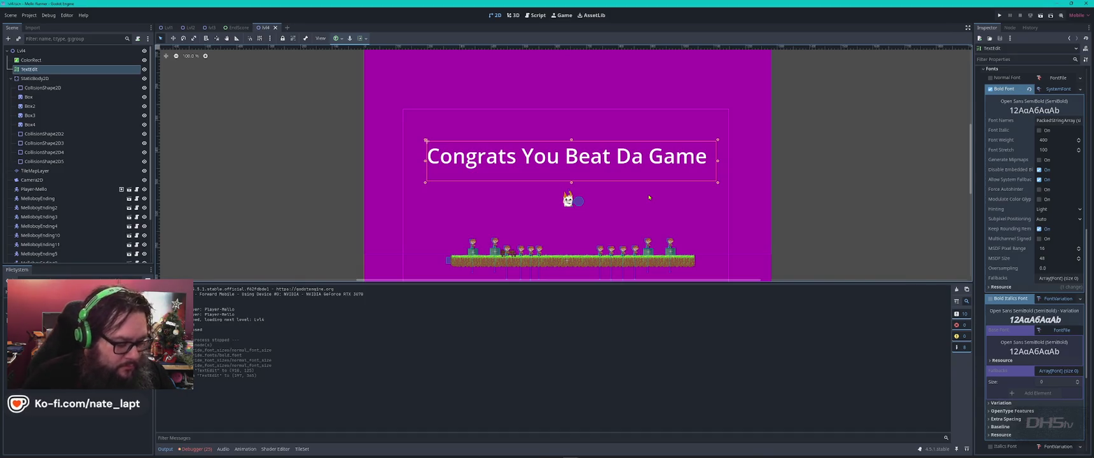
key(F6)
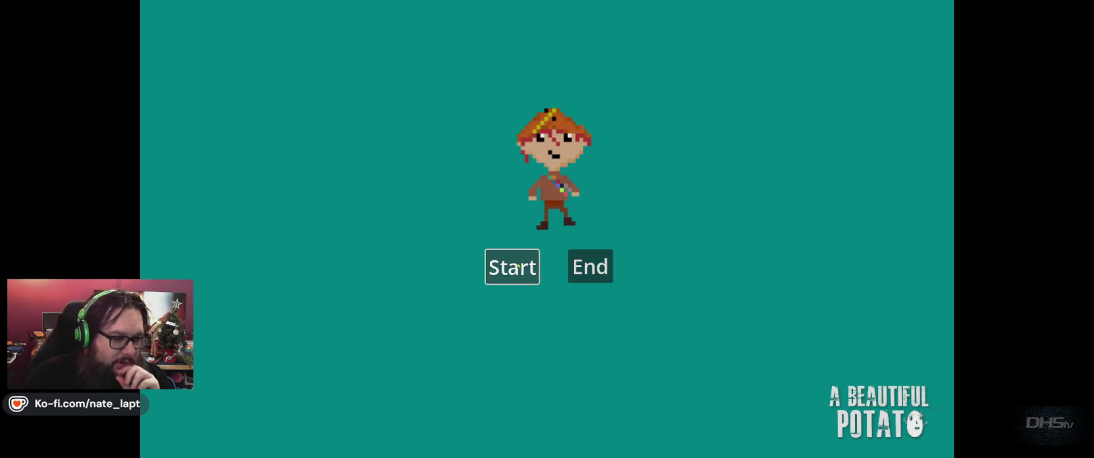
- Start a new game, defeat an enemy, and jump onto the hilltop
click(518, 267)
key(Right)
key(space)
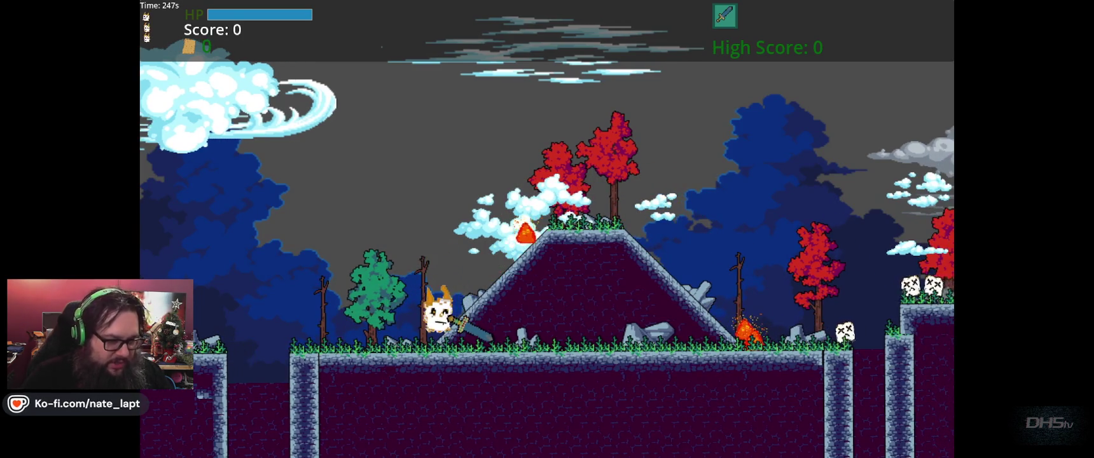
key(Left)
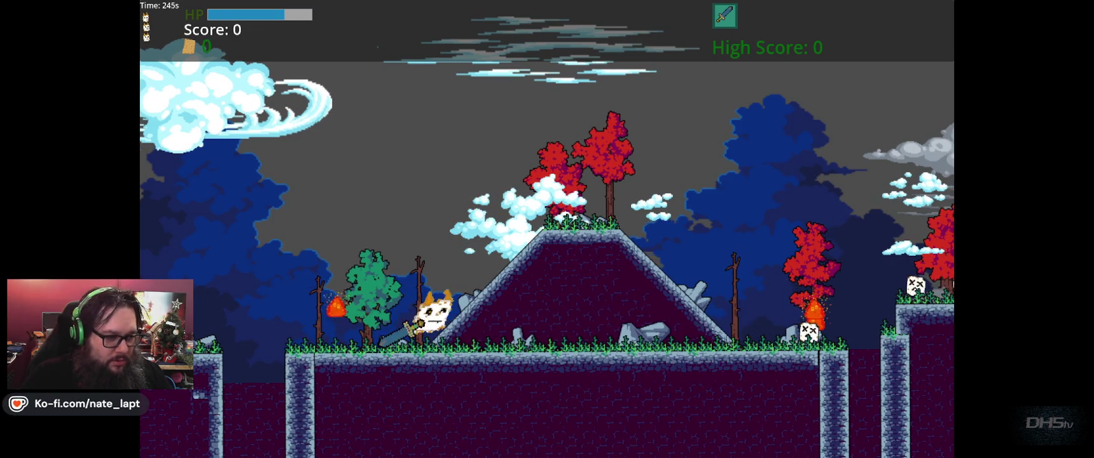
key(Right)
key(space)
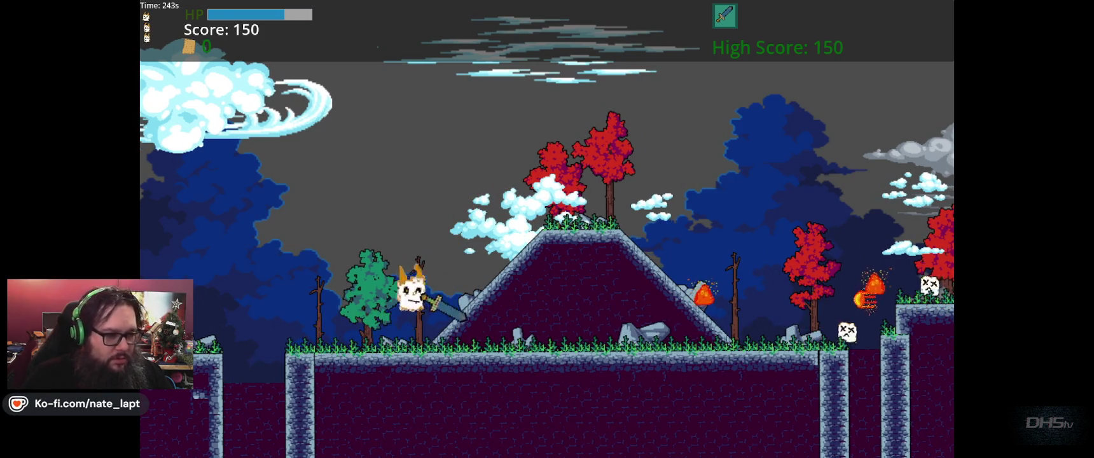
key(Right)
key(space)
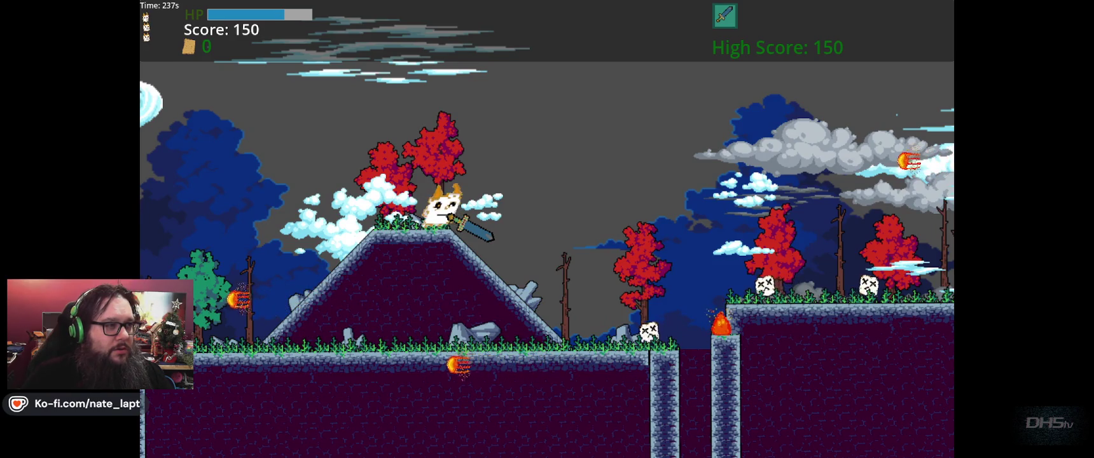
- Cross the pit to reach the Congrats finale, then close the game
key(Right)
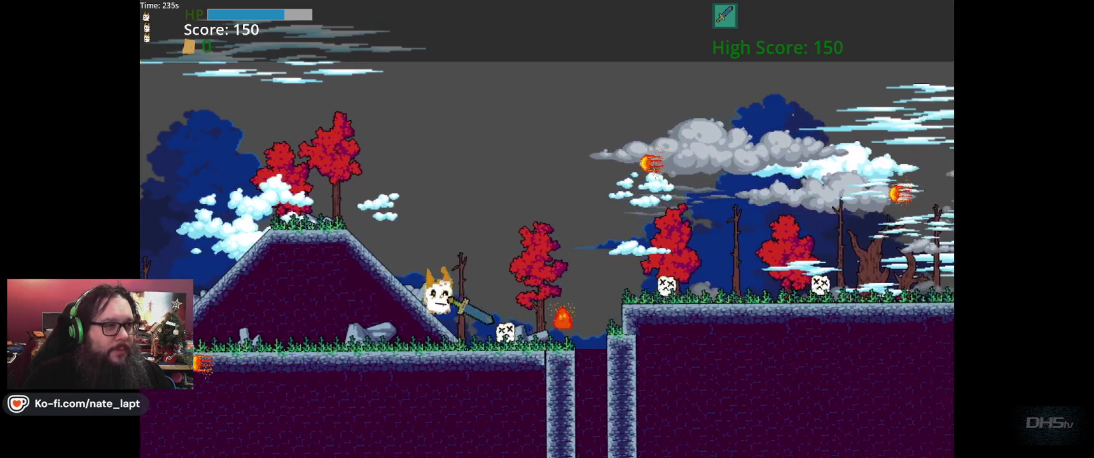
key(Right)
key(space)
key(Right)
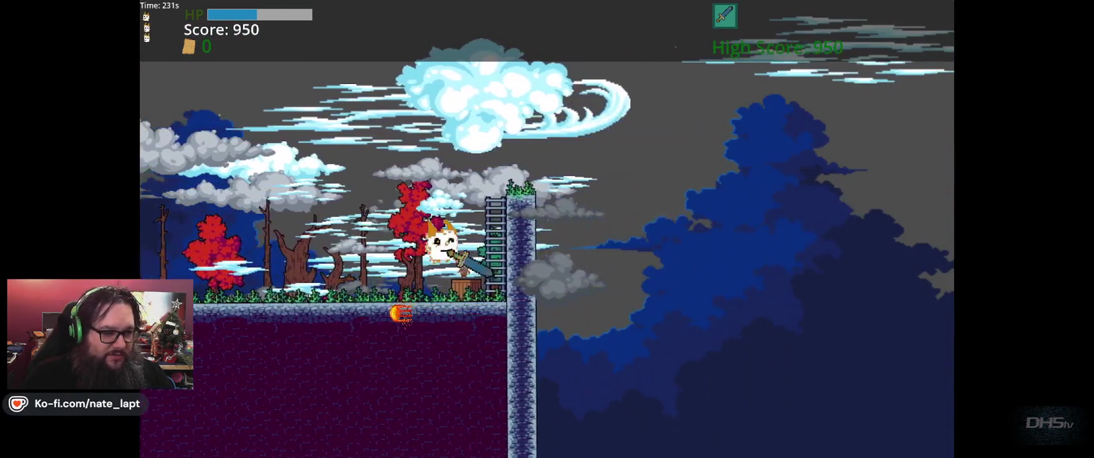
key(Left)
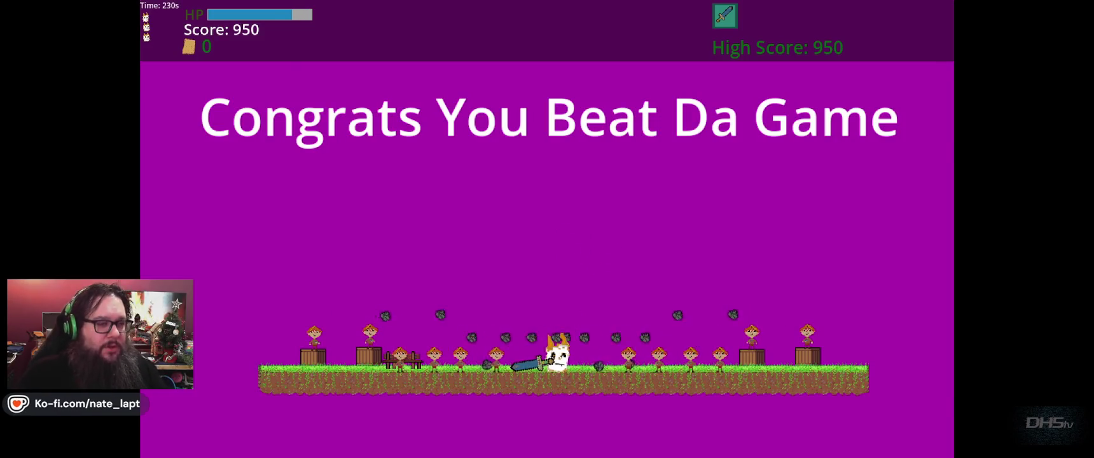
key(space)
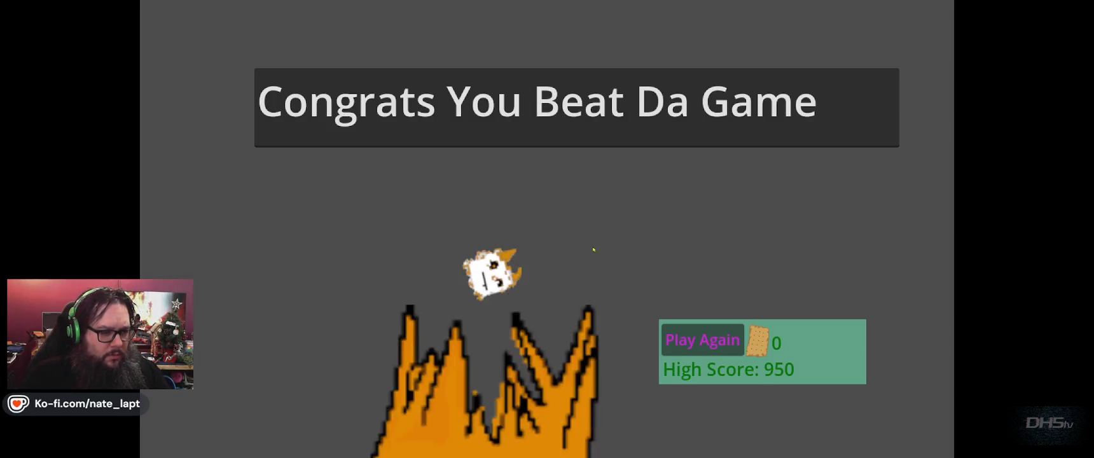
key(alt+F4)
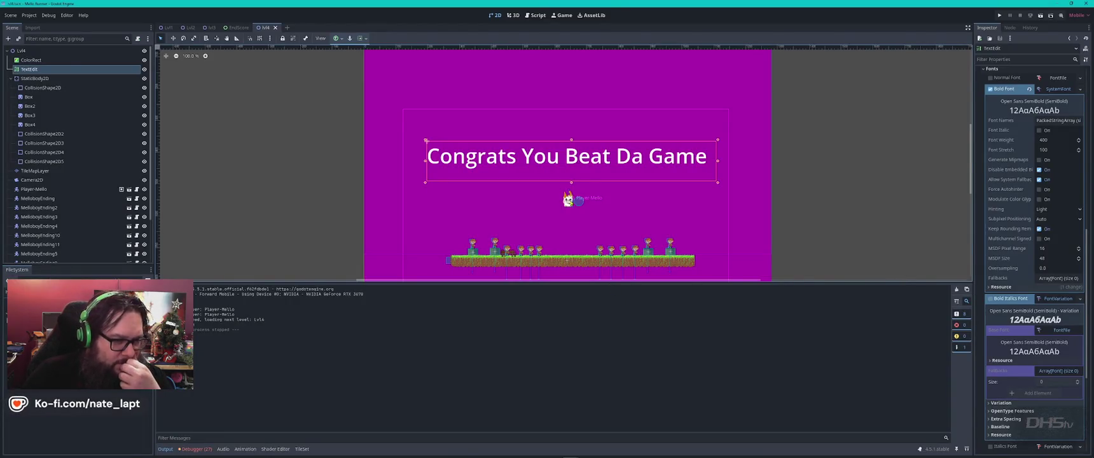
- Nudge the Lvl4 player slightly right, save, then open lvl3 and select Player-Mello
scroll(576, 197, up, 7)
drag(530, 214, 532, 215)
scroll(565, 245, down, 5)
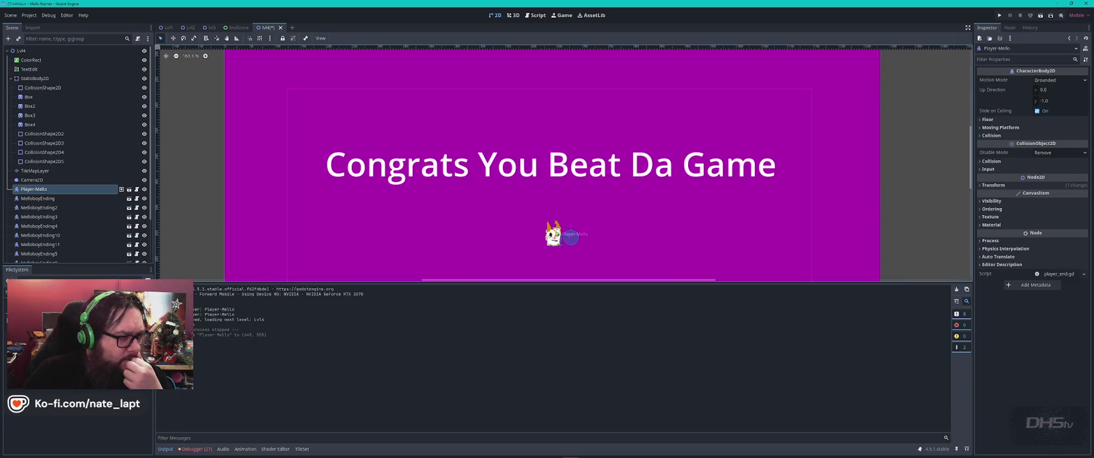
key(ctrl+s)
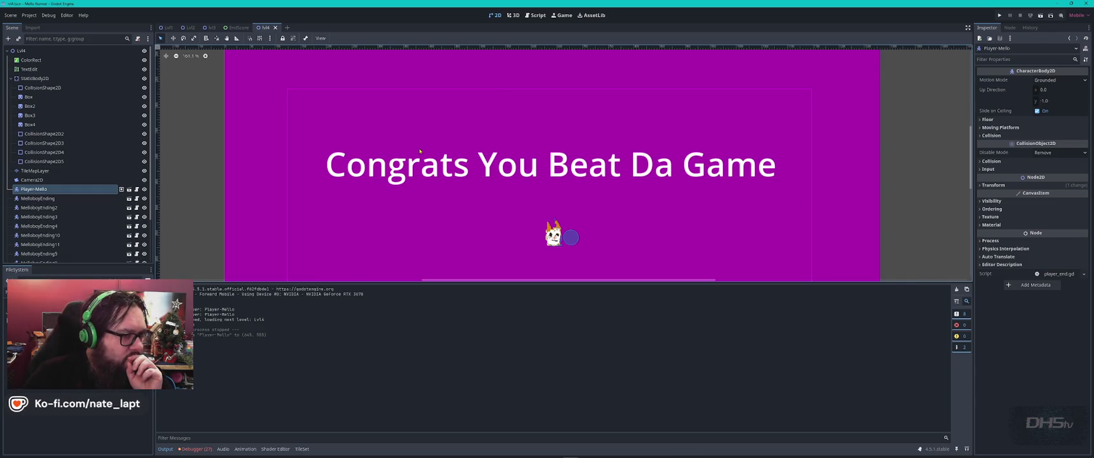
click(211, 28)
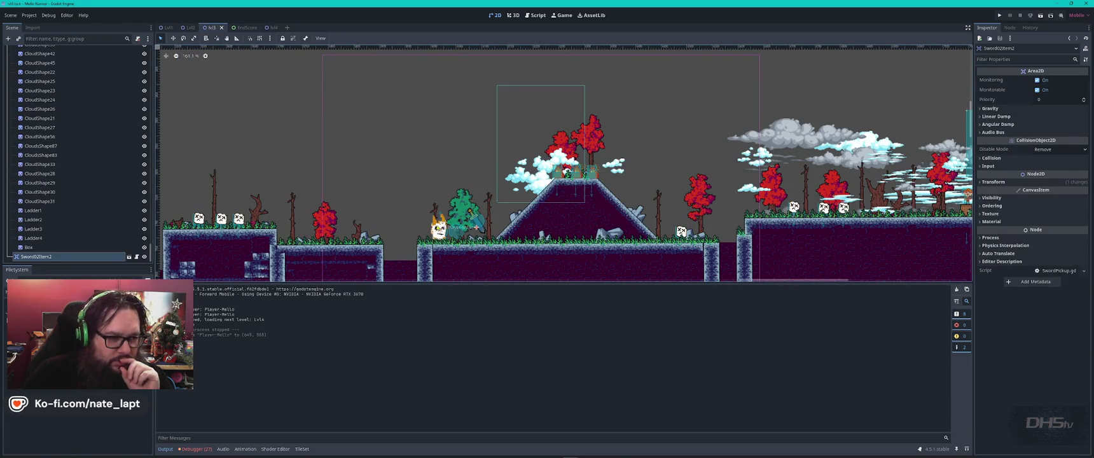
click(33, 50)
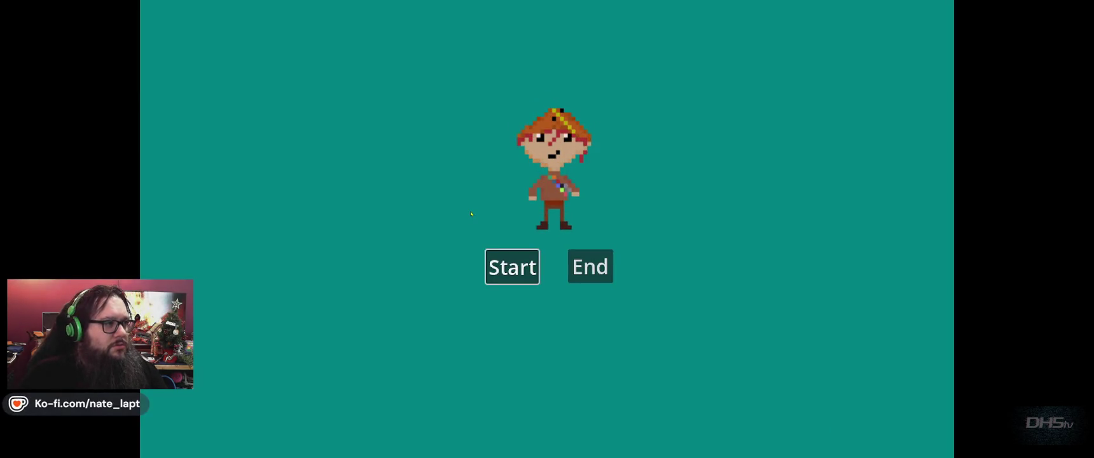
- Start the game, grab the sword, defeat the enemies, and climb onto the higher ledge
key(Return)
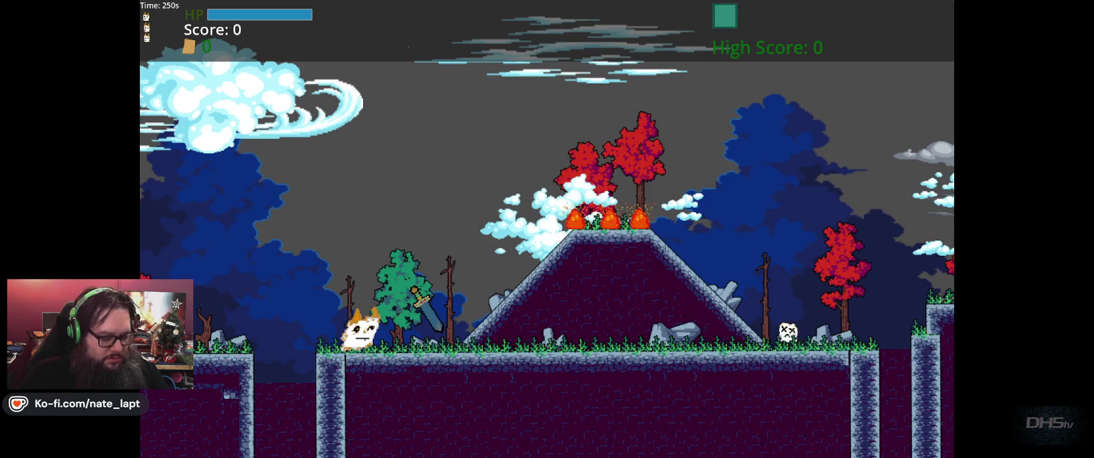
key(Right)
key(space)
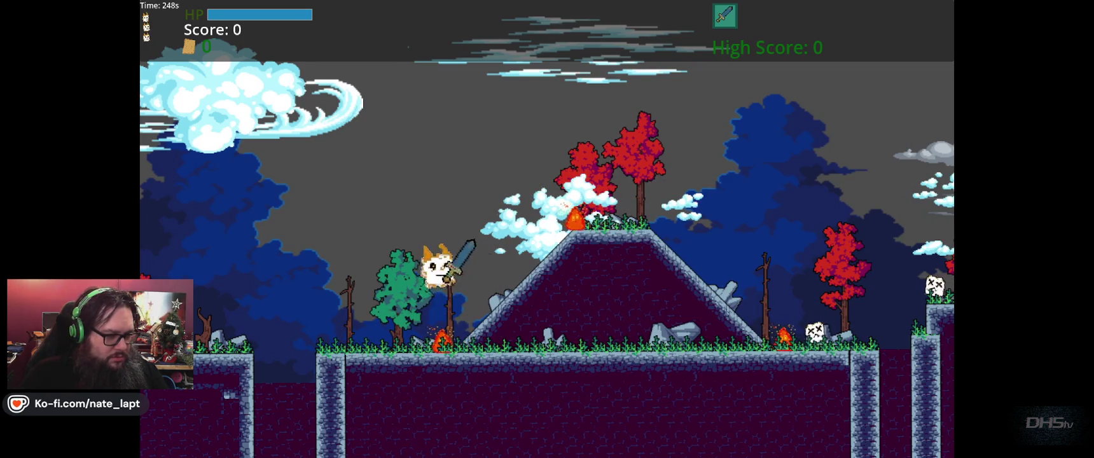
key(Right)
key(space)
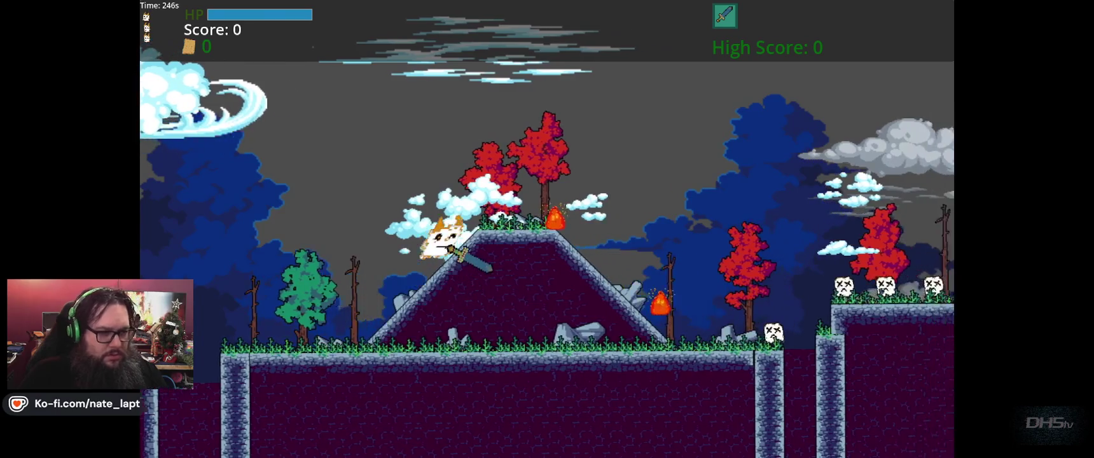
key(Right)
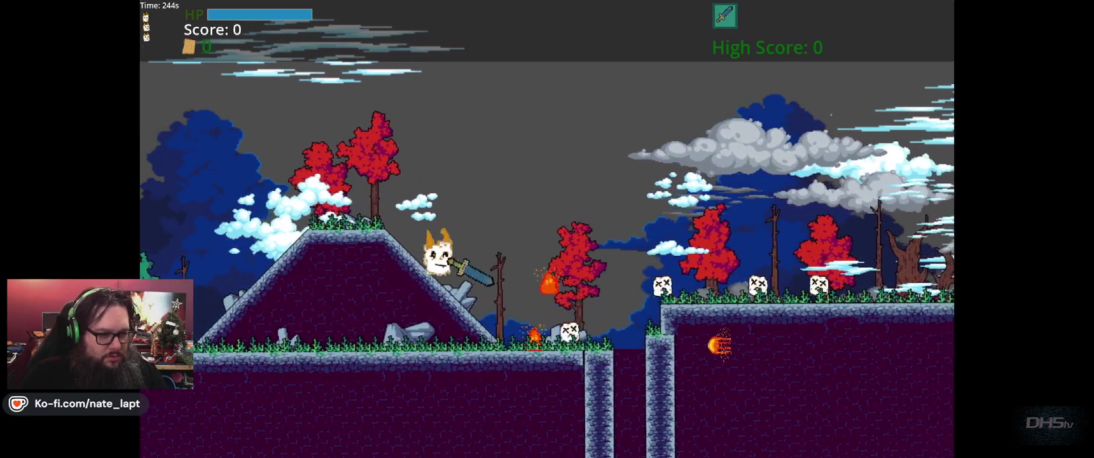
key(Right)
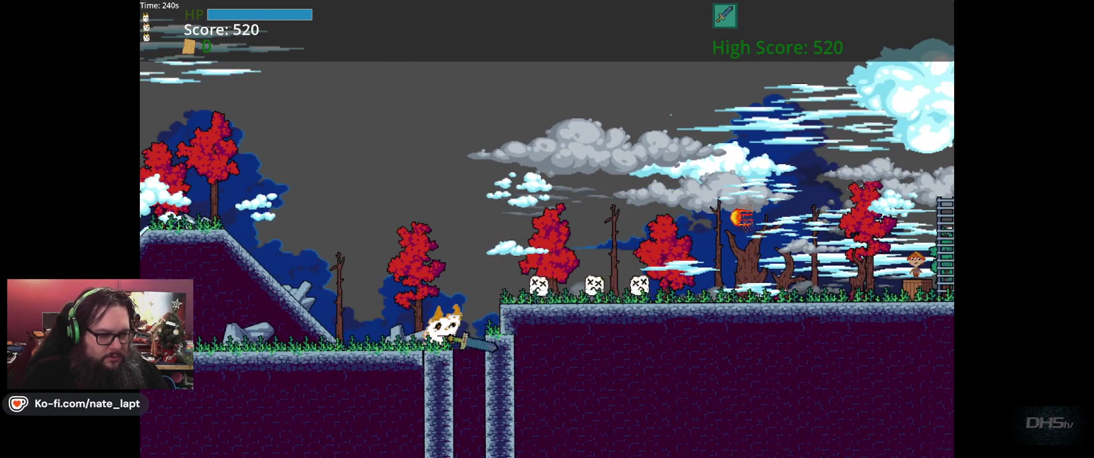
key(Right)
key(space)
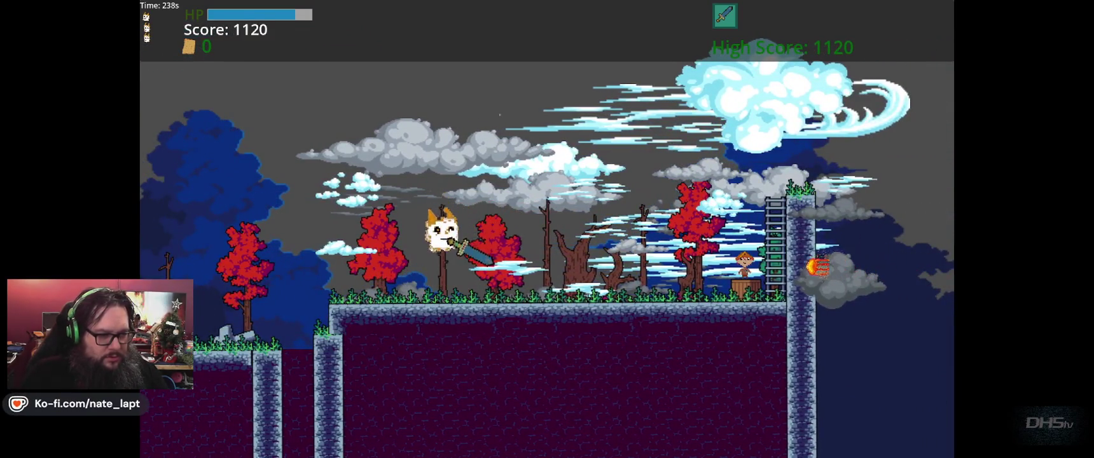
key(Right)
key(Right)
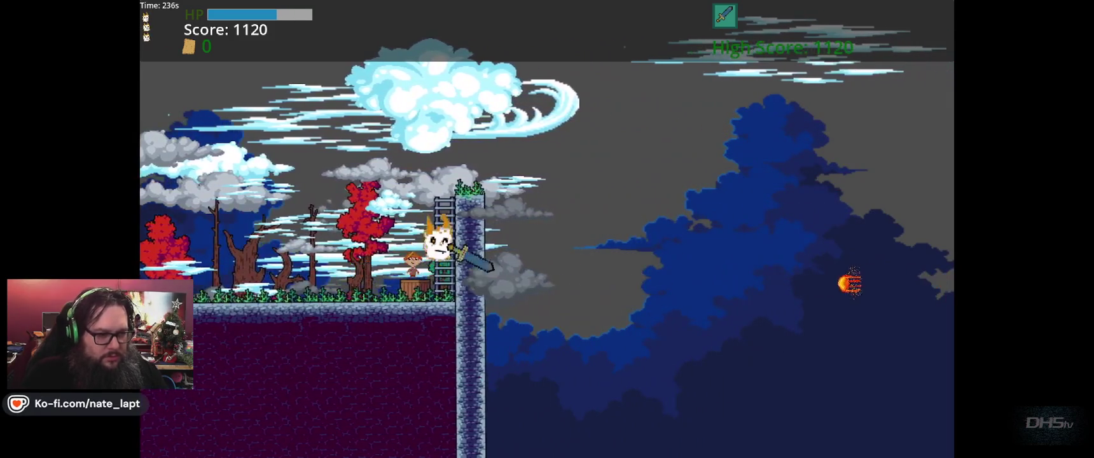
- Reach the finale, restart with Play Again, then close the running game
key(Left)
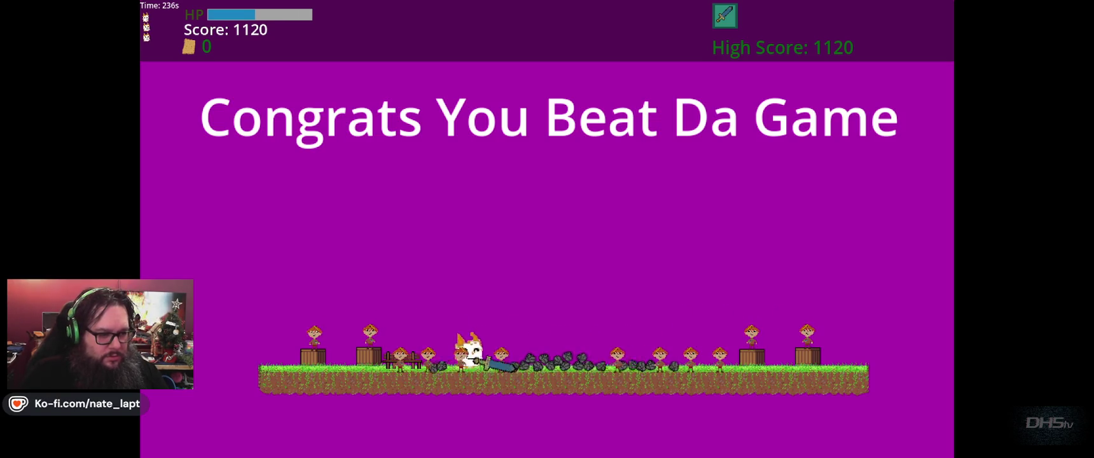
key(Right)
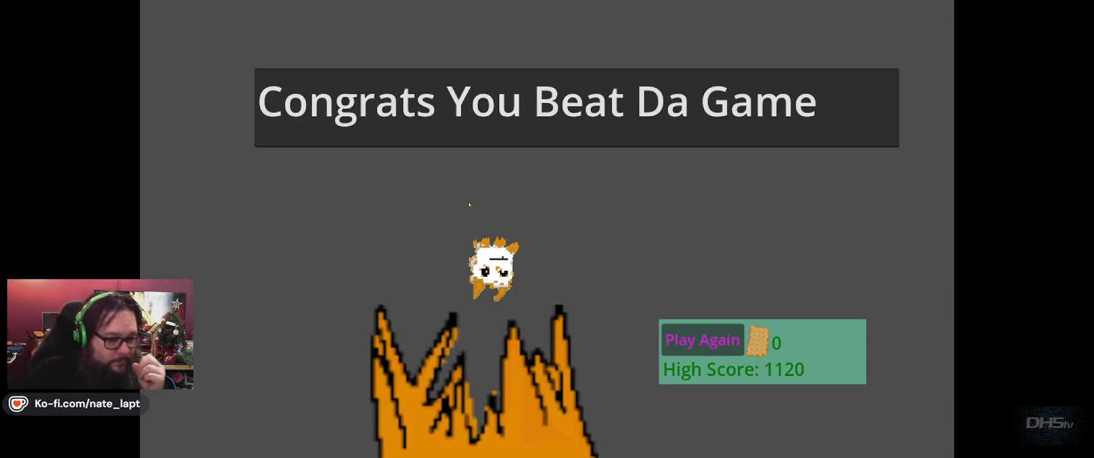
key(Return)
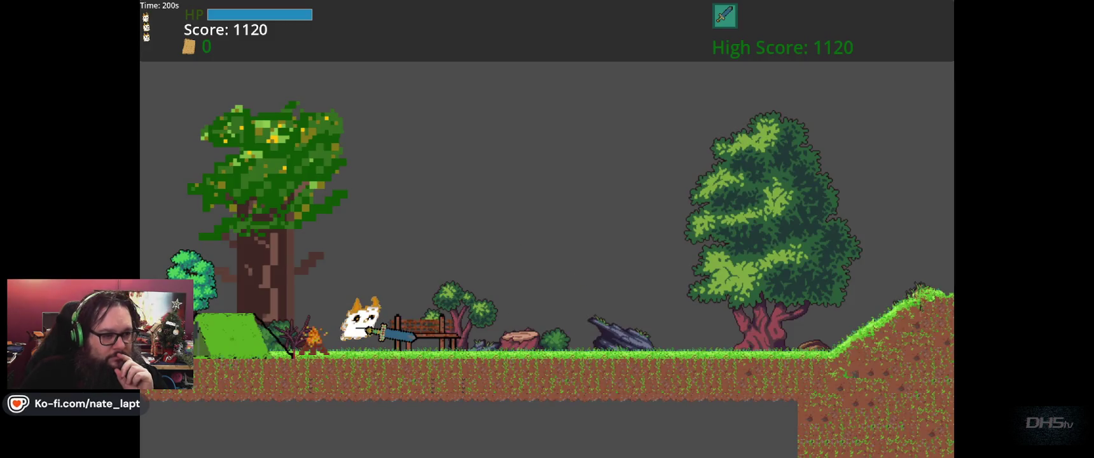
key(Left)
key(Left)
key(space)
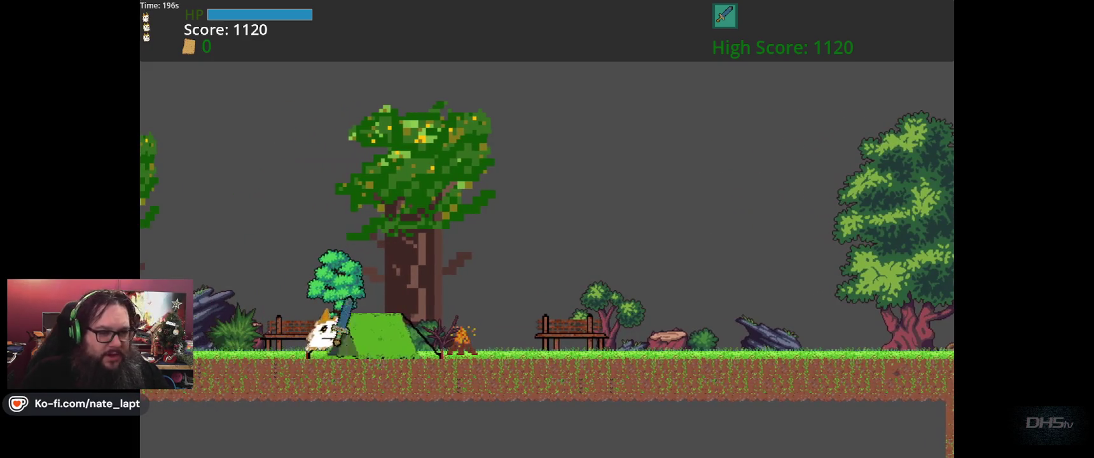
key(Right)
key(F8)
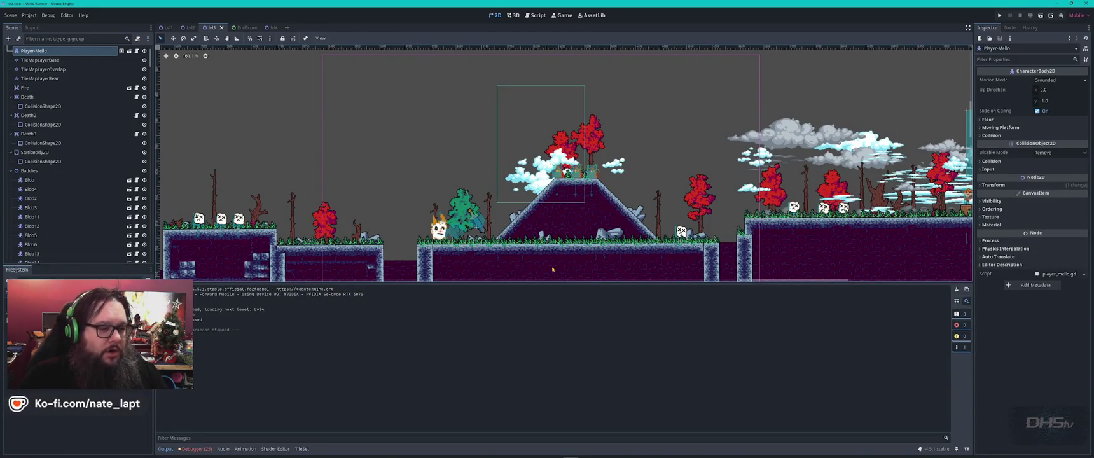
- Move Player-Mello left toward the start of the Lvl3 level
mouse_move(475, 223)
mouse_down()
mouse_move(470, 211)
mouse_move(435, 223)
mouse_move(427, 205)
mouse_move(509, 198)
mouse_move(394, 224)
mouse_move(355, 261)
mouse_up()
right_click(509, 210)
key(Escape)
scroll(427, 205, down, 3)
scroll(439, 203, down, 5)
scroll(394, 232, up, 10)
scroll(354, 261, up, 5)
scroll(355, 261, down, 5)
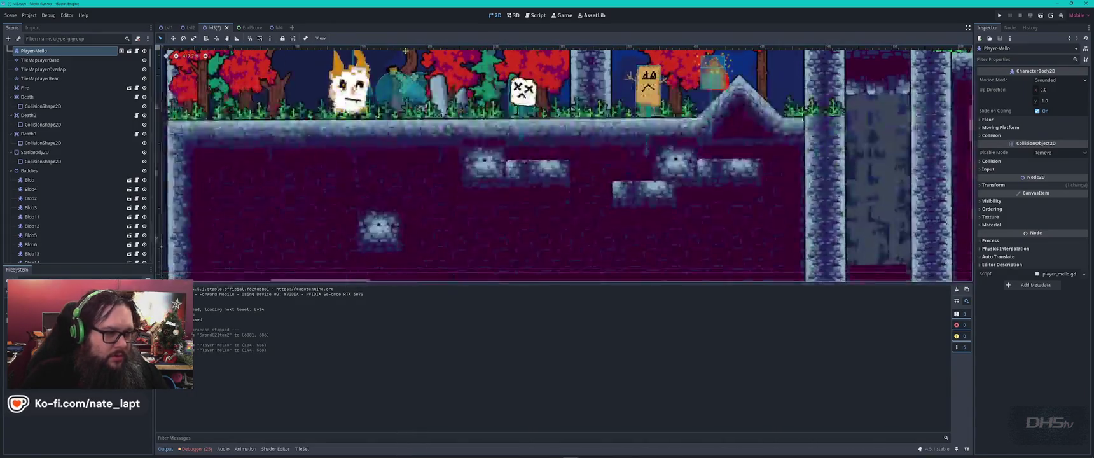
drag(338, 95, 299, 94)
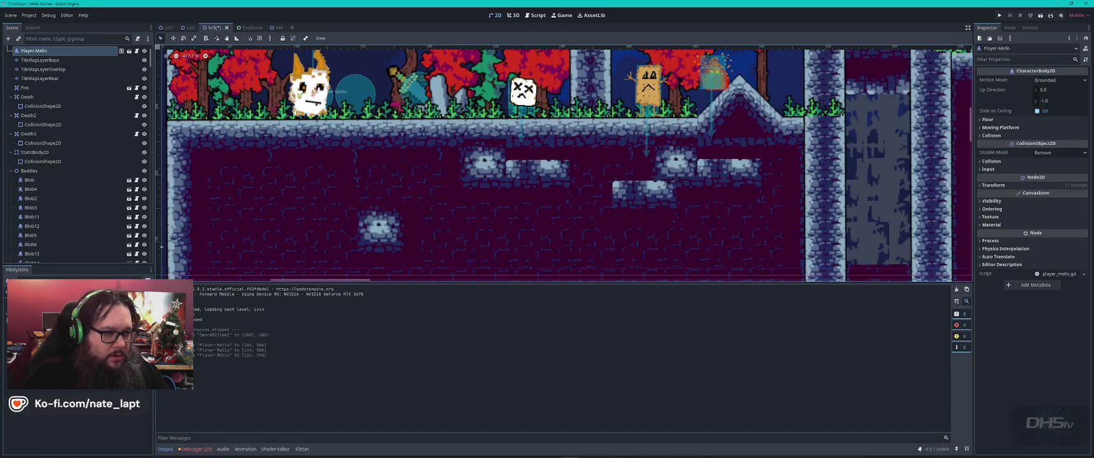
mouse_move(357, 108)
mouse_down()
mouse_move(467, 206)
mouse_move(571, 237)
mouse_up()
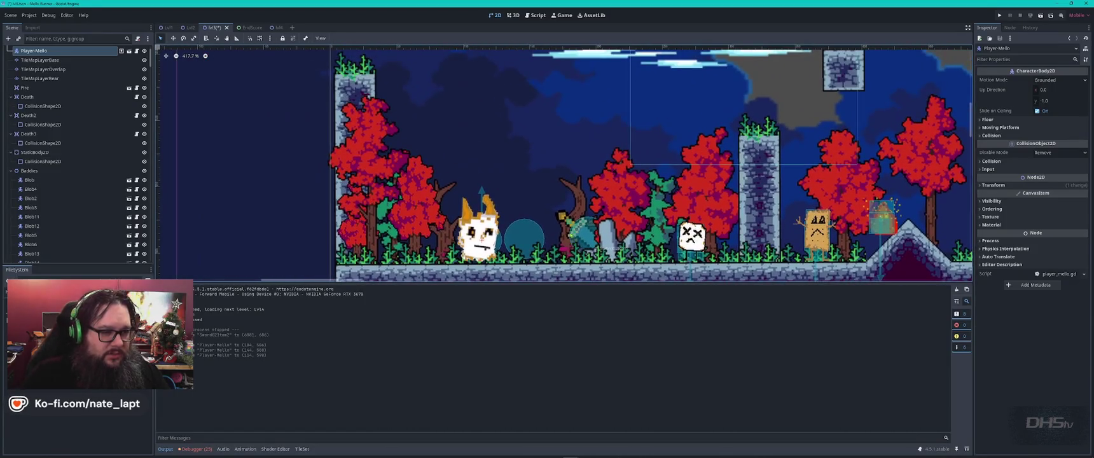
mouse_move(483, 236)
mouse_down()
mouse_move(410, 235)
mouse_move(426, 235)
mouse_up()
scroll(515, 212, down, 7)
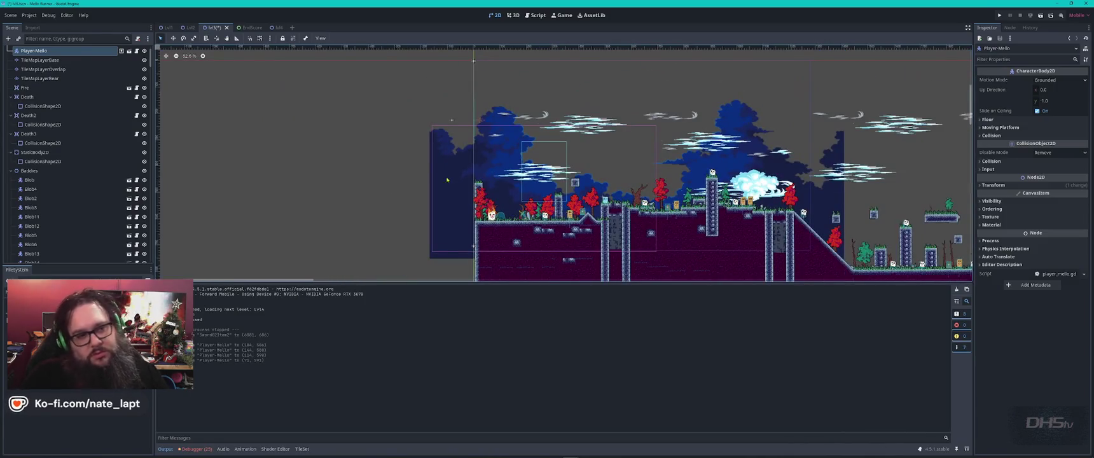
- Save lvl3, close the EndScore scene, and return to the Lvl4 scene
click(669, 163)
scroll(803, 153, right, 10)
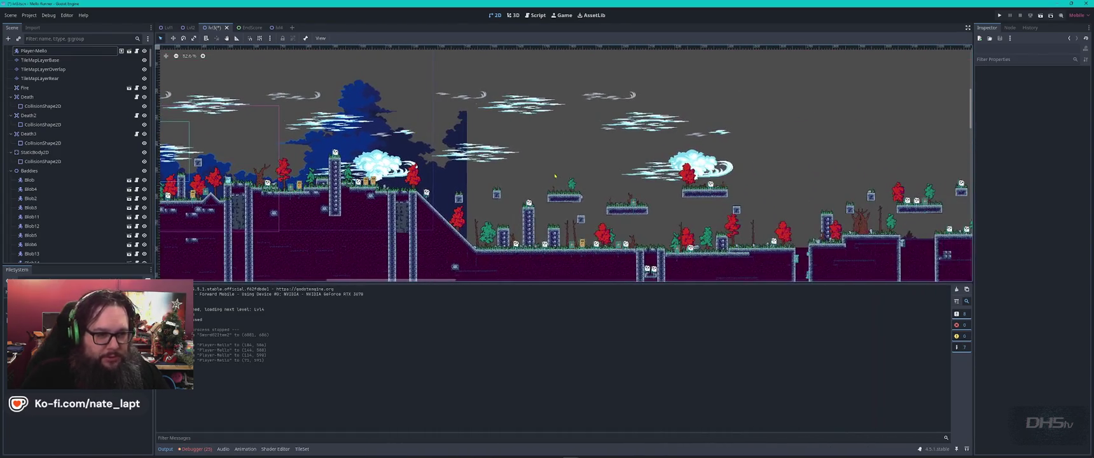
key(ctrl+s)
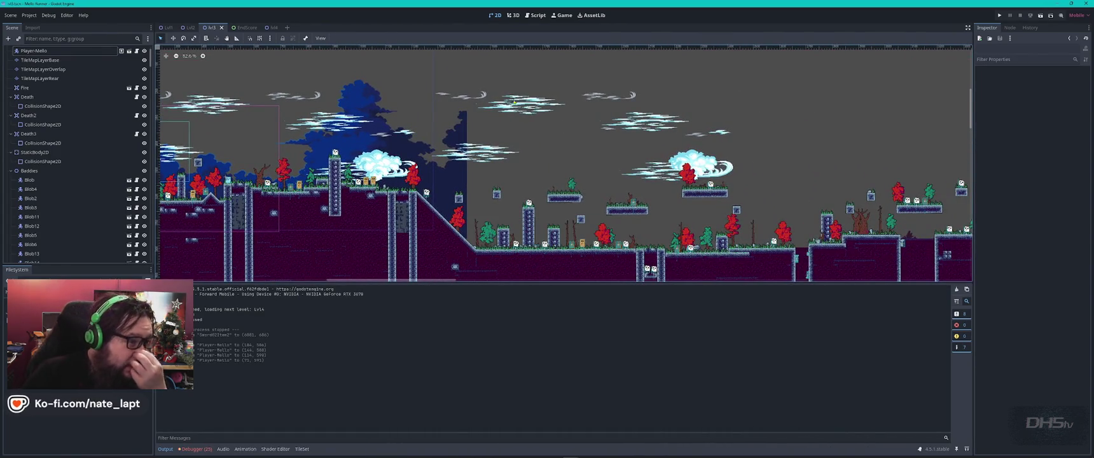
middle_click(247, 27)
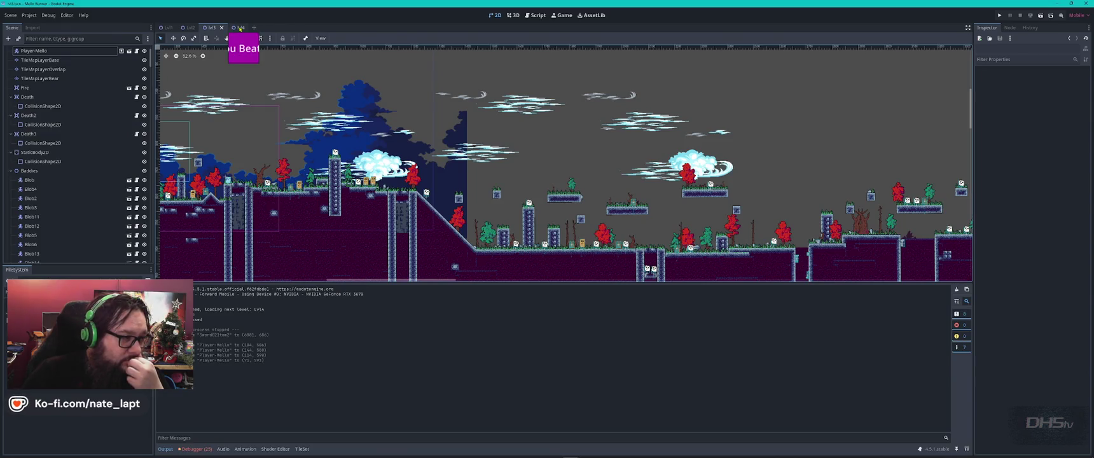
click(239, 28)
scroll(647, 191, down, 5)
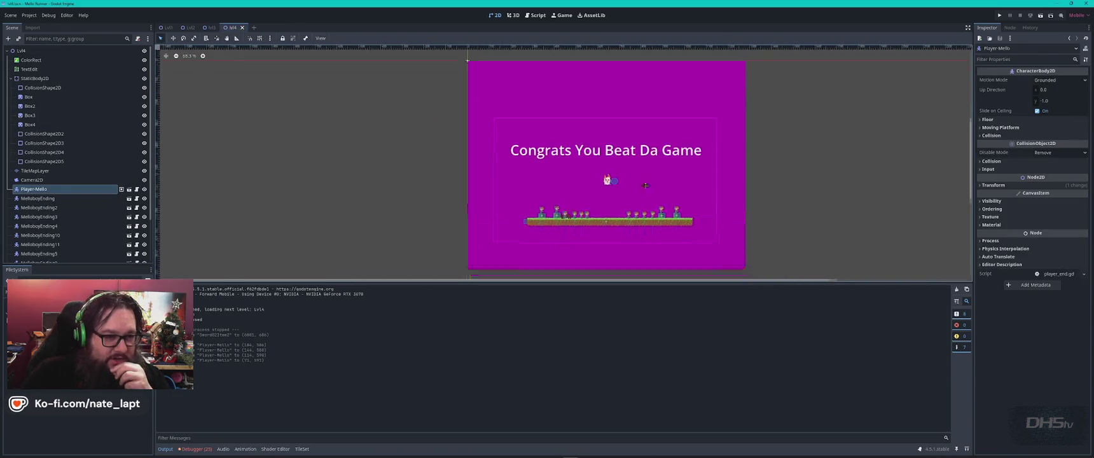
- Switch the Lvl4 scene from the 2D view to the 3D workspace and orbit it
drag(647, 190, 620, 154)
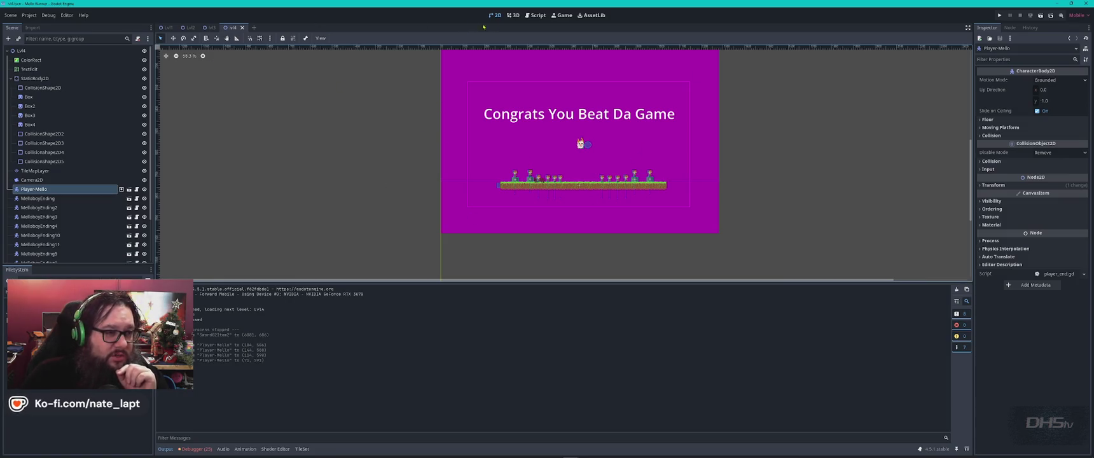
click(513, 16)
mouse_move(531, 168)
mouse_down()
mouse_move(408, 185)
mouse_move(471, 160)
mouse_up()
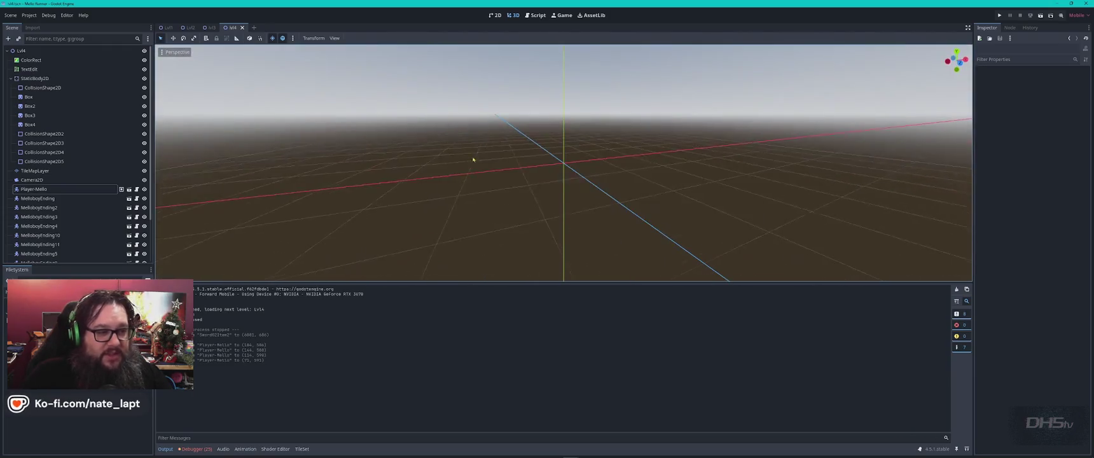
scroll(613, 147, down, 2)
mouse_move(613, 147)
mouse_down()
mouse_move(530, 186)
mouse_move(503, 146)
mouse_move(484, 191)
mouse_move(496, 165)
mouse_move(548, 205)
mouse_up()
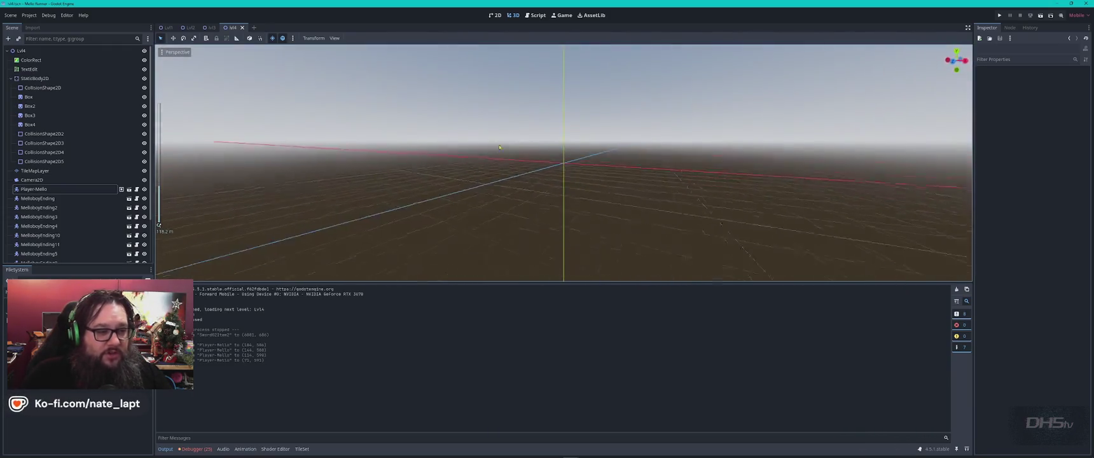
drag(540, 236, 509, 250)
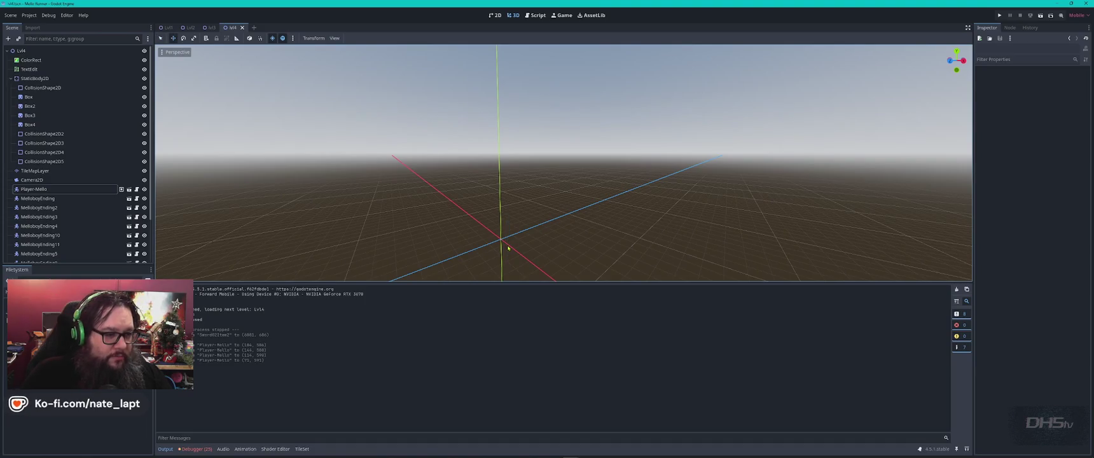
key(ctrl+F1)
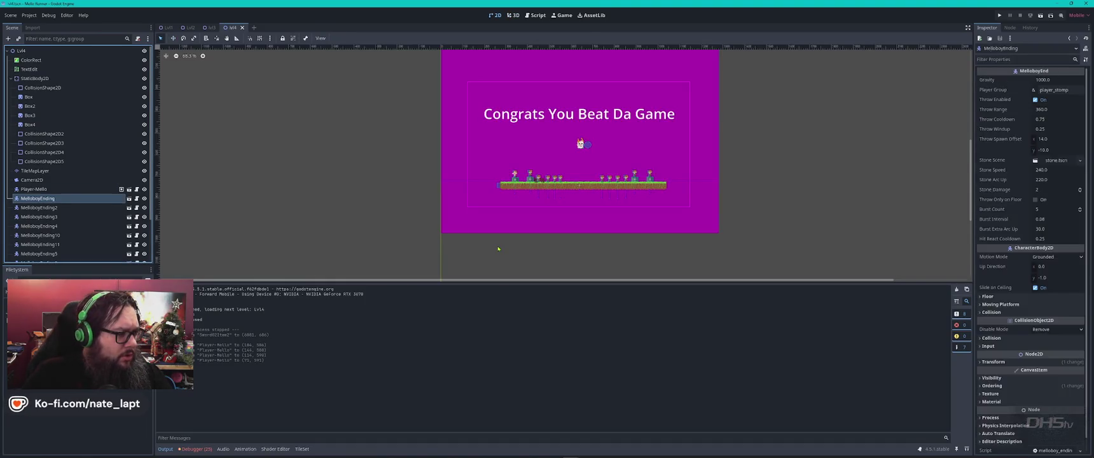
click(513, 16)
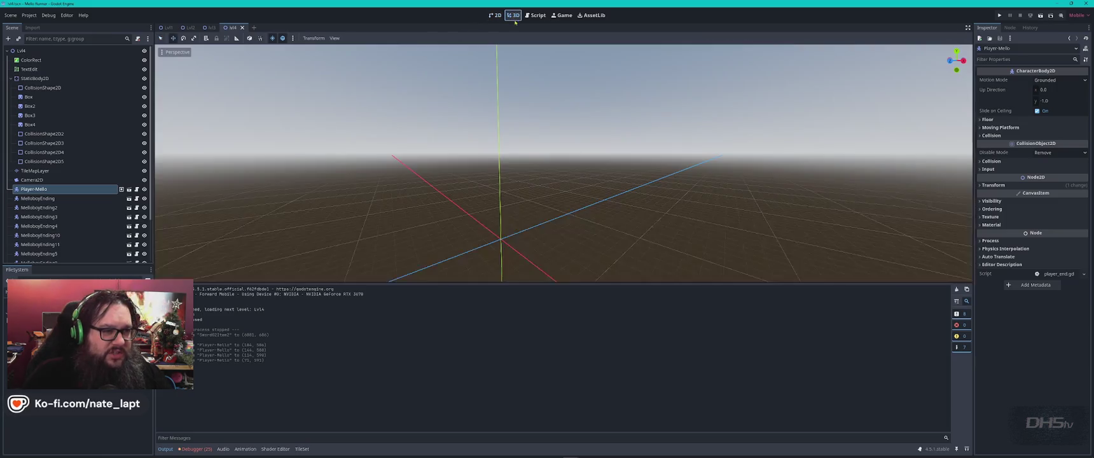
scroll(537, 199, up, 5)
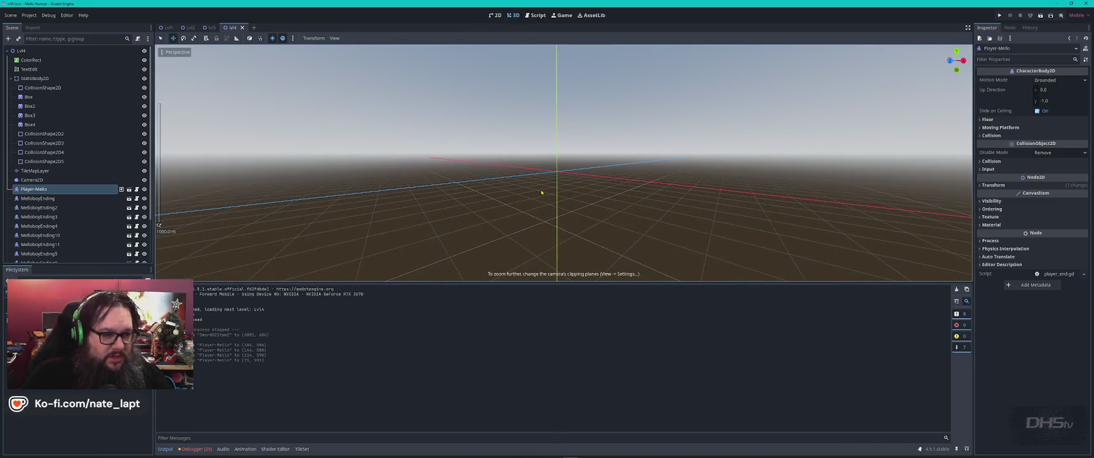
scroll(572, 167, up, 5)
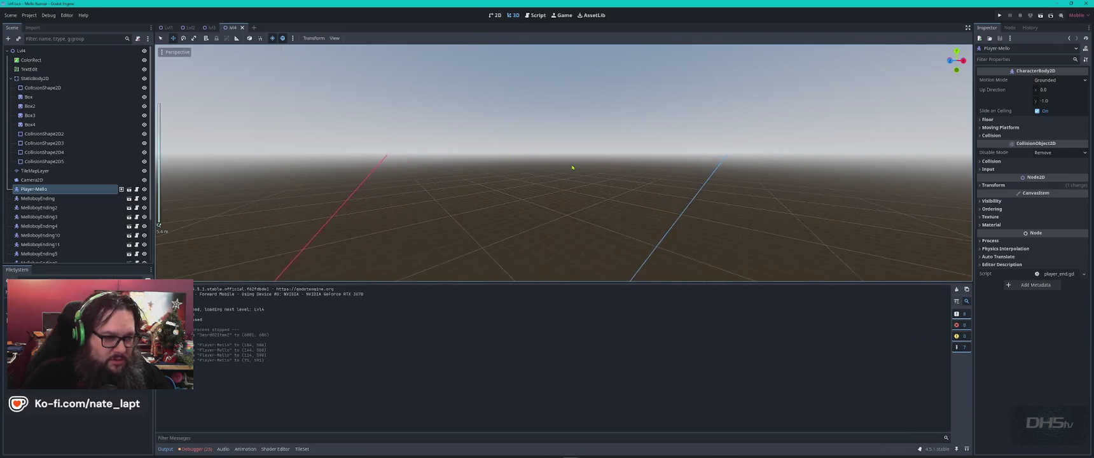
mouse_move(557, 190)
mouse_down()
mouse_move(498, 205)
mouse_move(516, 171)
mouse_up()
click(513, 143)
drag(513, 142, 518, 144)
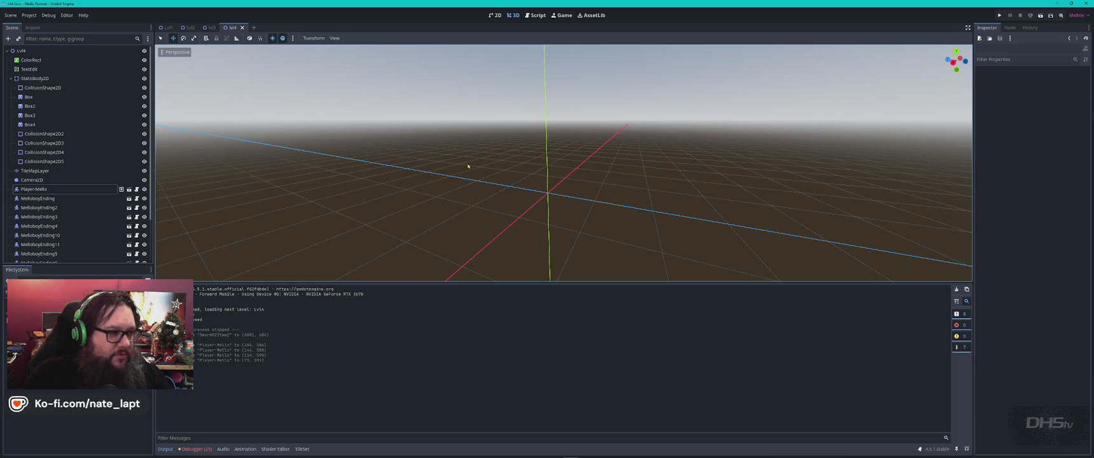
click(168, 53)
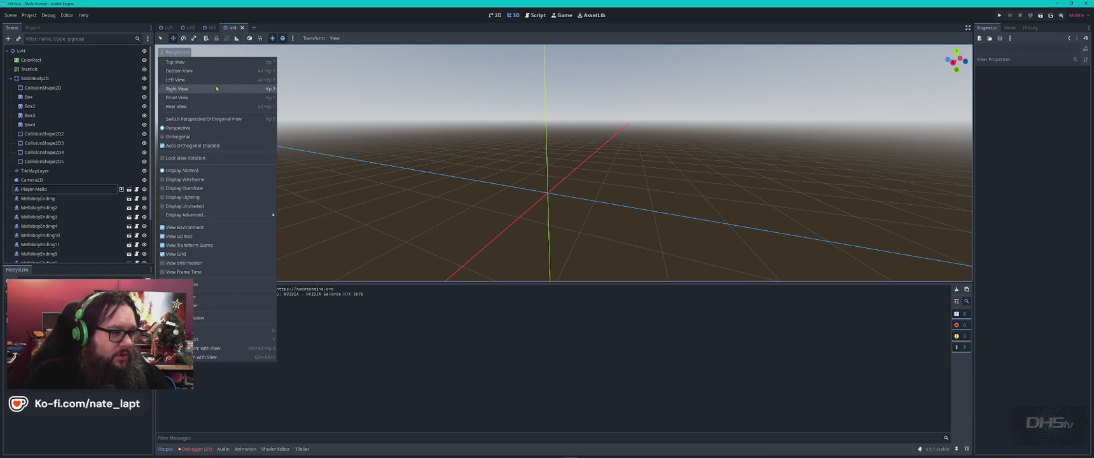
scroll(550, 185, down, 5)
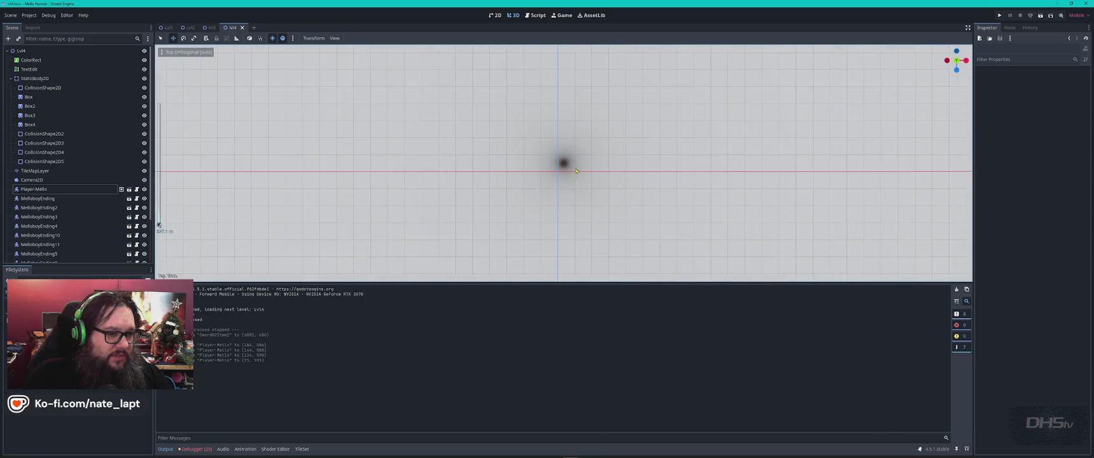
click(186, 51)
click(181, 70)
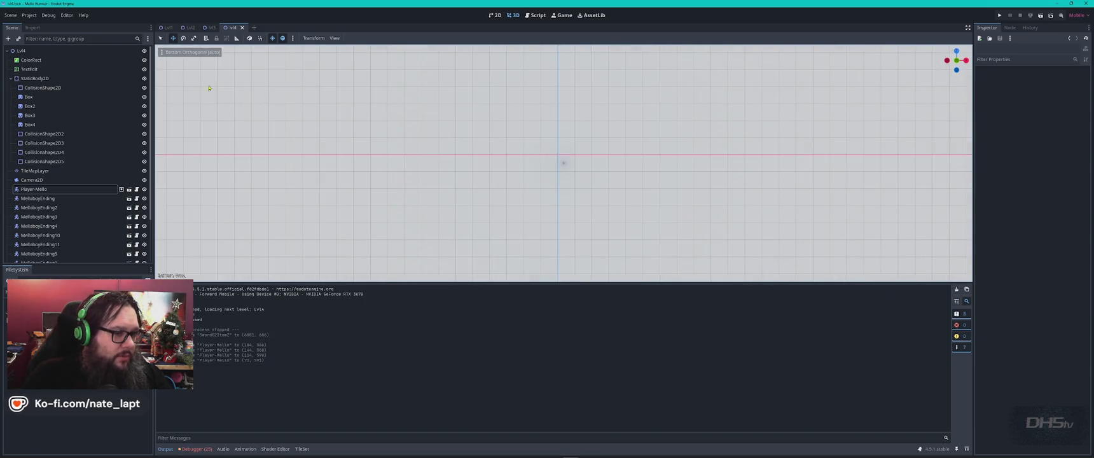
click(167, 54)
click(191, 93)
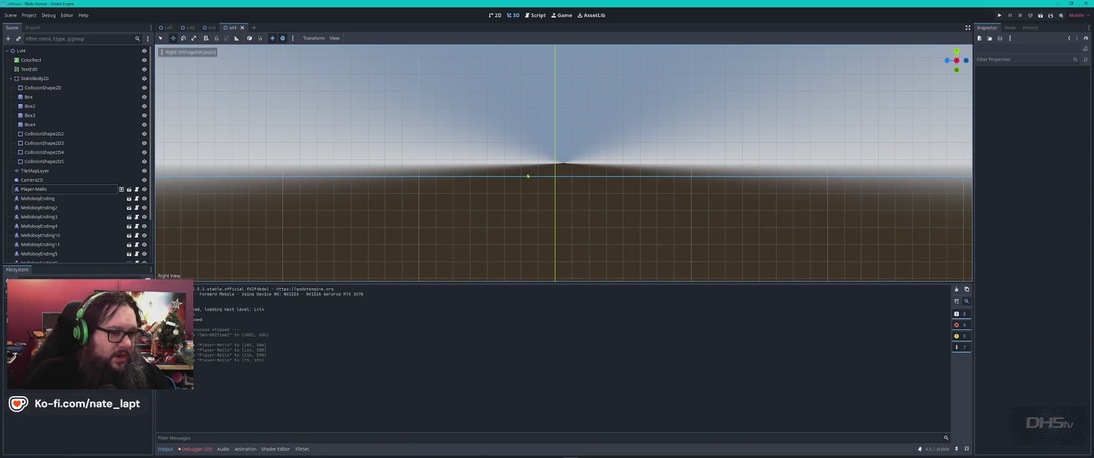
mouse_move(596, 187)
mouse_down()
mouse_move(723, 182)
mouse_move(573, 203)
mouse_up()
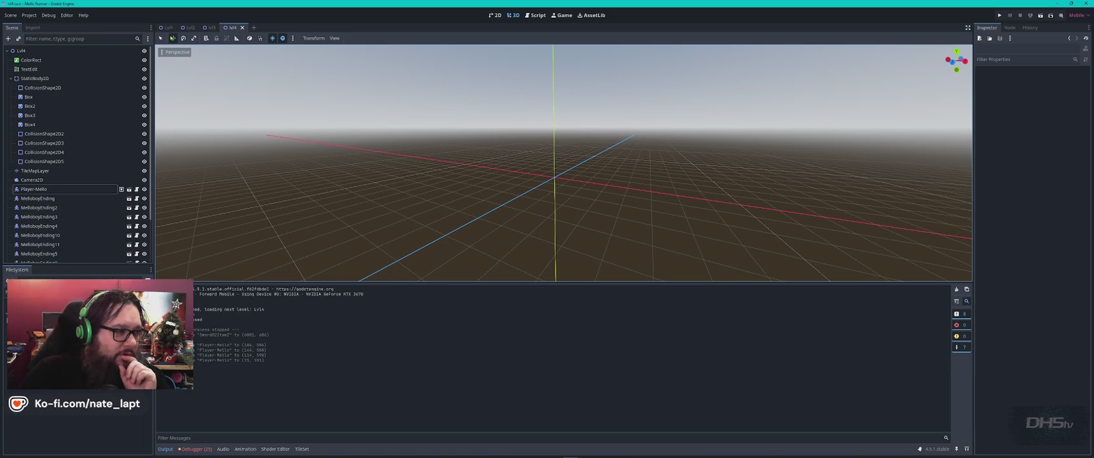
click(176, 52)
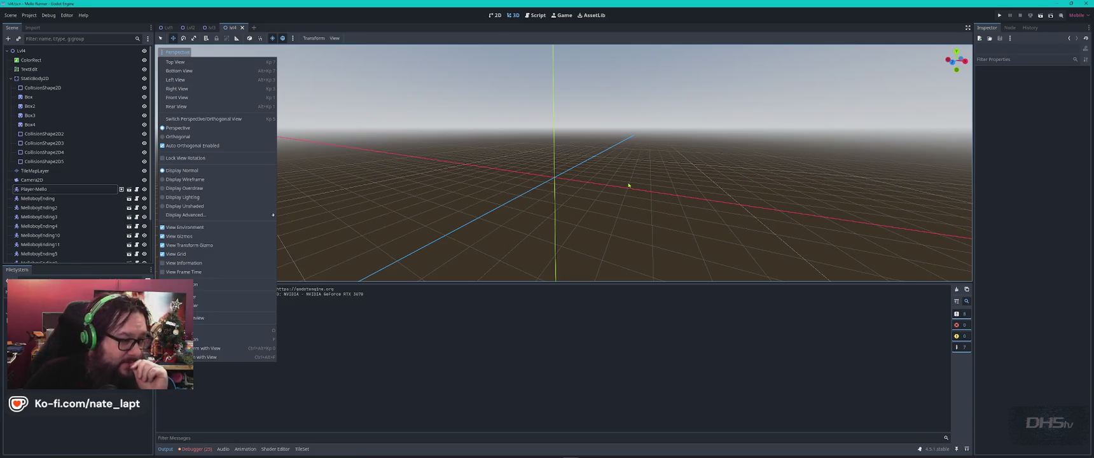
click(479, 43)
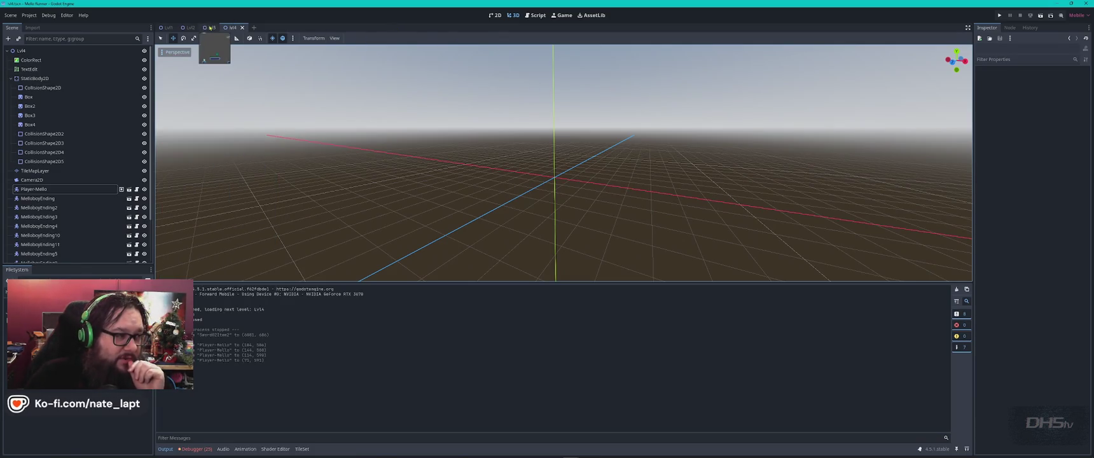
- Return to the 2D workspace and close the Lvl4 scene tab
click(495, 17)
scroll(603, 165, down, 3)
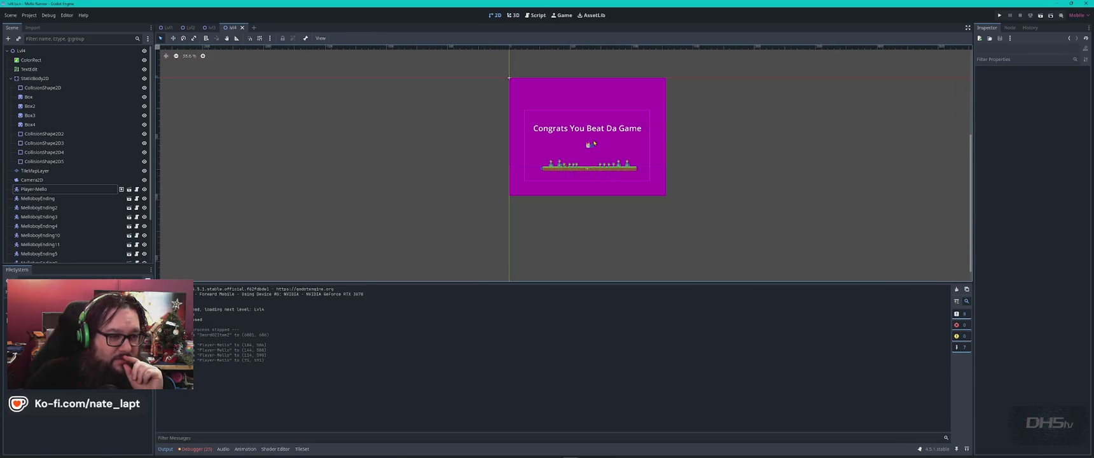
scroll(506, 186, up, 5)
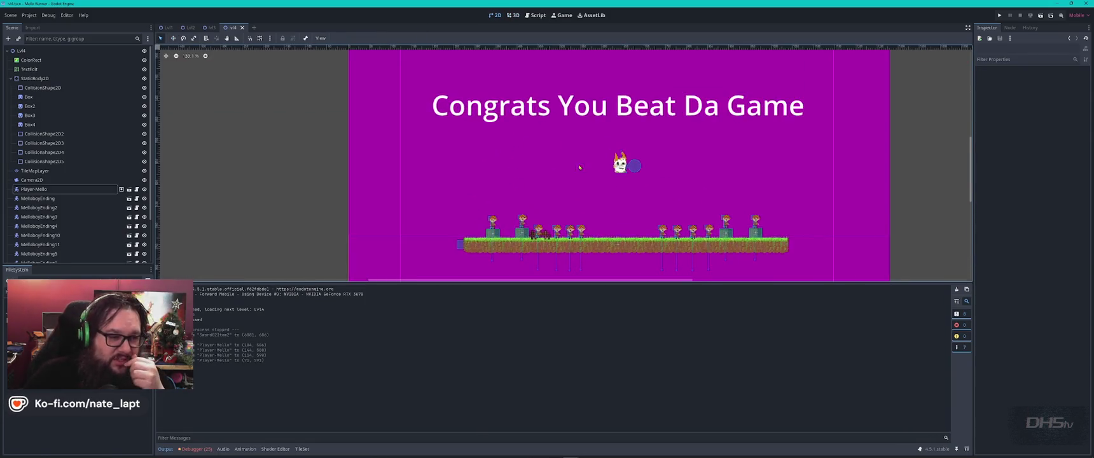
scroll(520, 162, down, 2)
scroll(676, 175, up, 6)
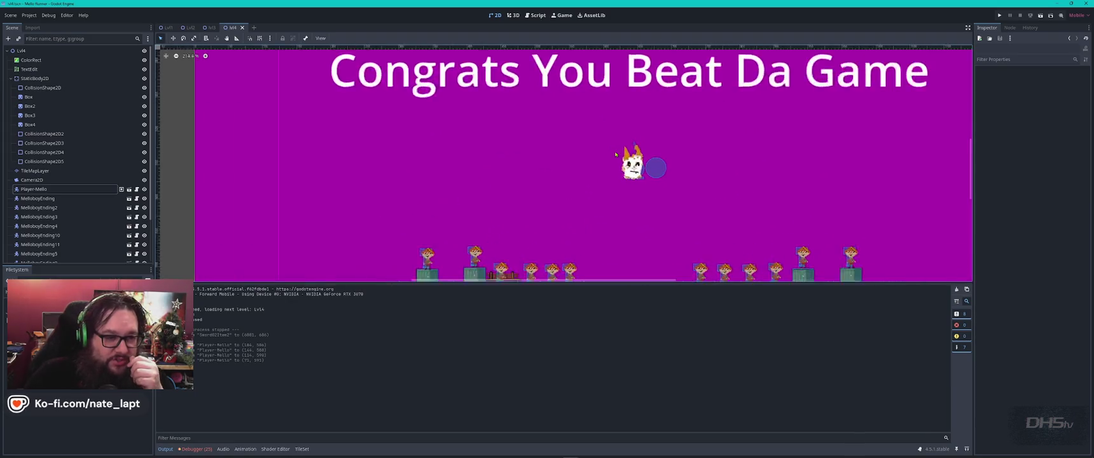
scroll(671, 191, down, 4)
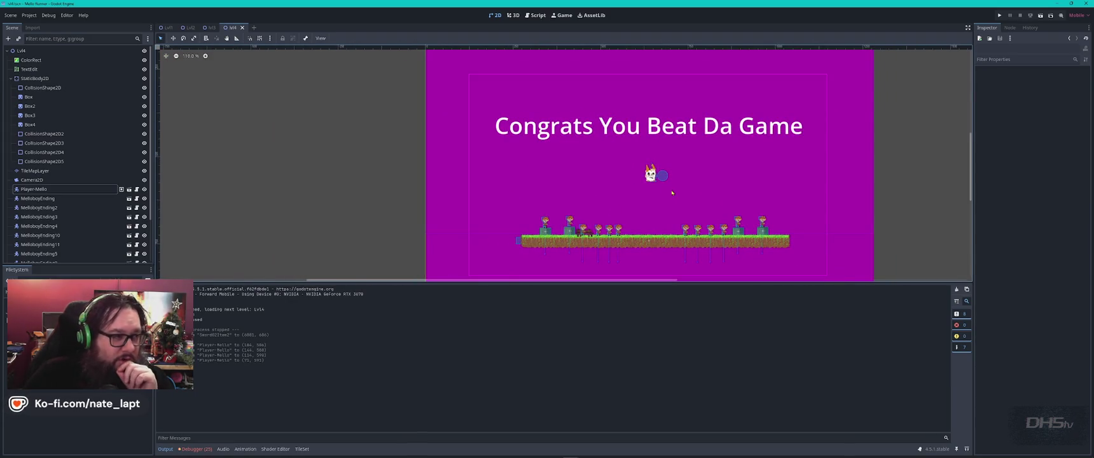
click(241, 28)
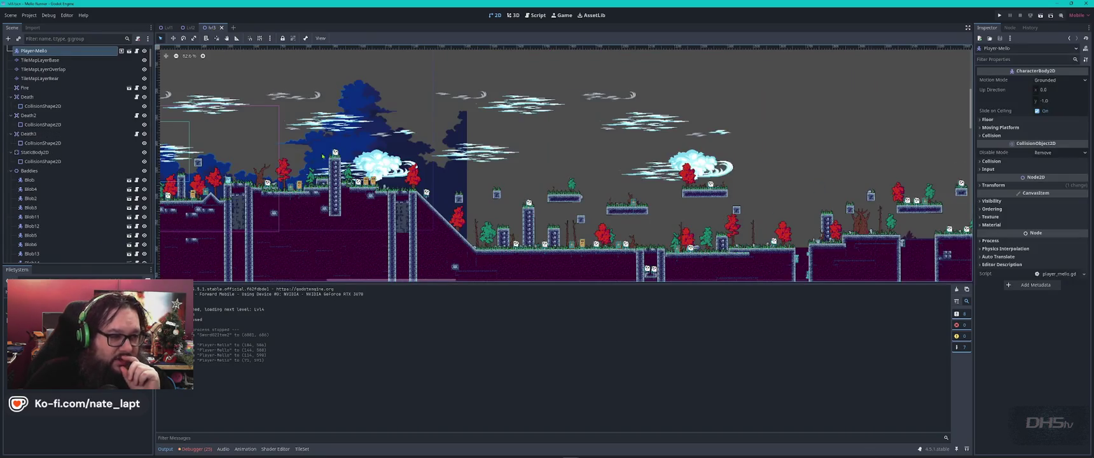
- Scroll and zoom around the Lvl3 canvas to inspect its layout
scroll(313, 155, down, 5)
scroll(571, 167, up, 3)
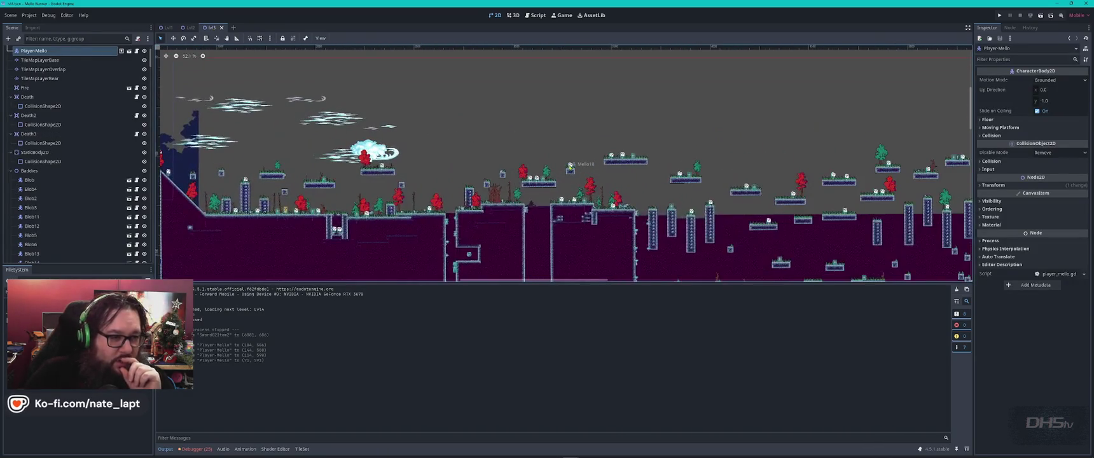
scroll(547, 127, left, 5)
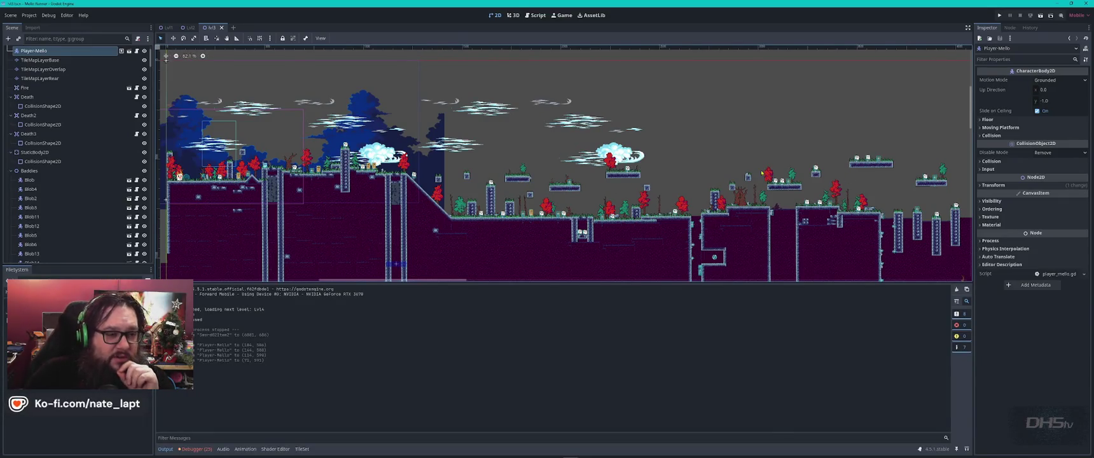
scroll(644, 167, down, 4)
scroll(645, 167, left, 2)
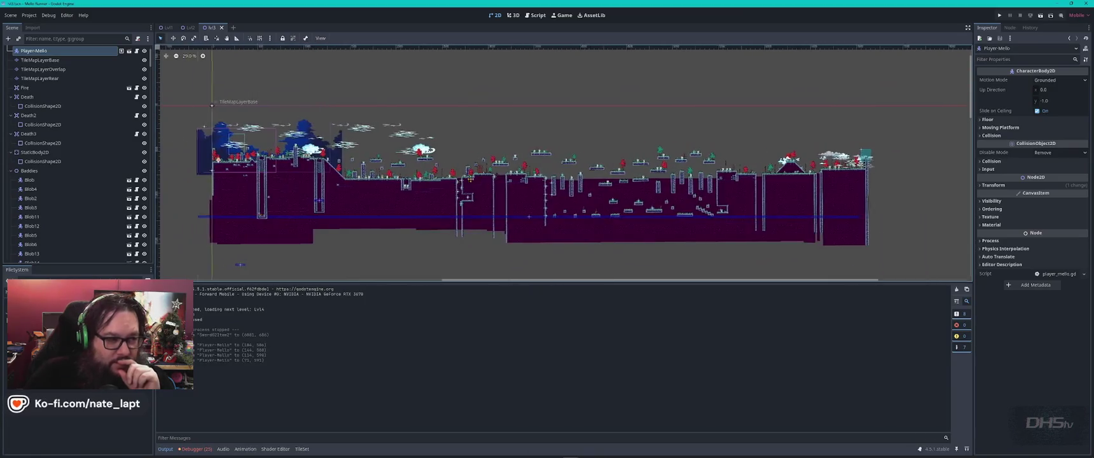
scroll(447, 158, down, 3)
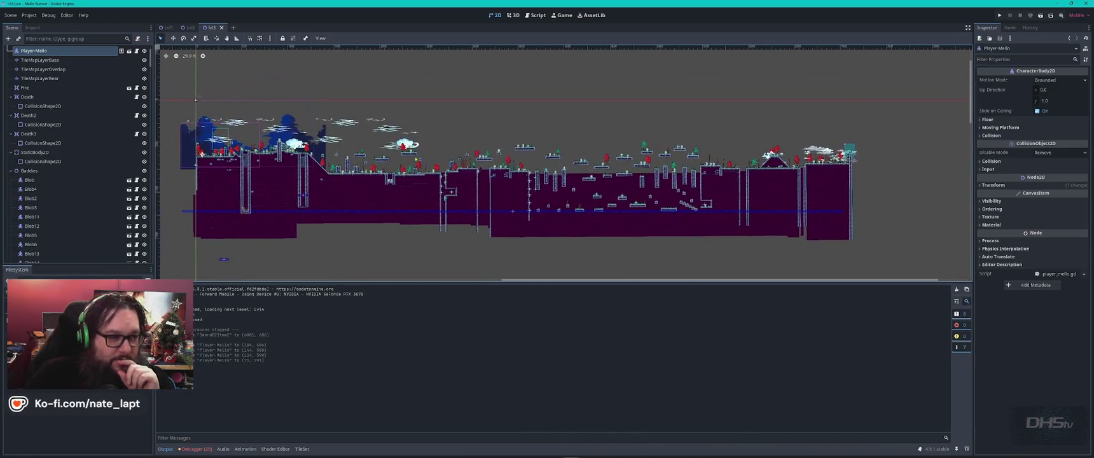
scroll(448, 158, up, 4)
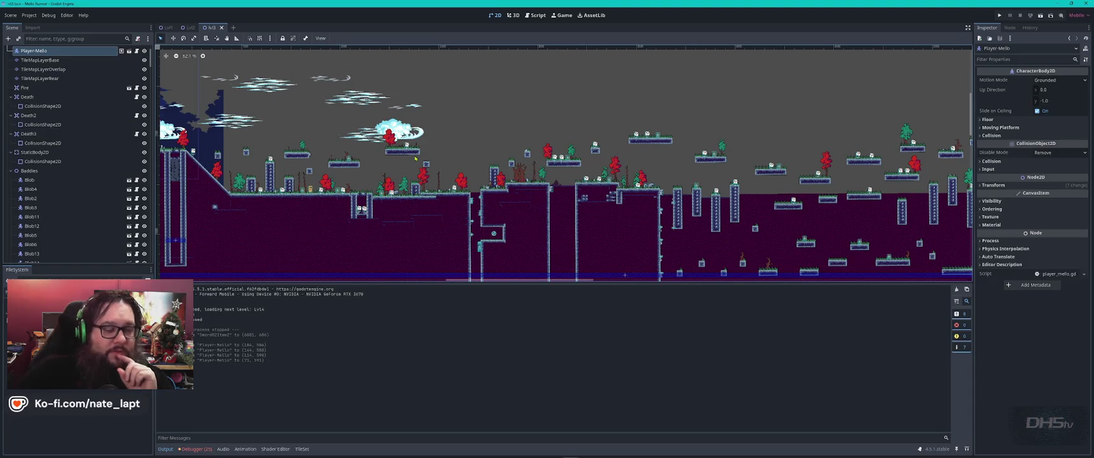
scroll(415, 157, left, 8)
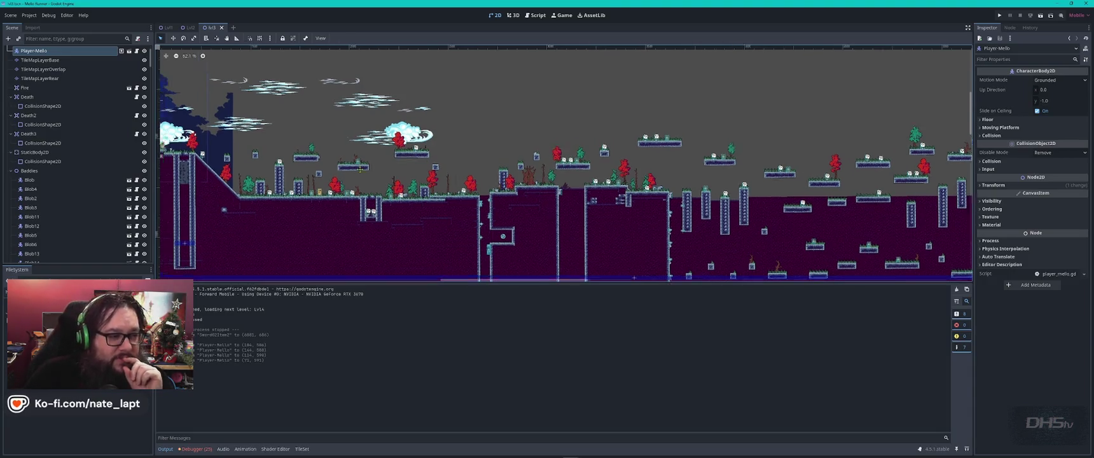
scroll(437, 185, left, 3)
scroll(437, 184, up, 6)
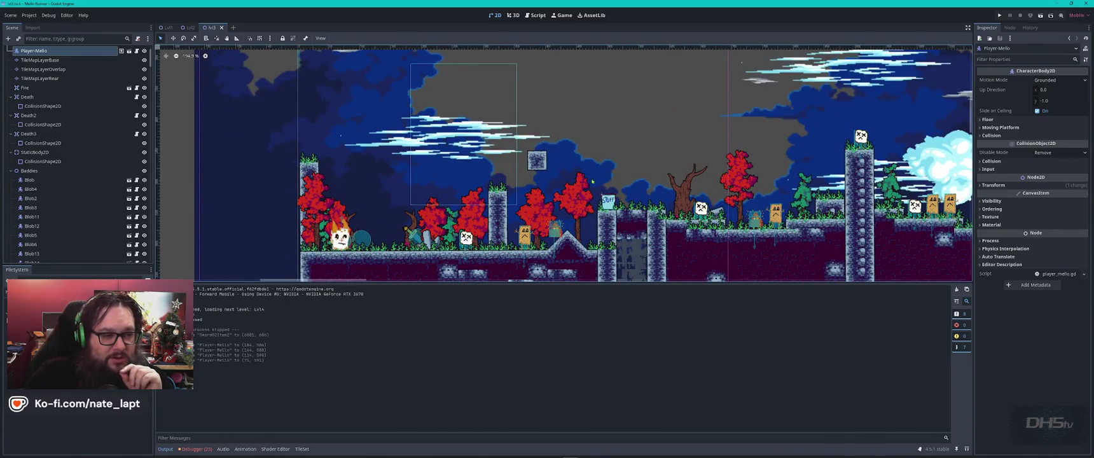
scroll(566, 162, down, 2)
scroll(566, 163, right, 2)
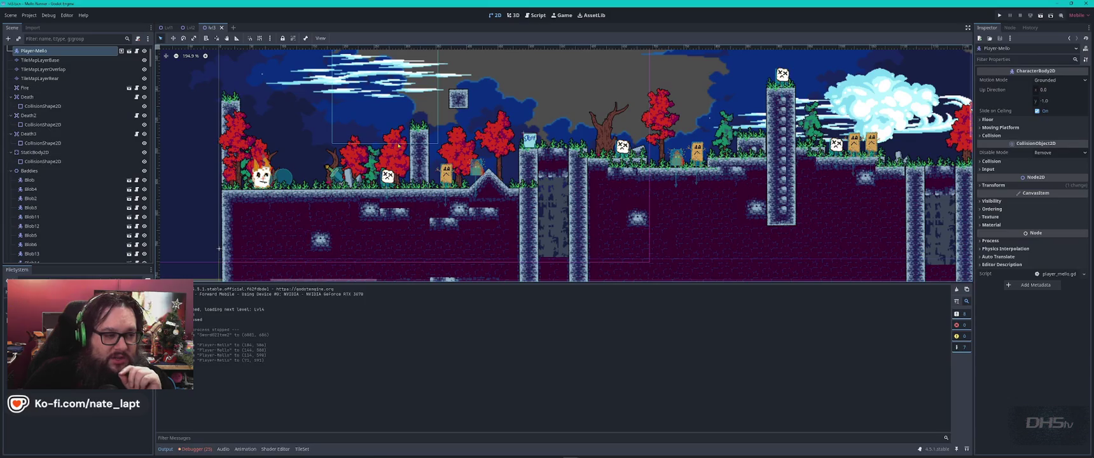
scroll(218, 249, down, 4)
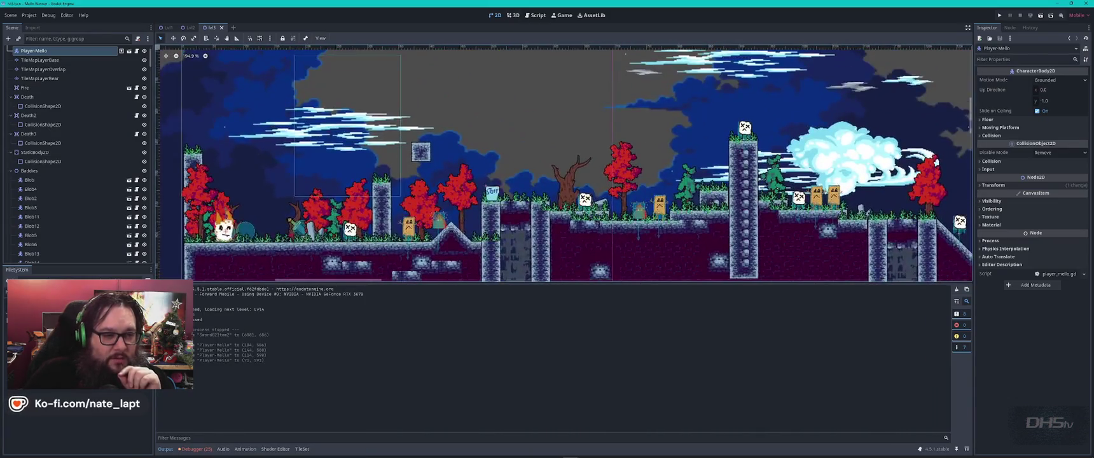
- Lower the Output panel splitter and survey Lvl3 from start to finish
drag(591, 283, 588, 375)
scroll(482, 95, right, 10)
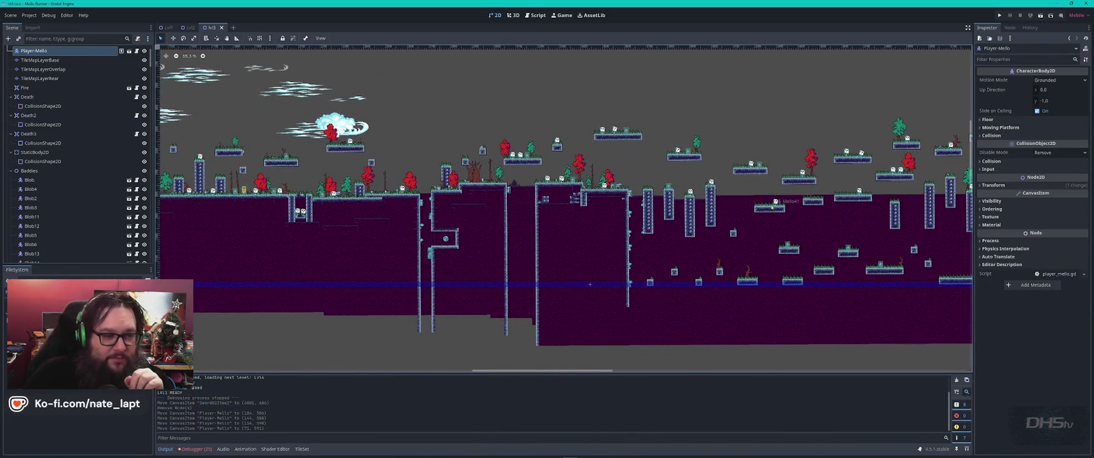
scroll(369, 250, right, 10)
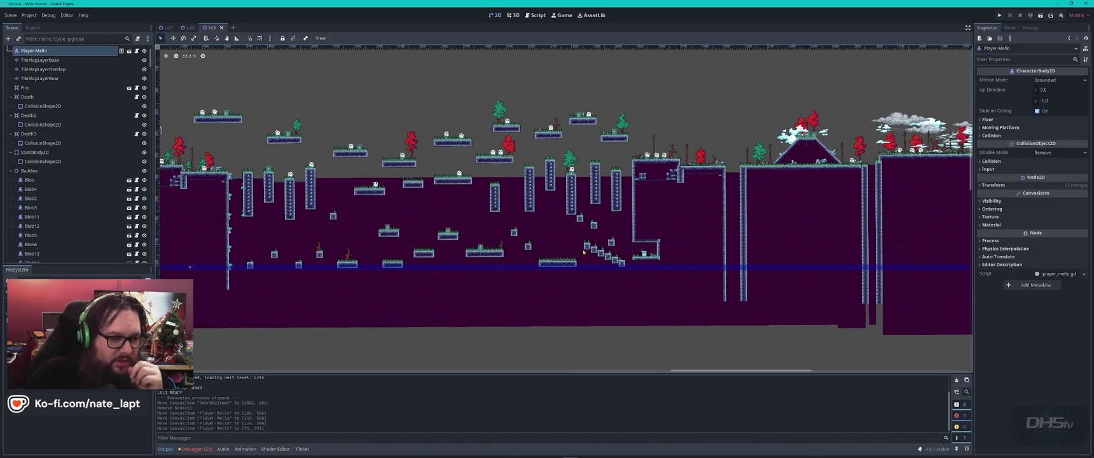
scroll(471, 275, up, 3)
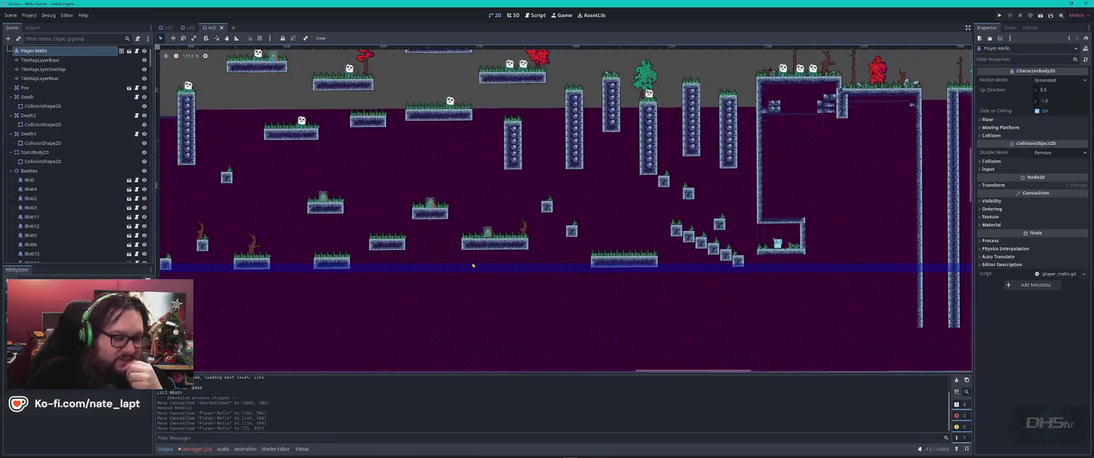
scroll(554, 269, right, 10)
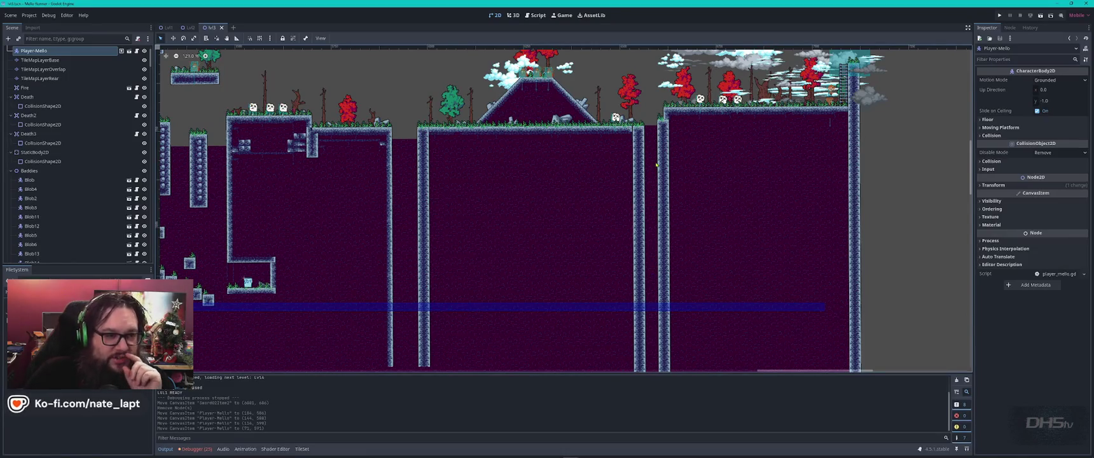
scroll(668, 204, down, 3)
scroll(668, 204, left, 10)
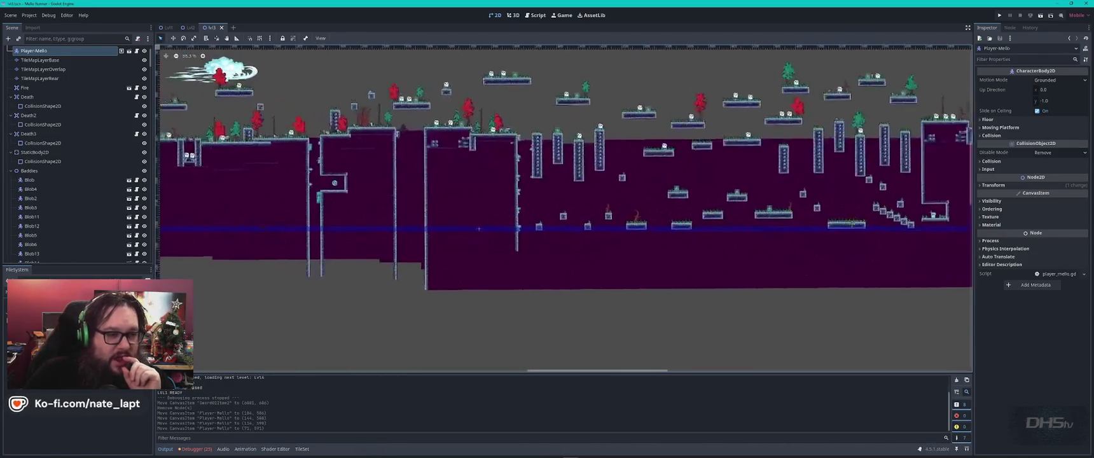
scroll(699, 269, down, 2)
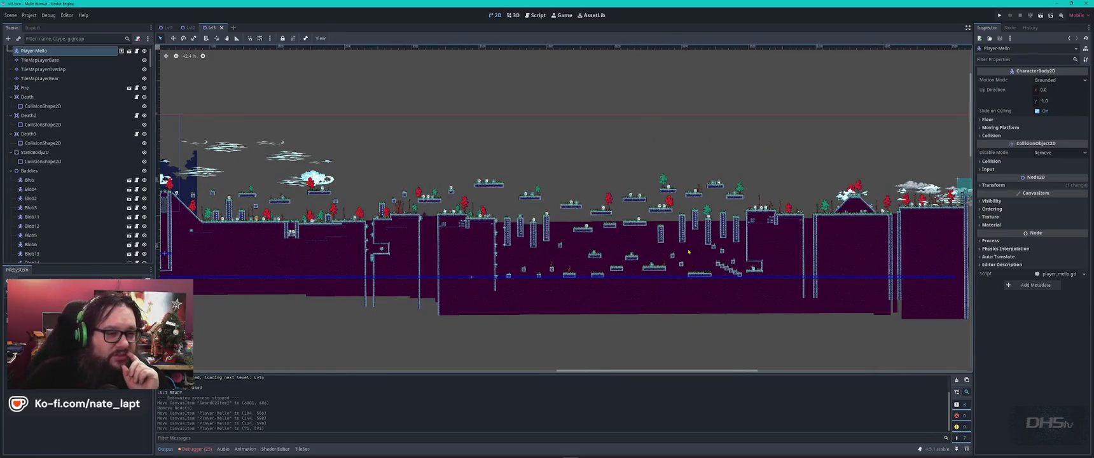
- Open Lvl1, pan to its right end, and place the lvl2end scene there
click(168, 27)
scroll(566, 263, down, 8)
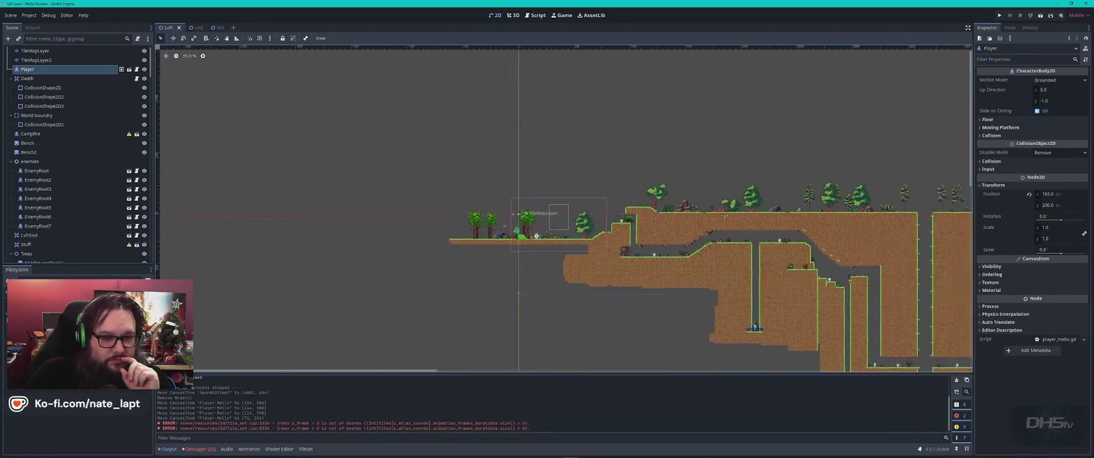
scroll(411, 207, up, 5)
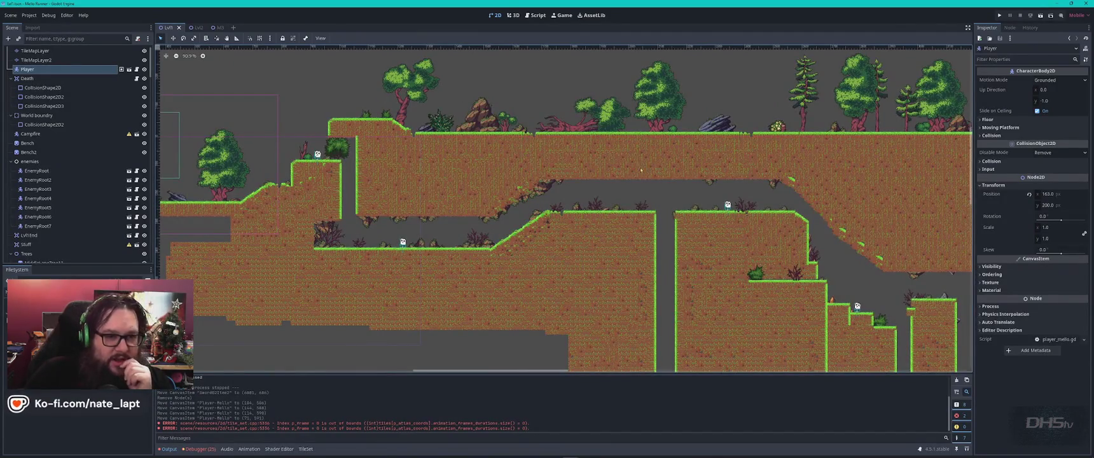
scroll(564, 212, right, 5)
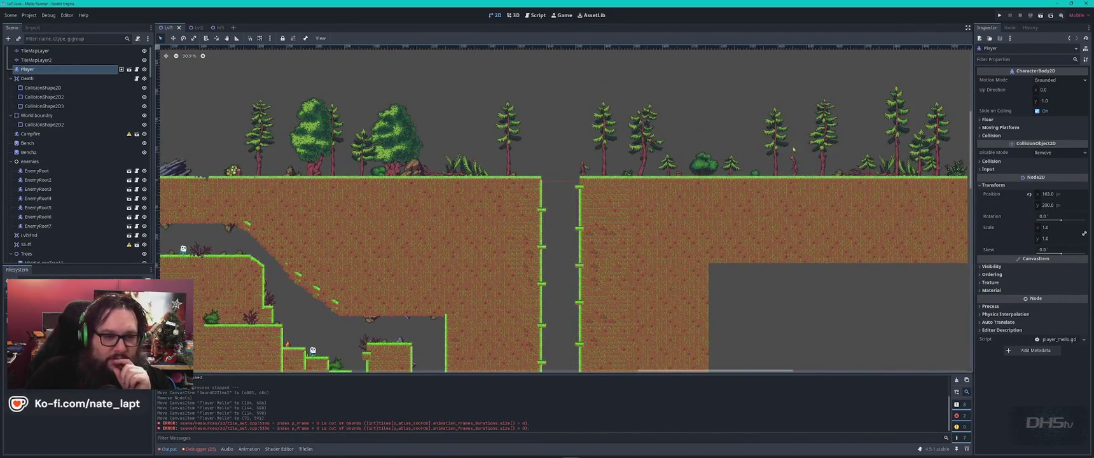
scroll(401, 131, right, 5)
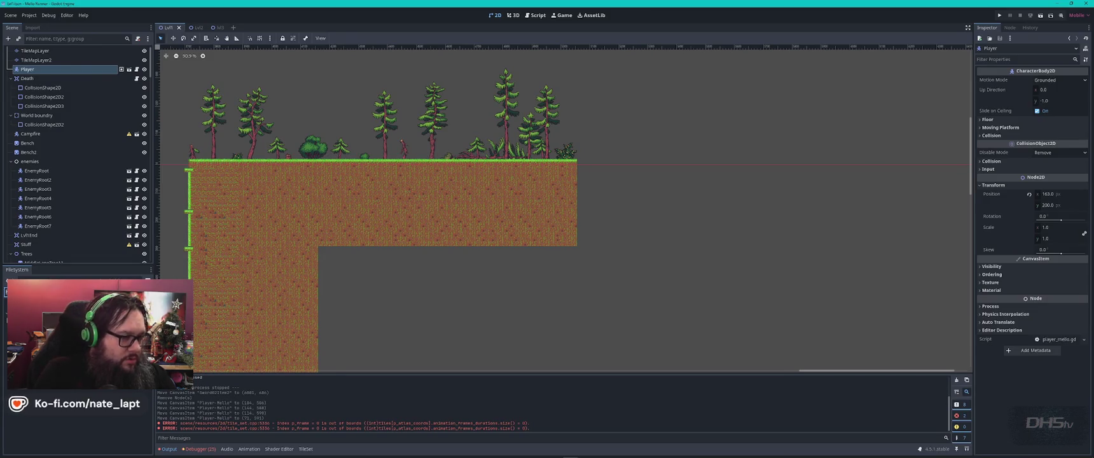
scroll(77, 420, up, 3)
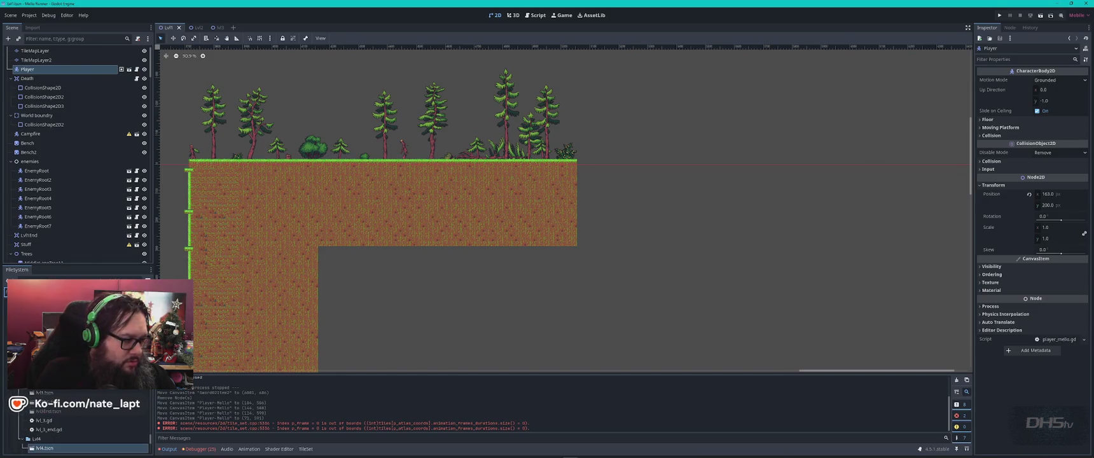
scroll(77, 420, down, 3)
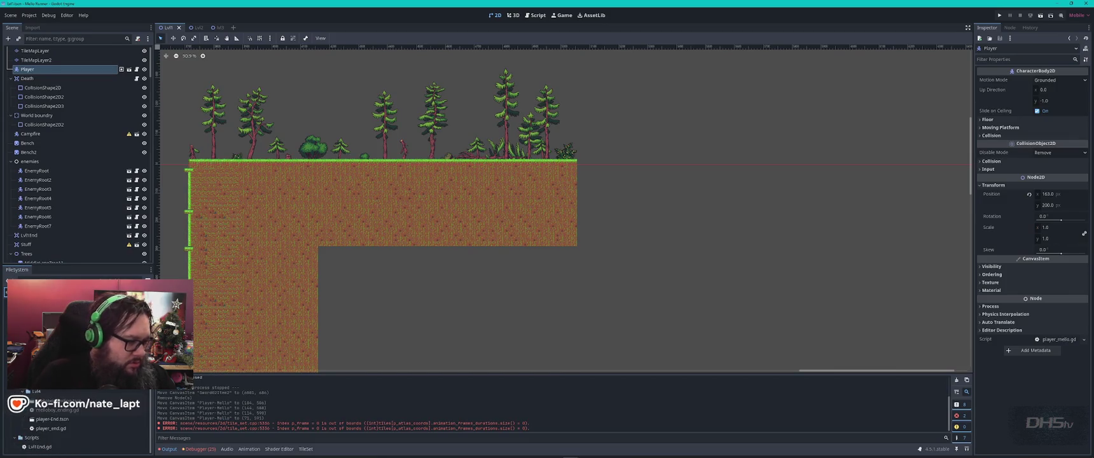
scroll(77, 420, down, 3)
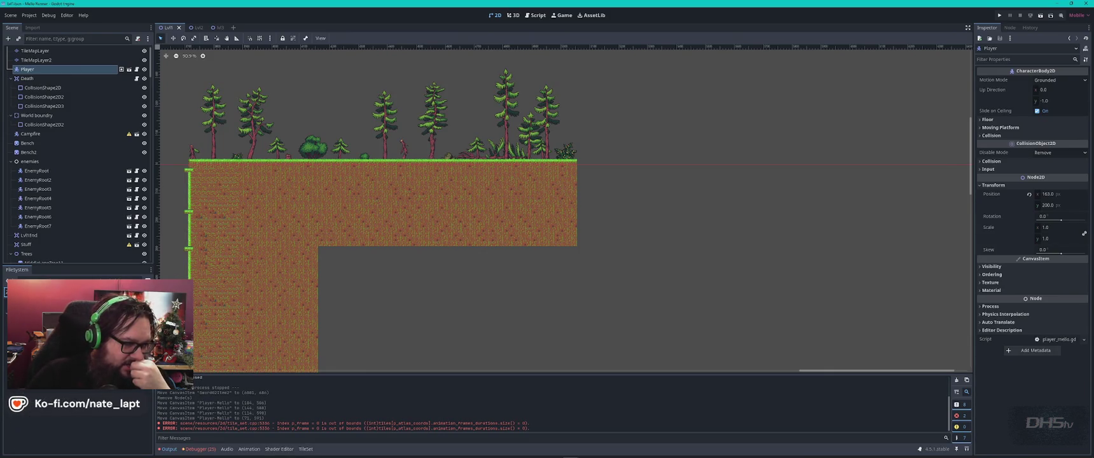
mouse_move(76, 331)
mouse_down()
mouse_move(568, 122)
mouse_move(560, 128)
mouse_up()
- Save Lvl1 with its Lvl2End trigger, make MainMenu.gd's Start load "Lvl1", and run the game
key(ctrl+s)
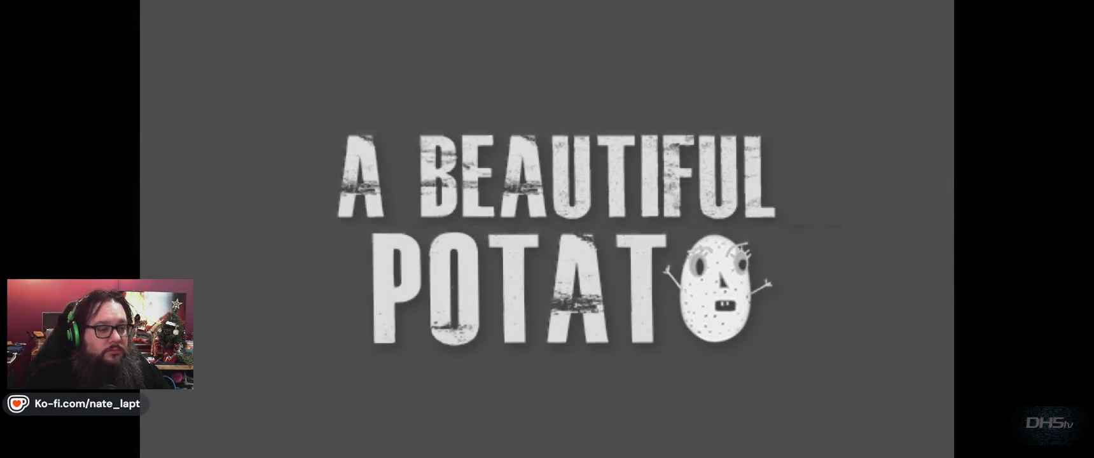
key(alt+F4)
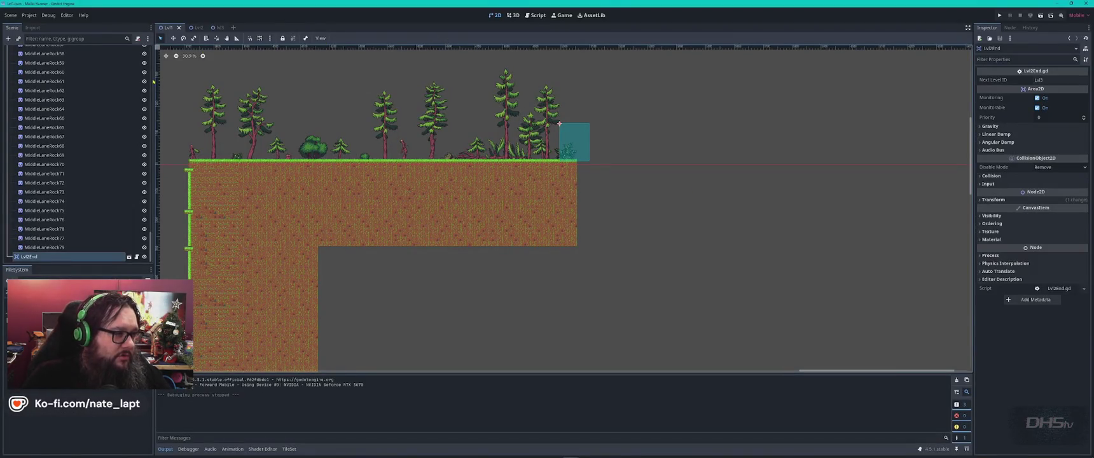
click(535, 15)
click(184, 79)
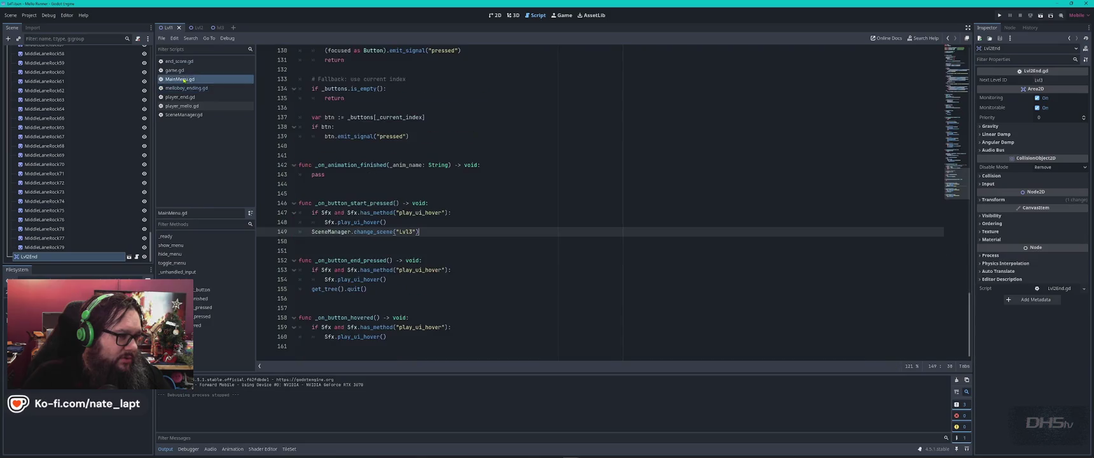
key(Left)
key(Left)
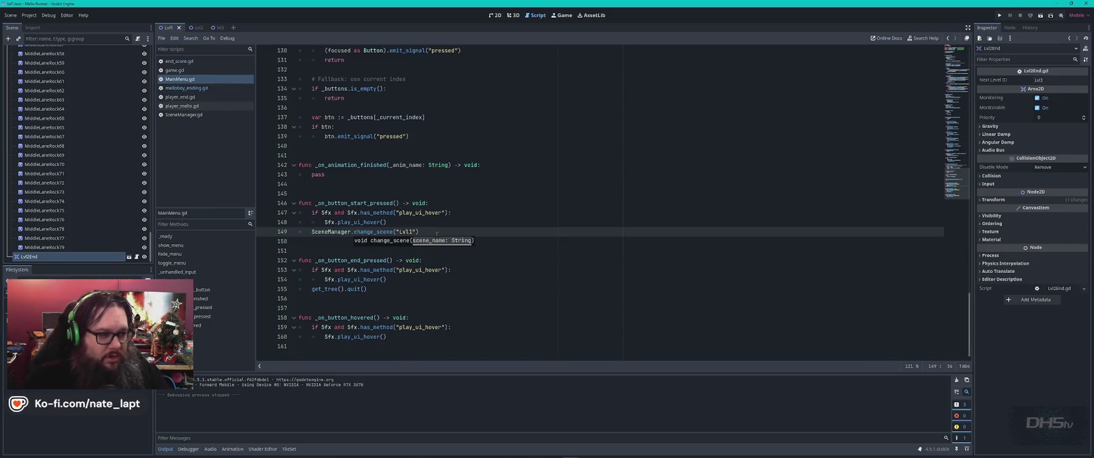
key(F5)
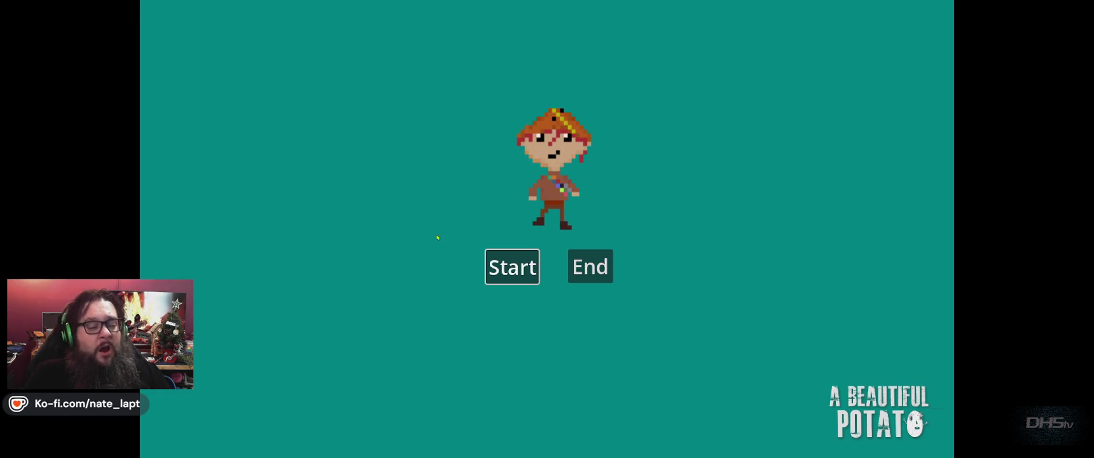
- Start a new game, walk and jump the character through Lvl1's forest, then stop the playtest
key(Return)
key(Right)
key(Left)
key(Right)
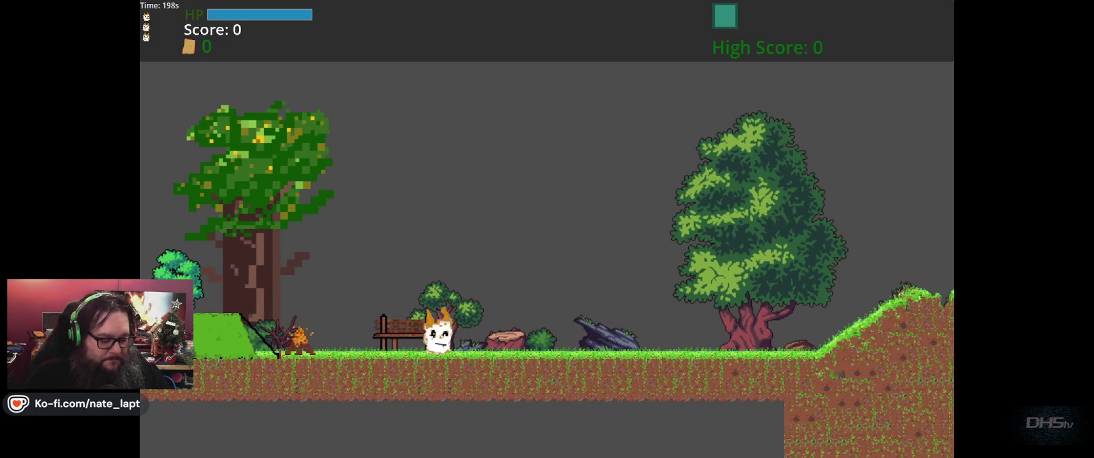
key(Right)
key(space)
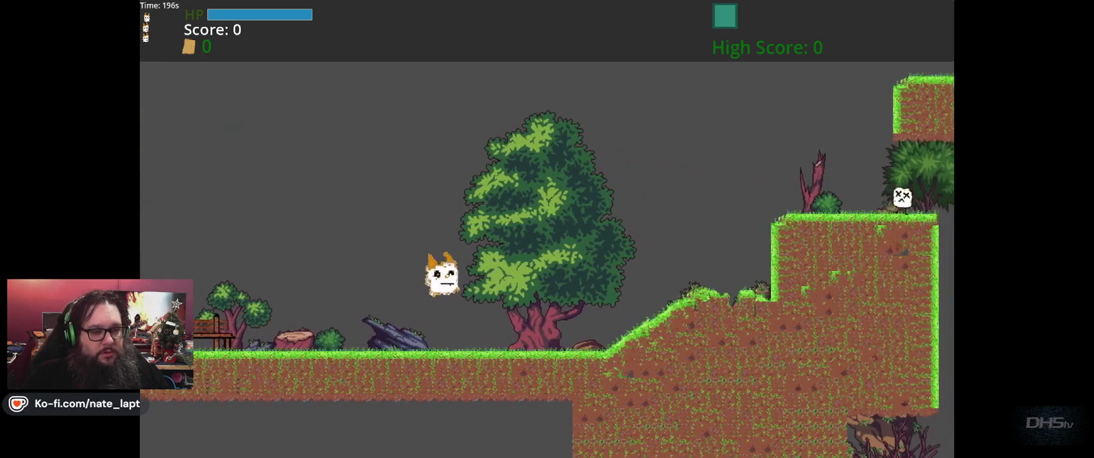
key(Right)
key(F8)
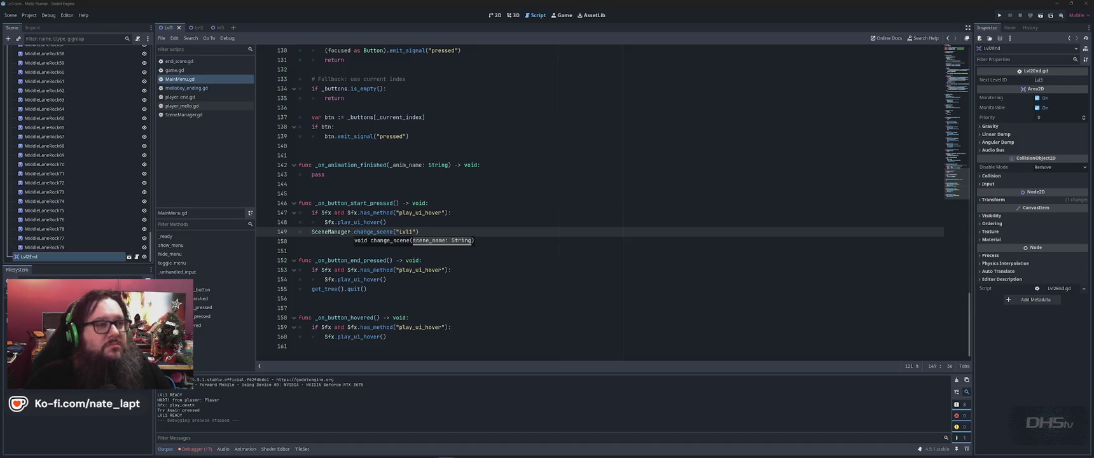
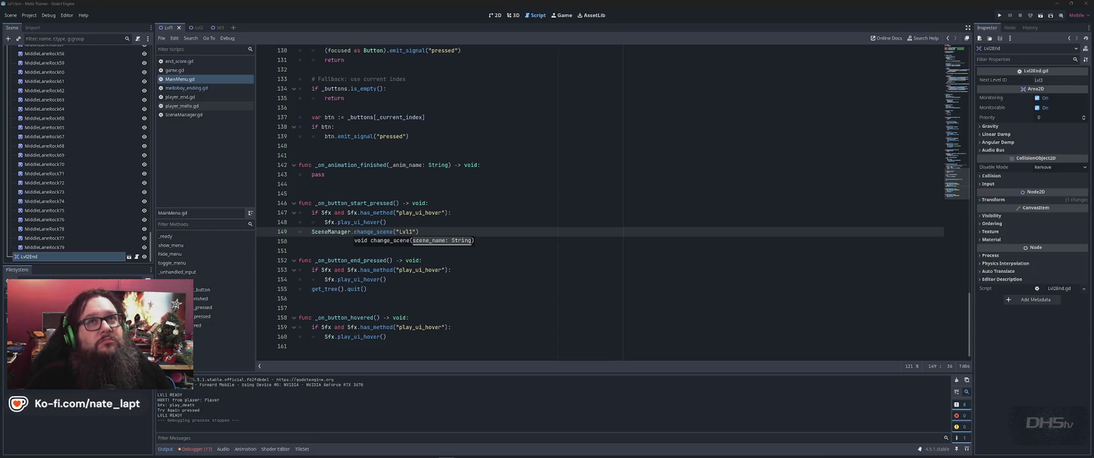
- Switch to the 2D view zoomed in on the enemy's low ledge and select the Lvl1 root node
key(alt+Tab)
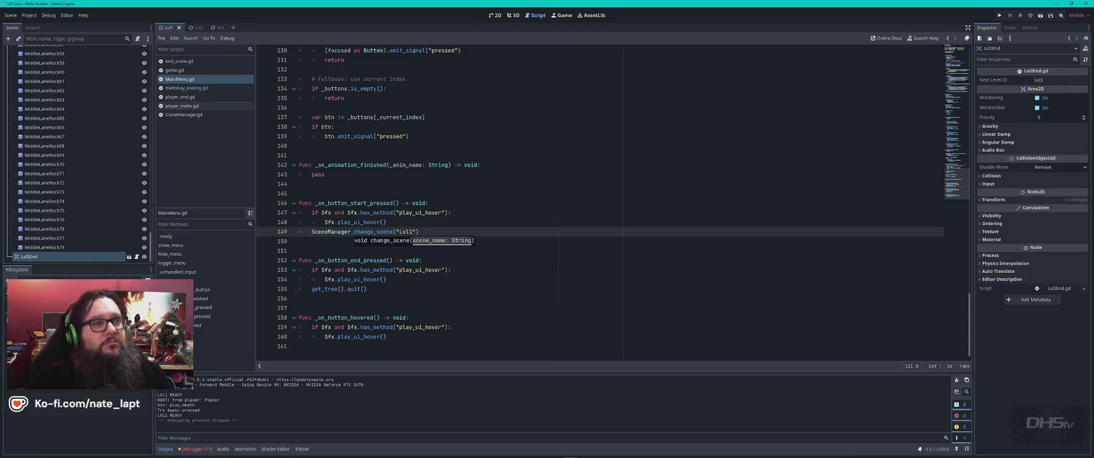
key(alt+Tab)
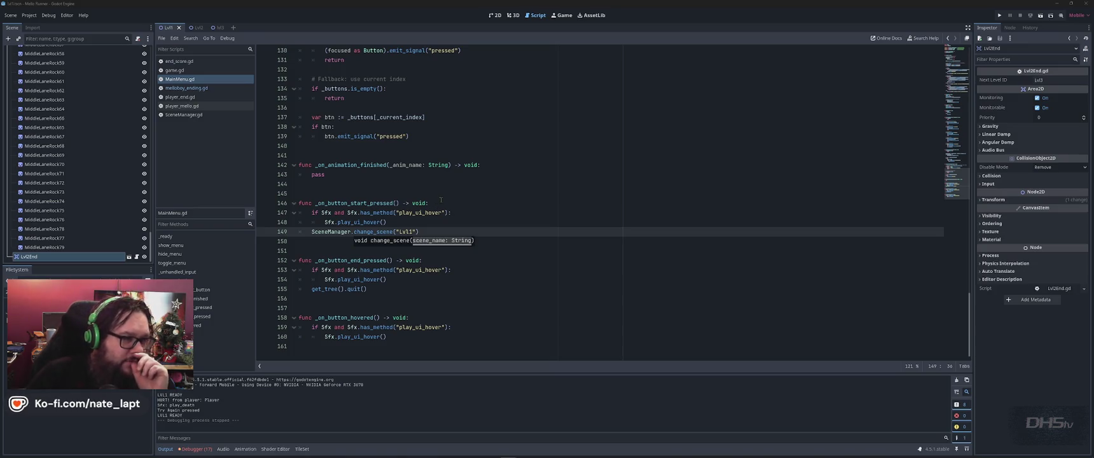
click(496, 15)
scroll(441, 299, down, 5)
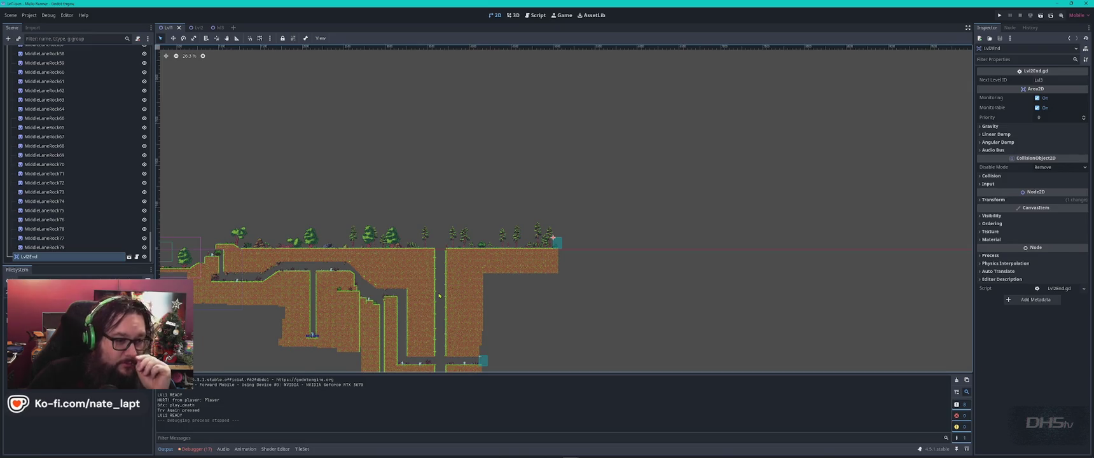
scroll(216, 258, up, 1)
scroll(586, 235, up, 10)
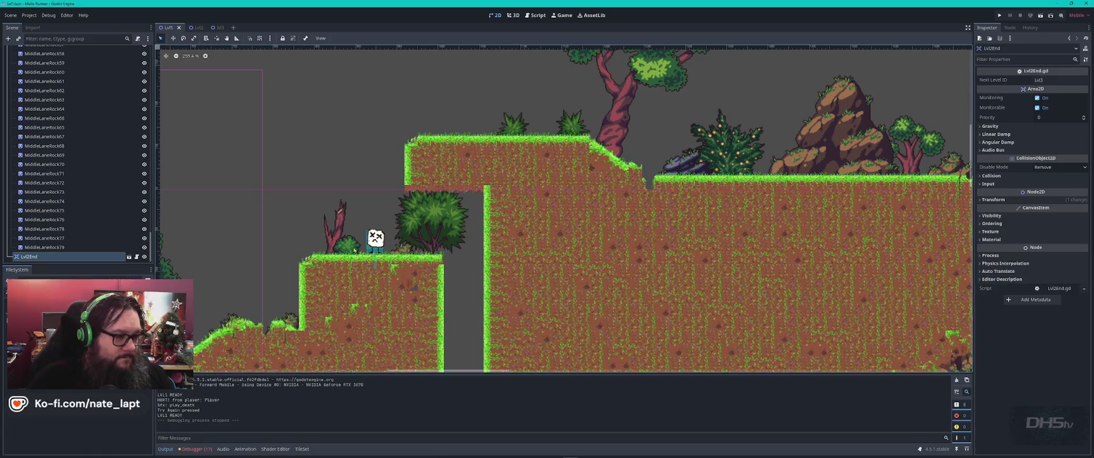
scroll(354, 250, up, 2)
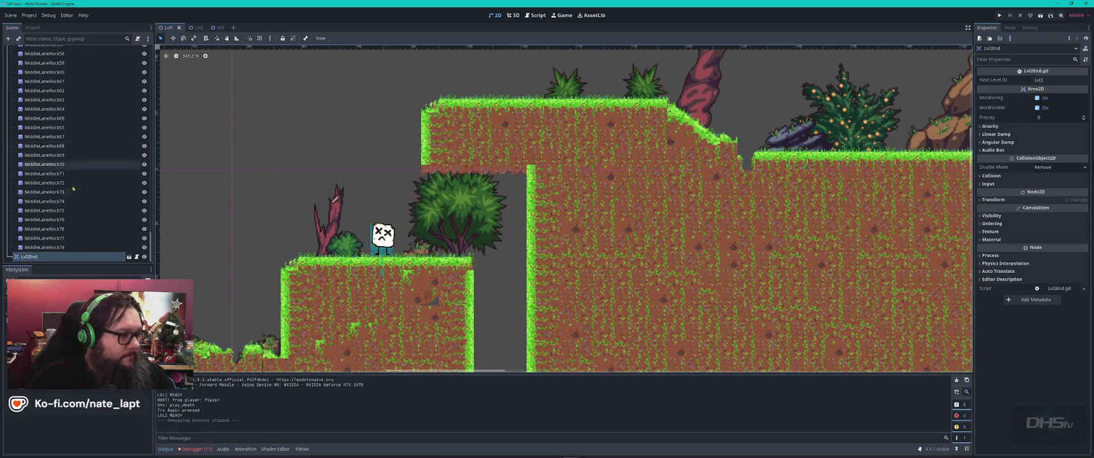
scroll(73, 91, up, 10)
scroll(73, 91, up, 10)
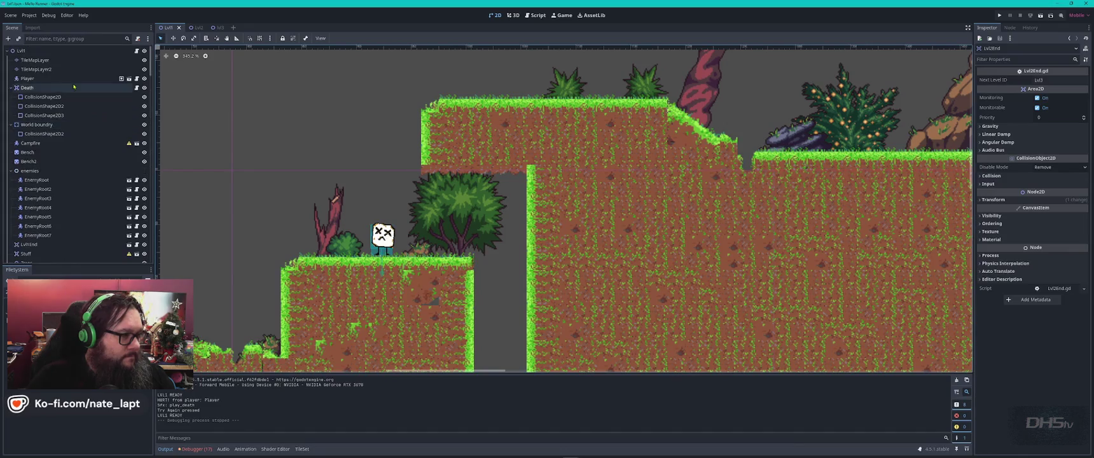
click(23, 52)
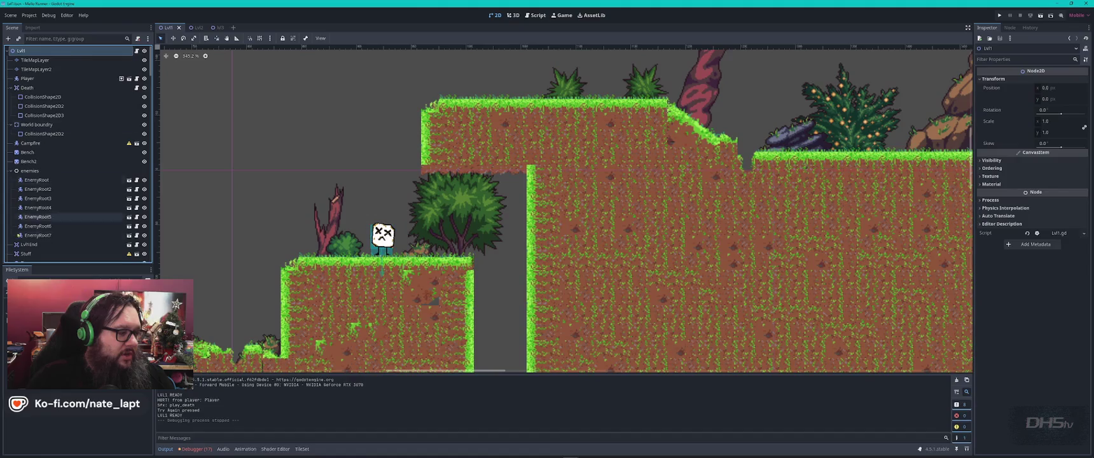
- Add a CollisionShape2D node with a new RectangleShape2D shape
key(ctrl+a)
text(coll)
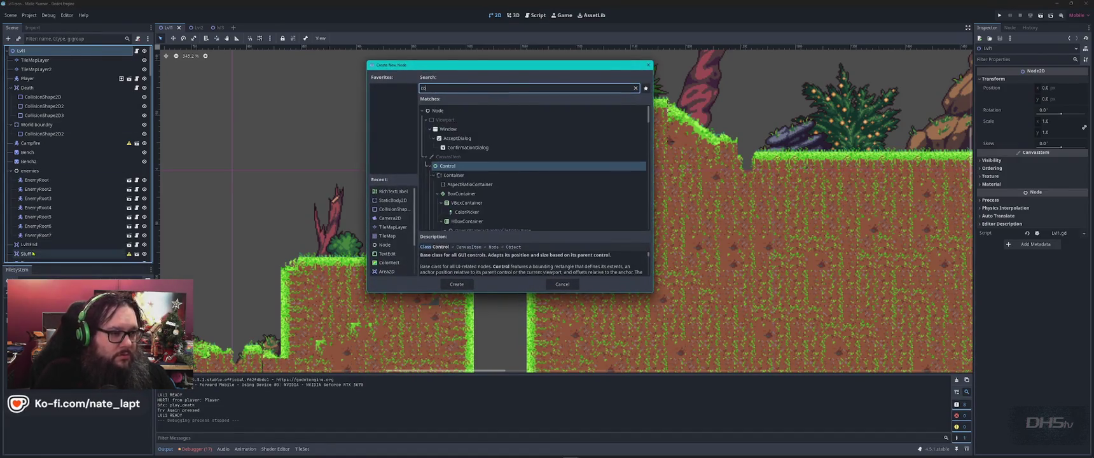
key(Return)
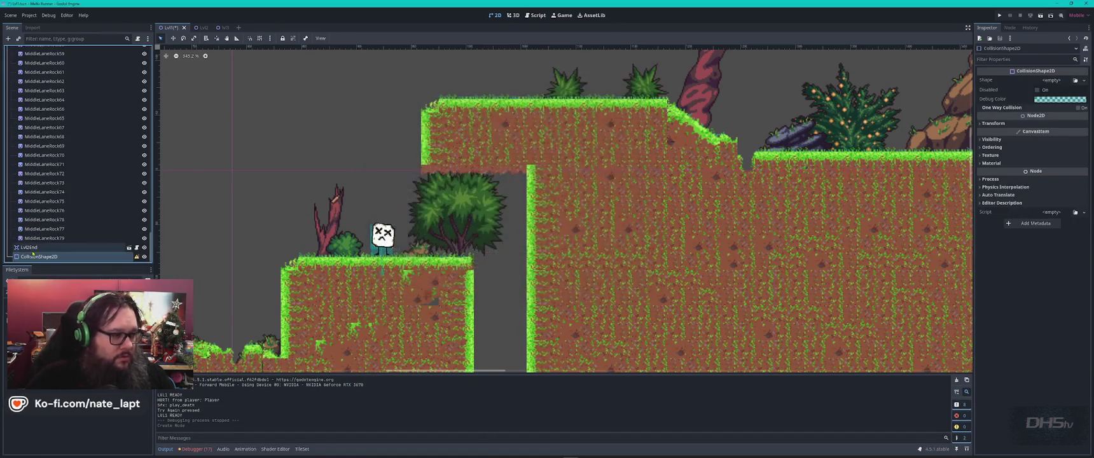
click(1084, 81)
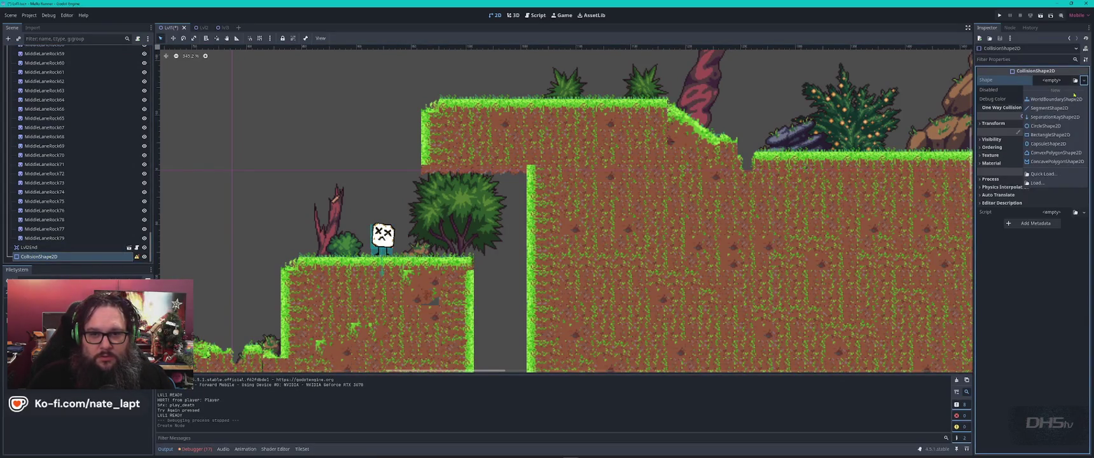
click(1058, 135)
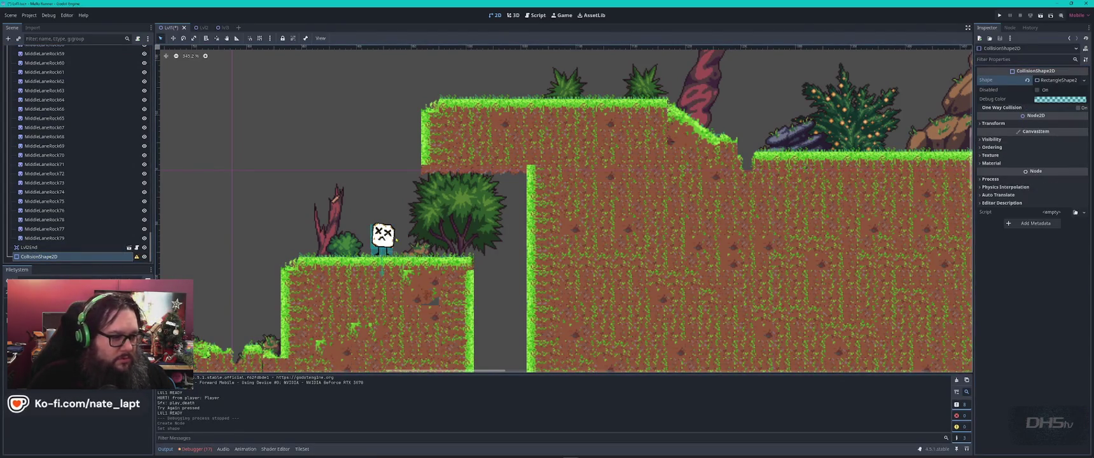
- Move the rectangle onto the low ledge beside the enemy and lower its top edge slightly
scroll(487, 178, down, 10)
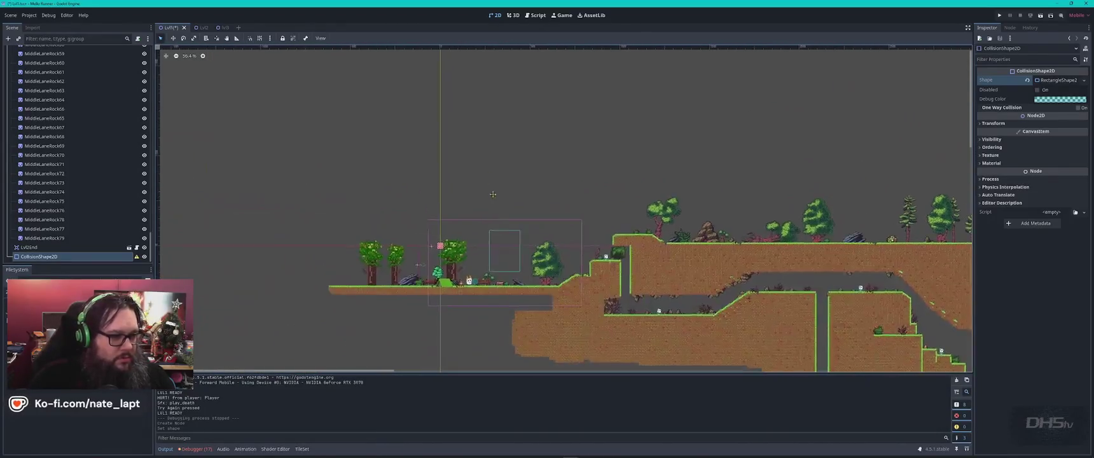
scroll(452, 229, up, 5)
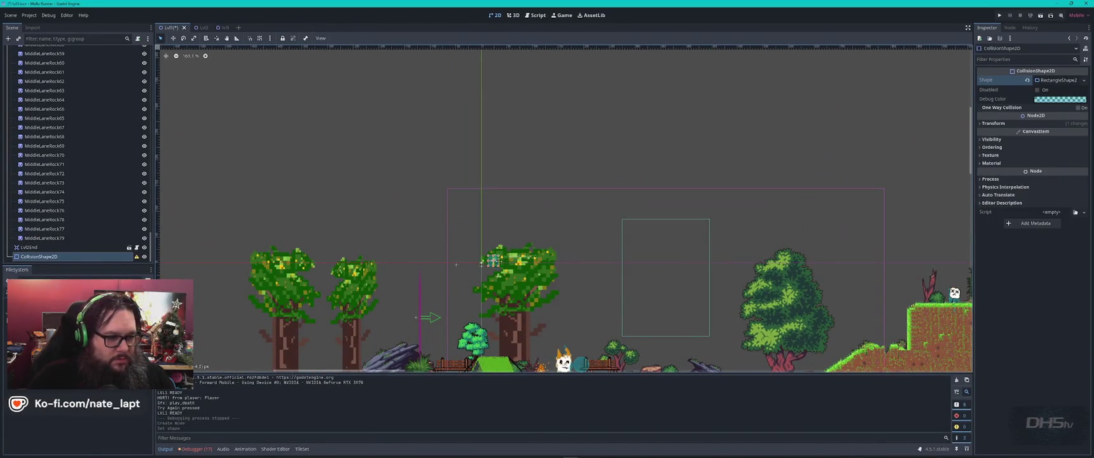
drag(883, 265, 900, 271)
scroll(514, 232, up, 4)
mouse_move(470, 215)
mouse_down()
mouse_move(573, 267)
mouse_move(515, 259)
mouse_up()
click(575, 267)
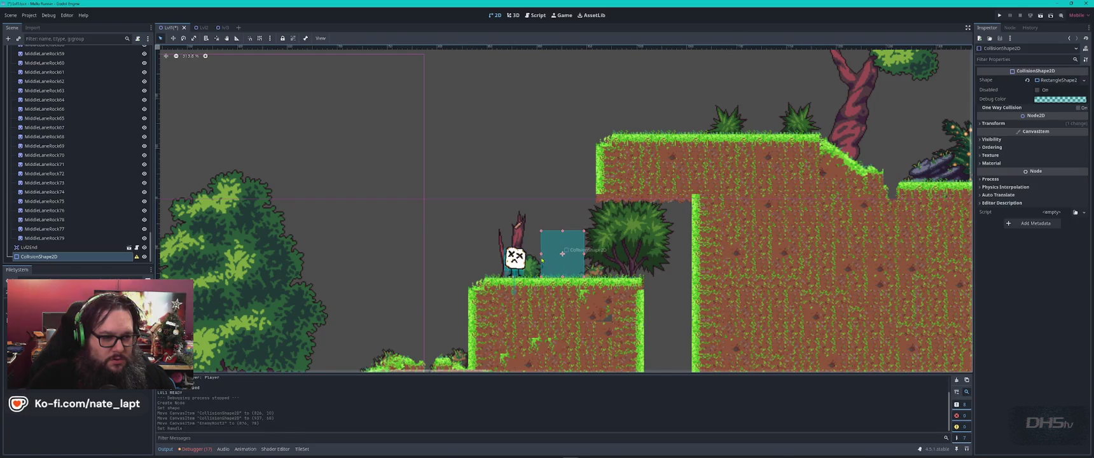
drag(560, 234, 561, 239)
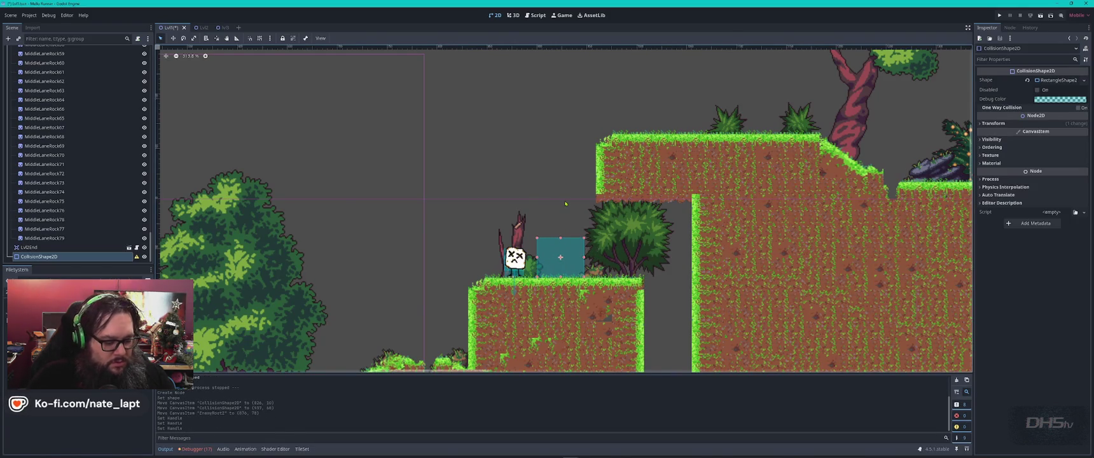
- Save and play-test the level, walking right to stomp the ledge enemy, then stop the game
key(F5)
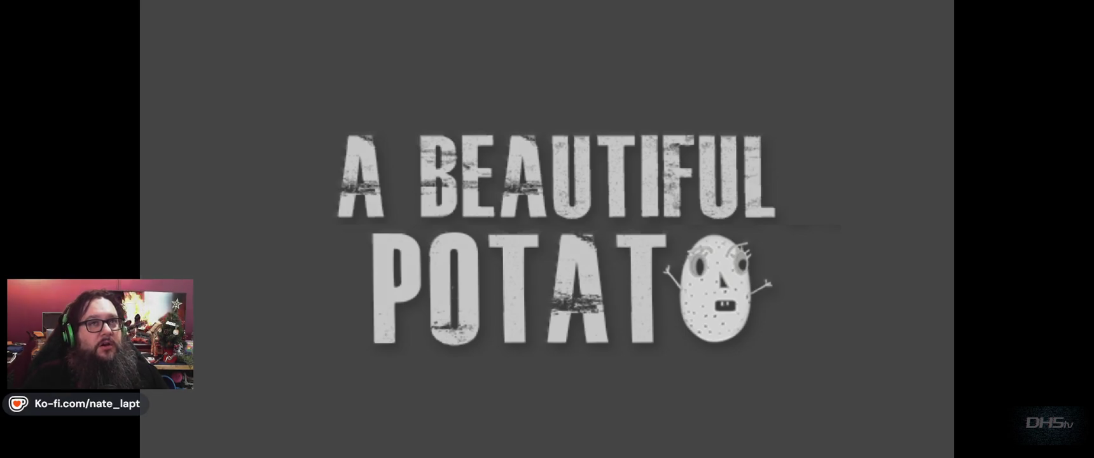
key(Return)
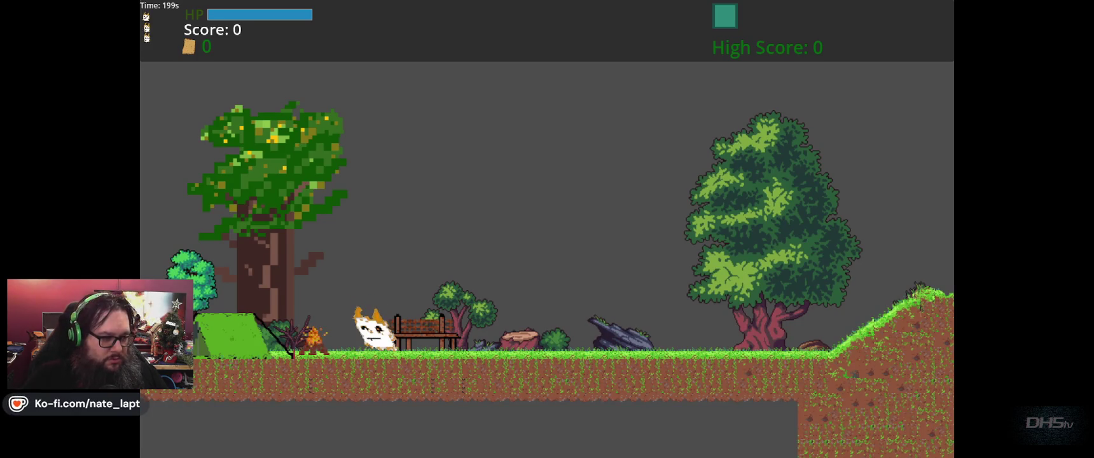
key(Right)
key(Right)
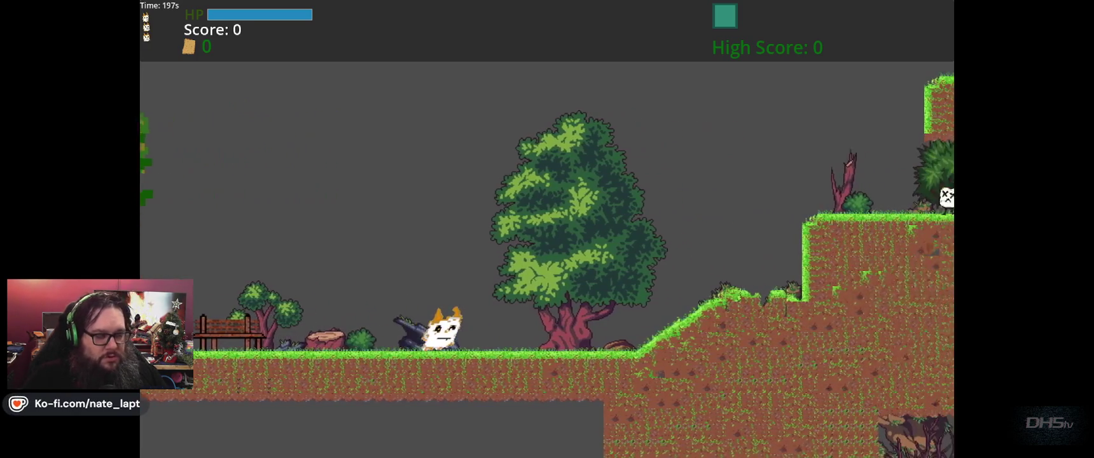
key(Right)
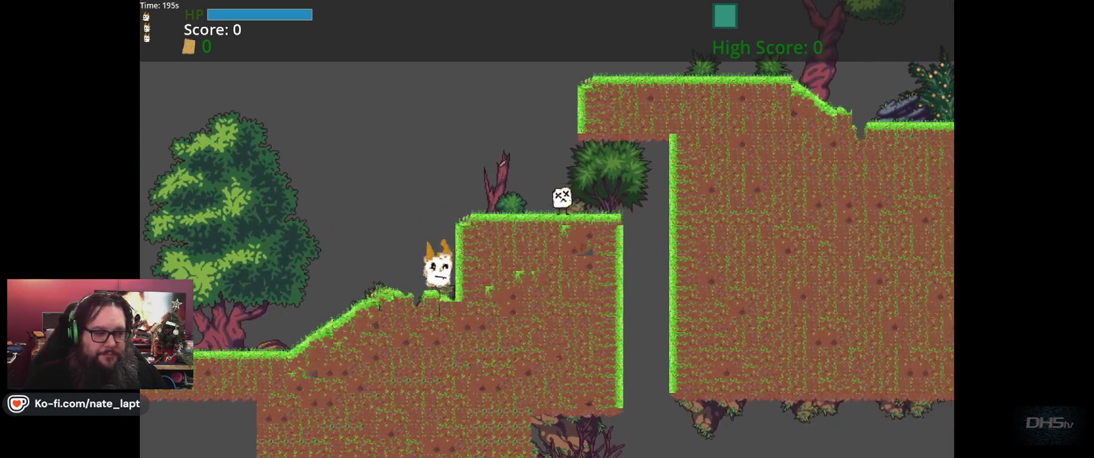
key(space)
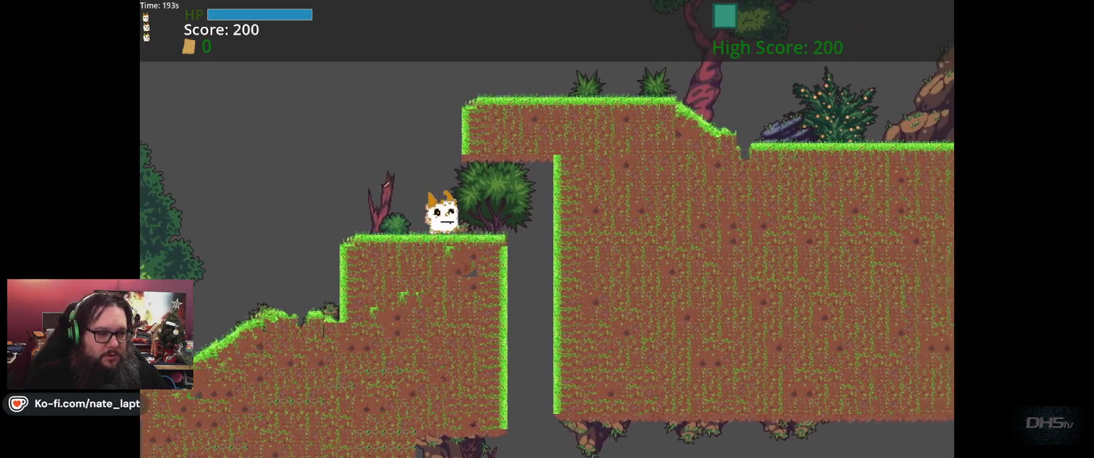
key(Left)
key(F8)
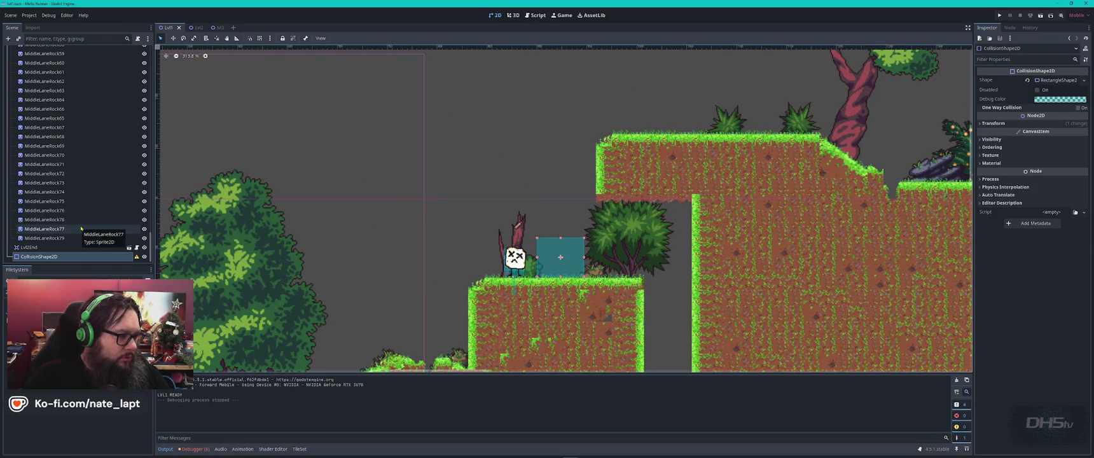
- Add a StaticBody2D as parent of the CollisionShape2D, save Lvl1, and run the game
scroll(81, 227, up, 15)
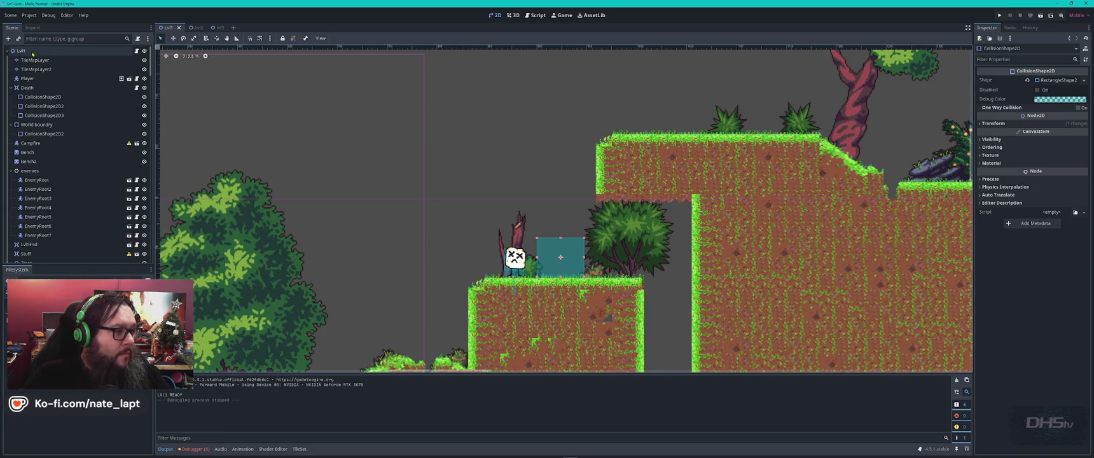
scroll(28, 55, down, 15)
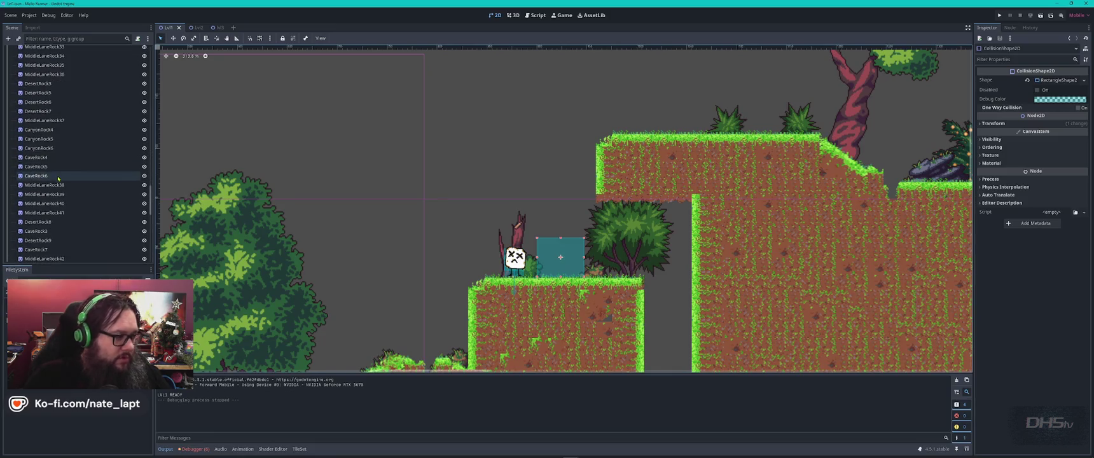
click(66, 259)
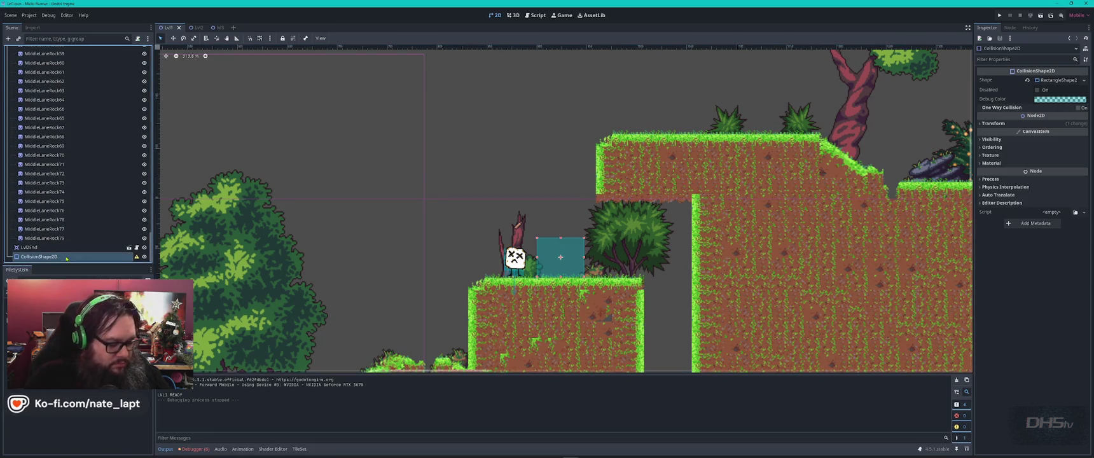
key(ctrl+a)
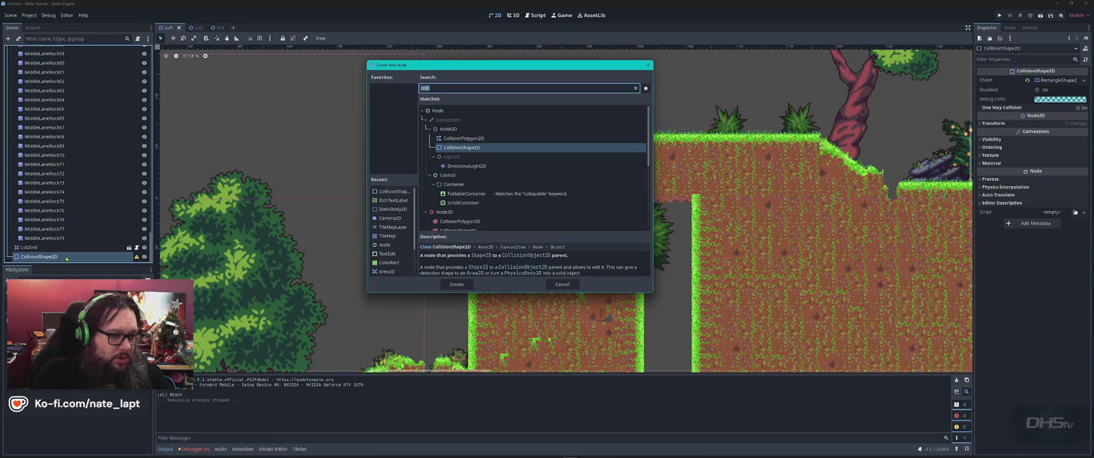
text(body2)
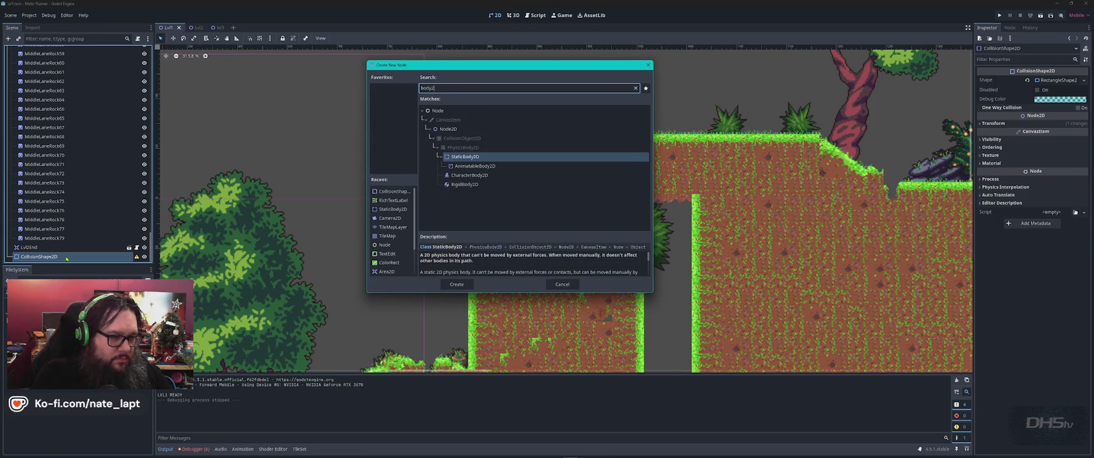
key(Return)
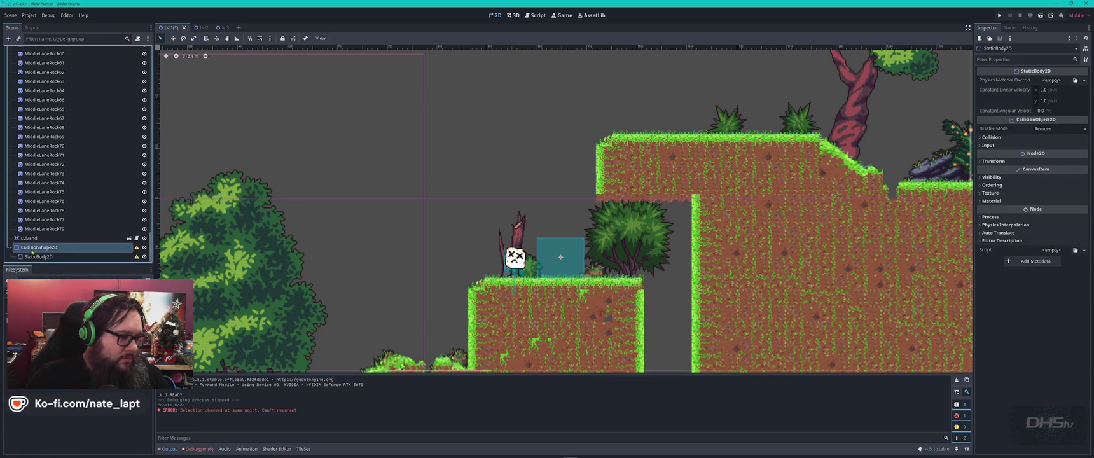
drag(32, 245, 45, 247)
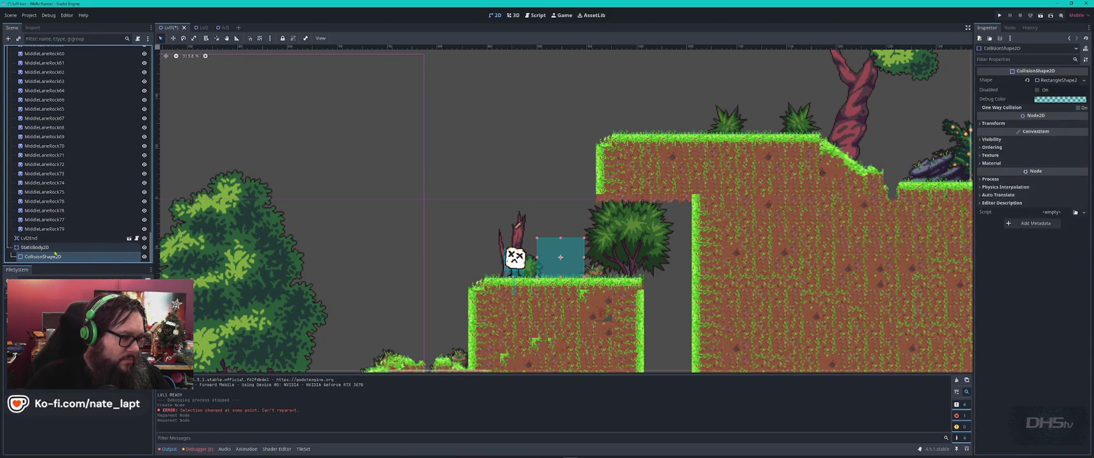
key(ctrl+s)
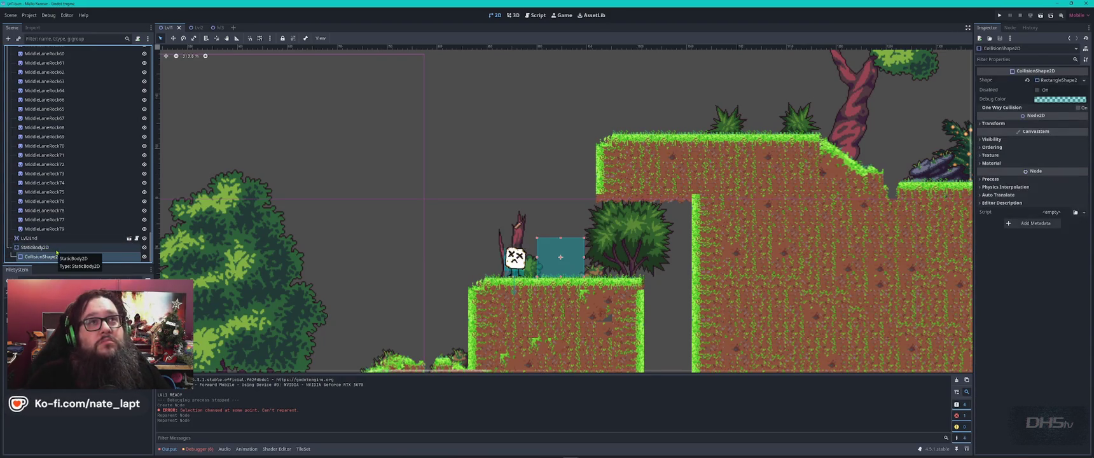
key(F5)
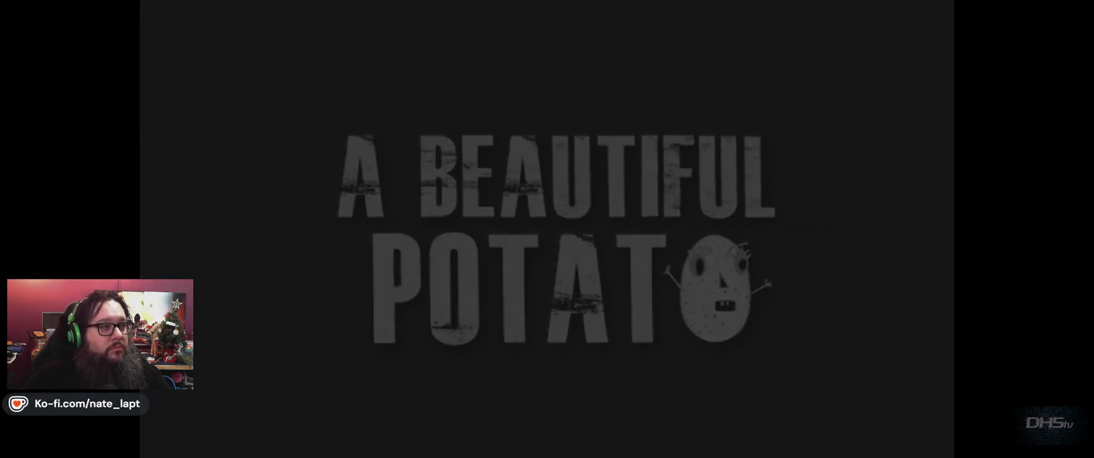
- Start the game and run right, jumping up onto the raised grassy ledges
key(Return)
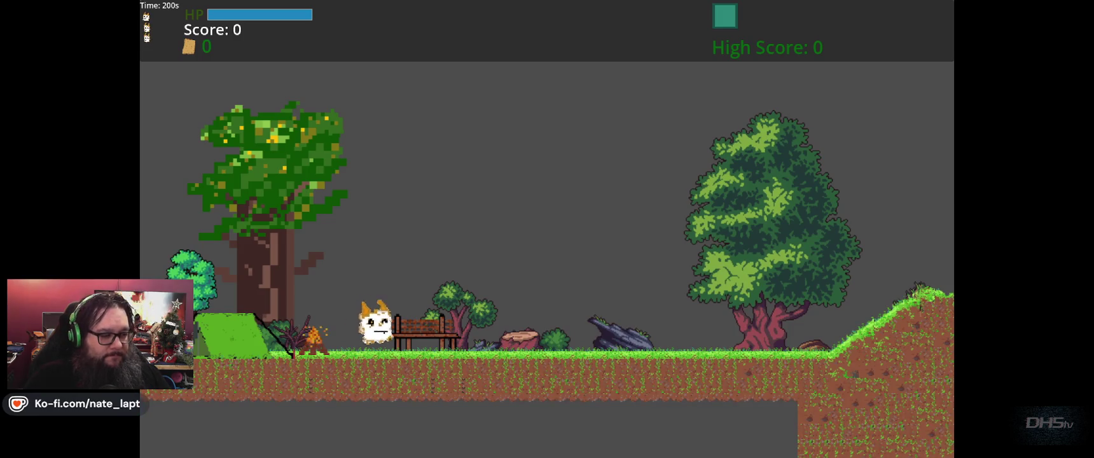
key(Right)
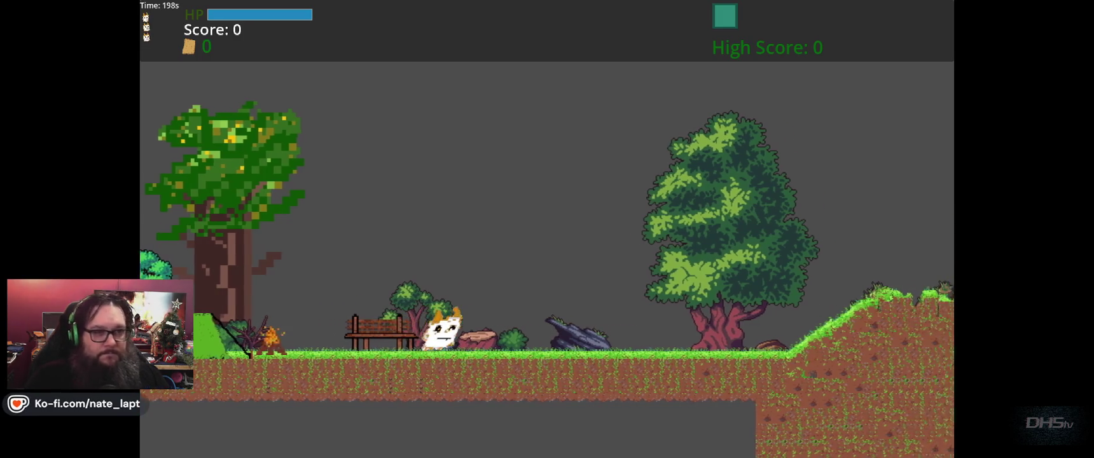
key(space)
key(Right)
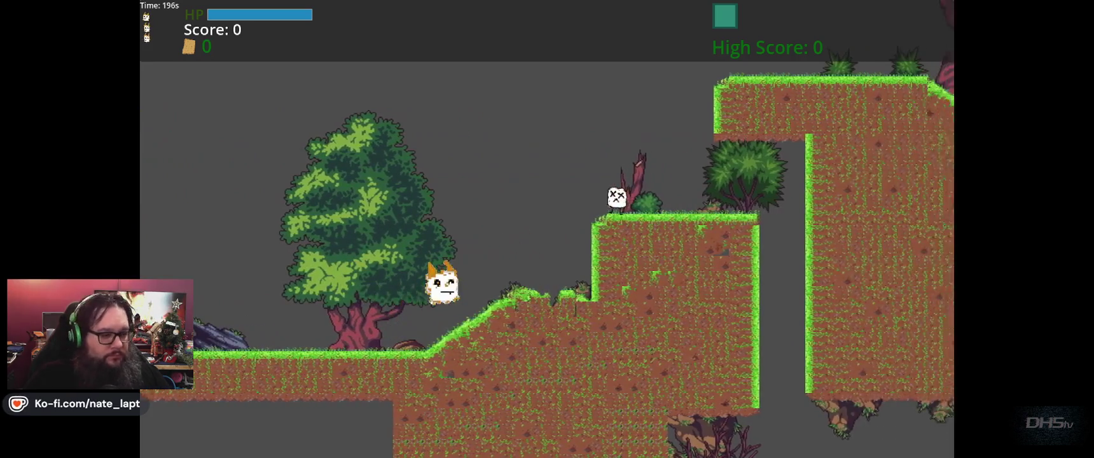
key(space)
key(Right)
key(space)
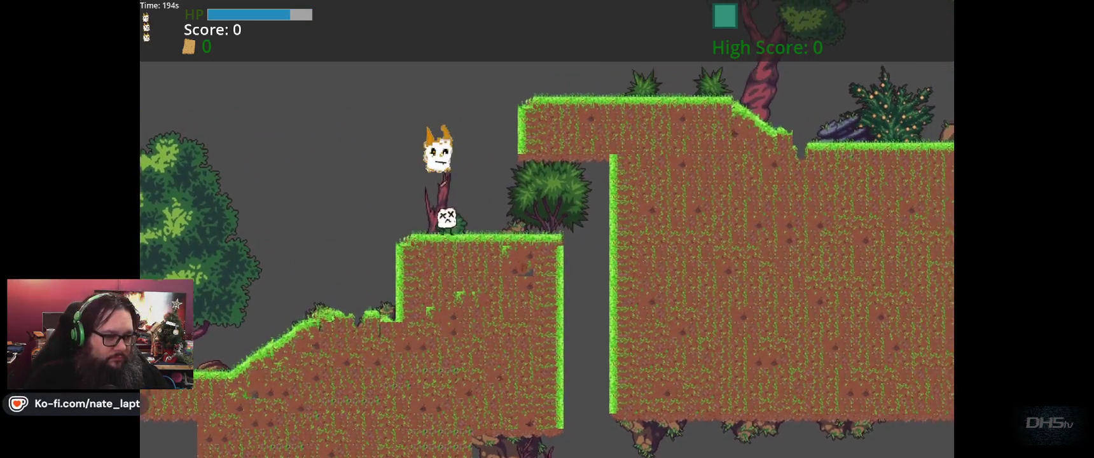
key(space)
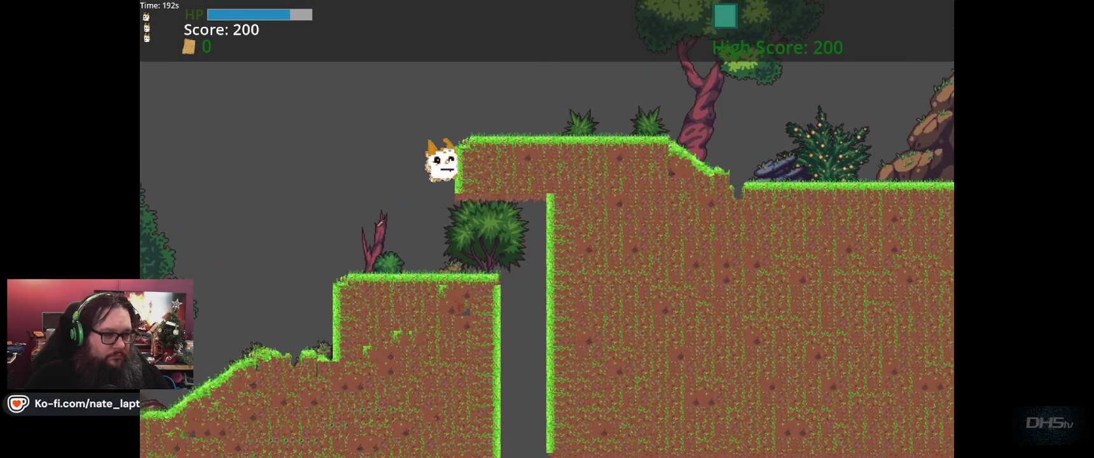
key(Right)
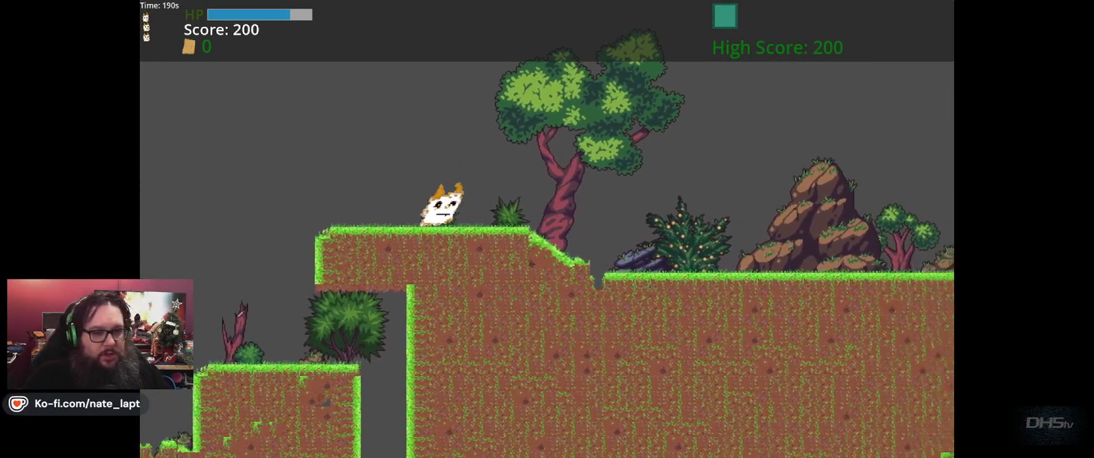
- Walk right through the forest, jump the pit into the next level, then stop the game
key(Right)
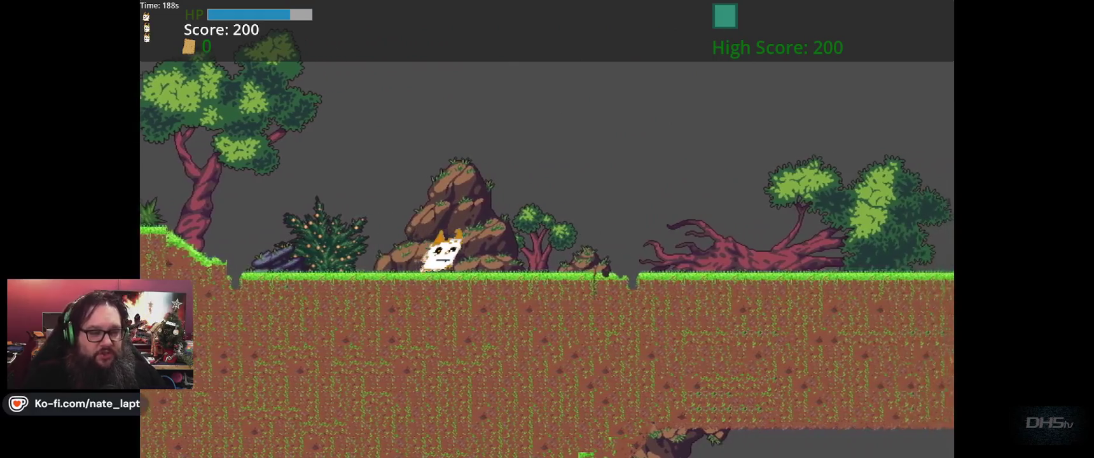
key(Right)
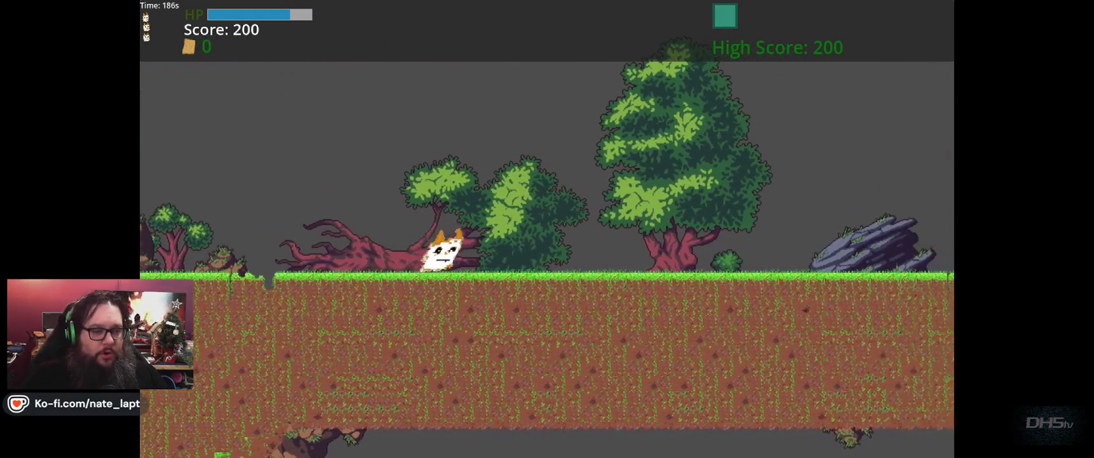
key(Right)
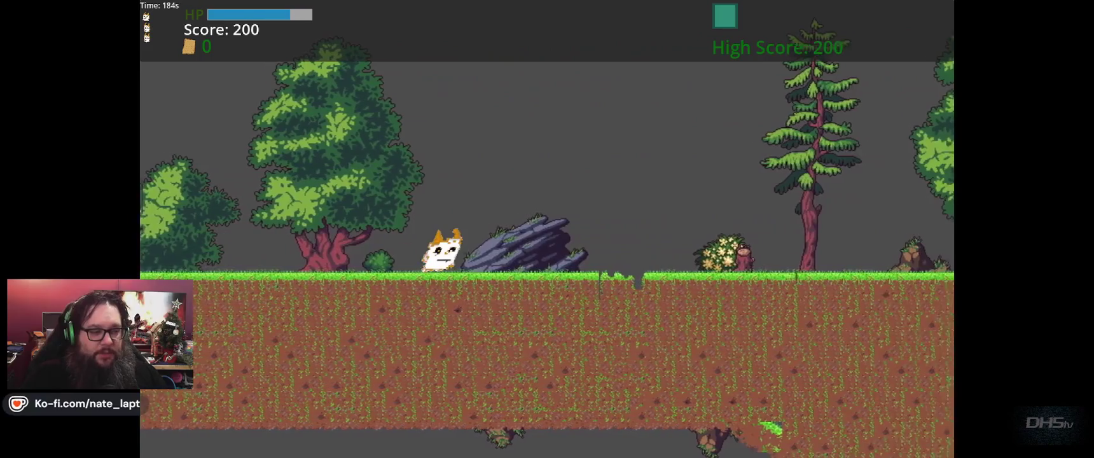
key(Right)
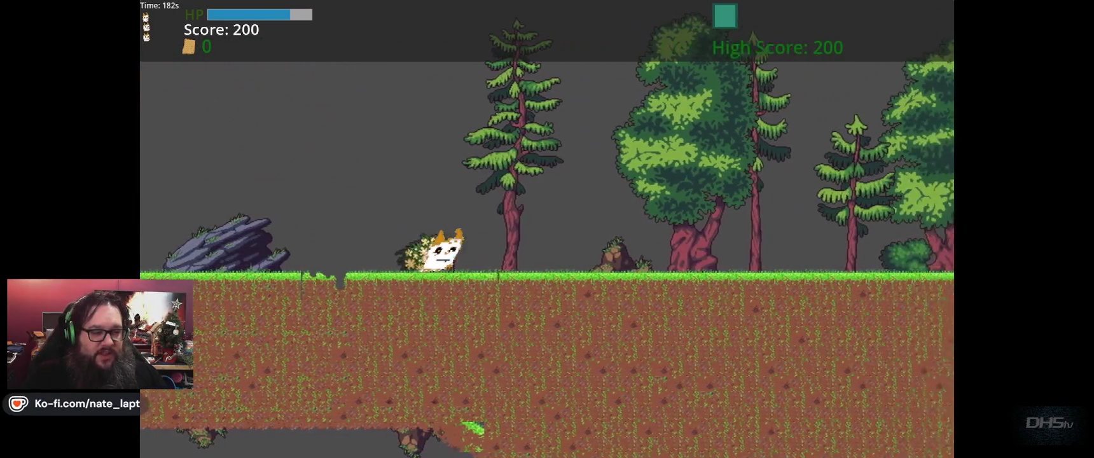
key(Right)
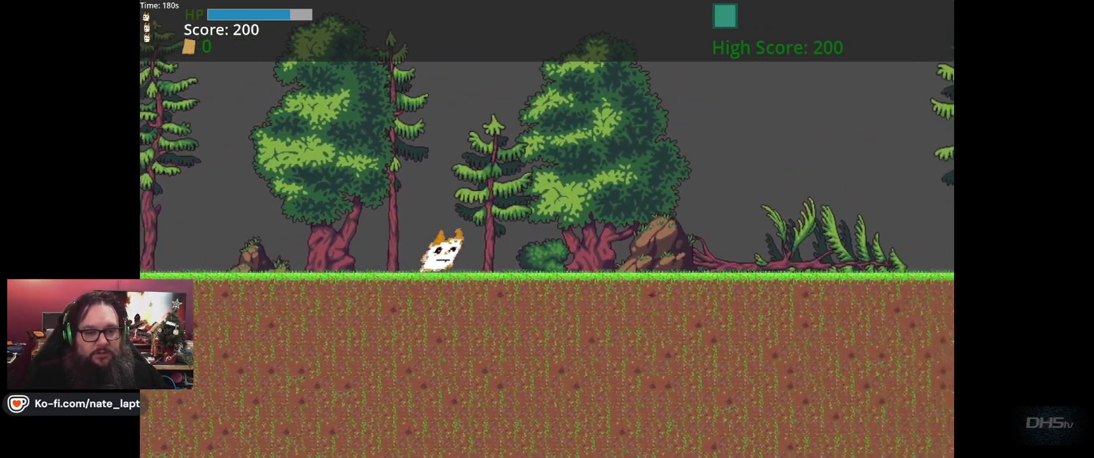
key(Right)
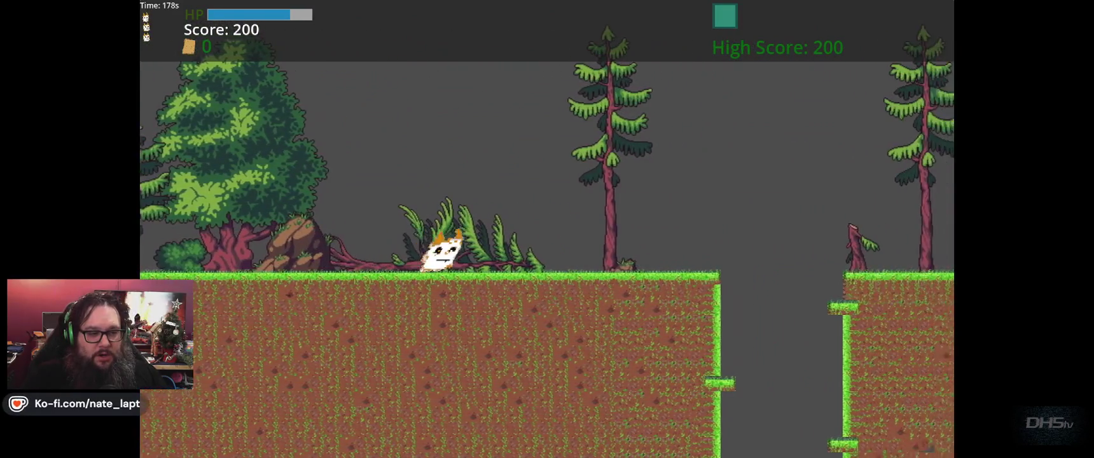
key(Right)
key(space)
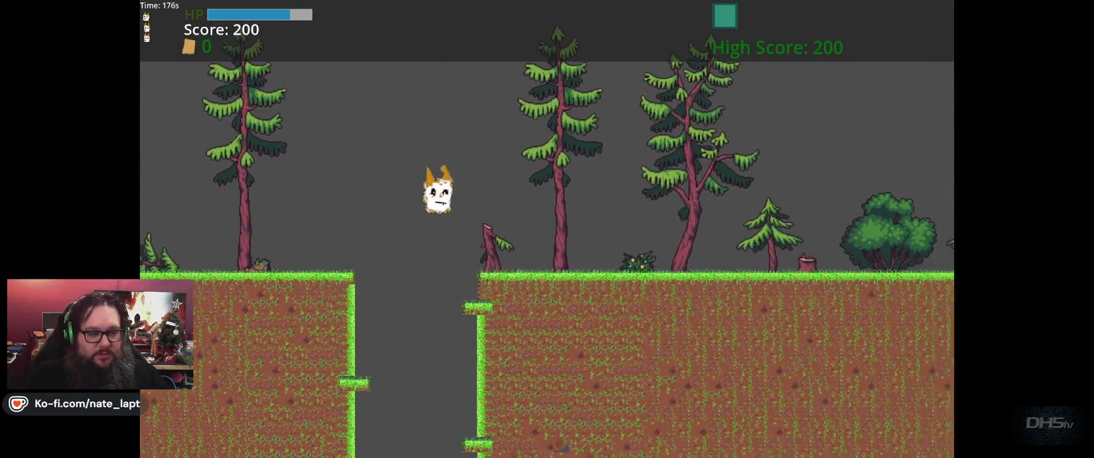
key(Right)
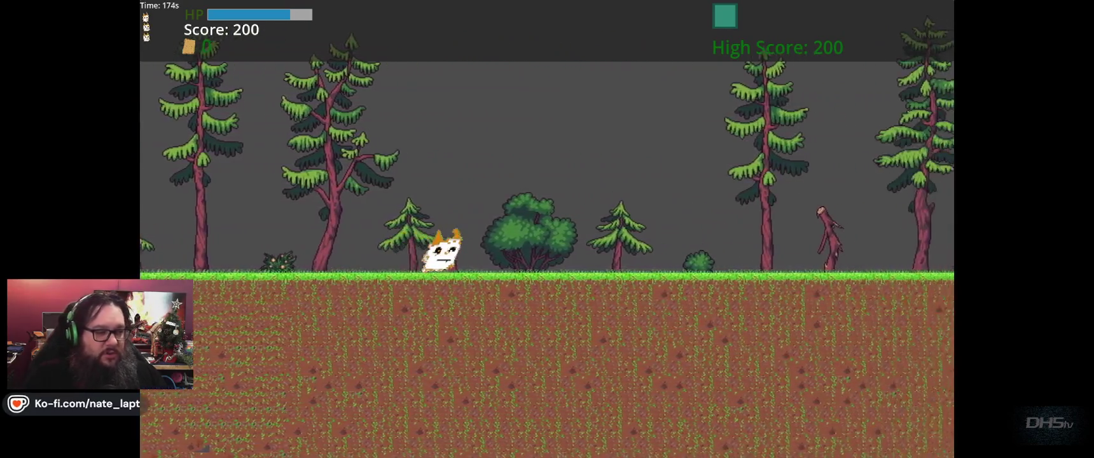
key(Right)
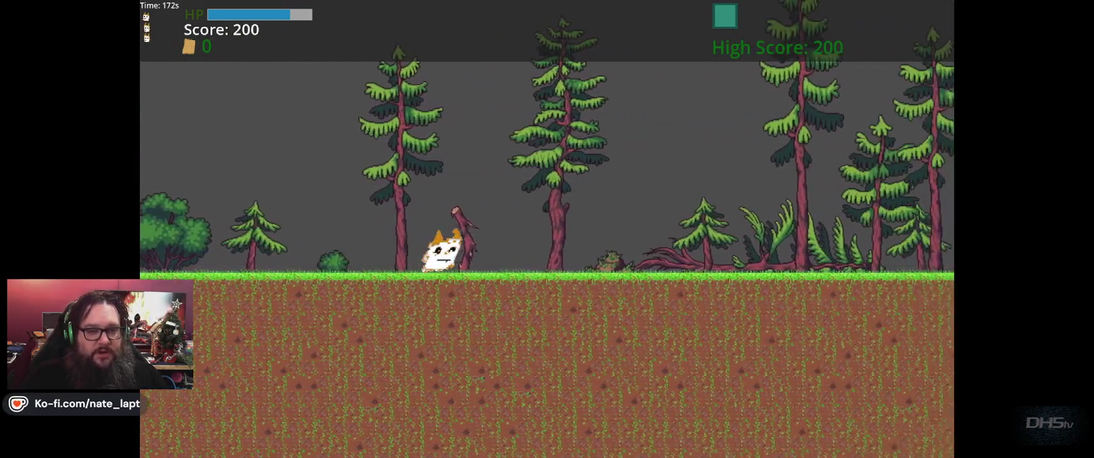
key(Right)
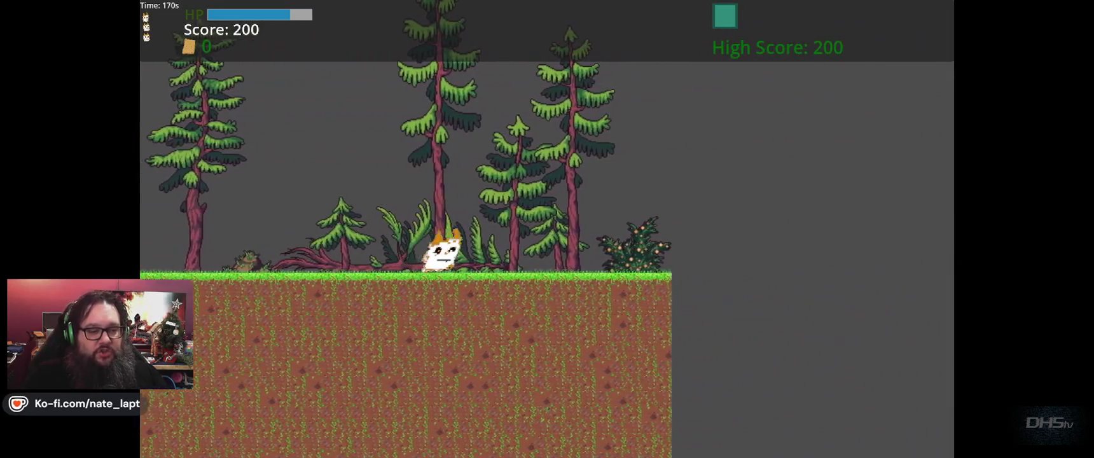
key(Right)
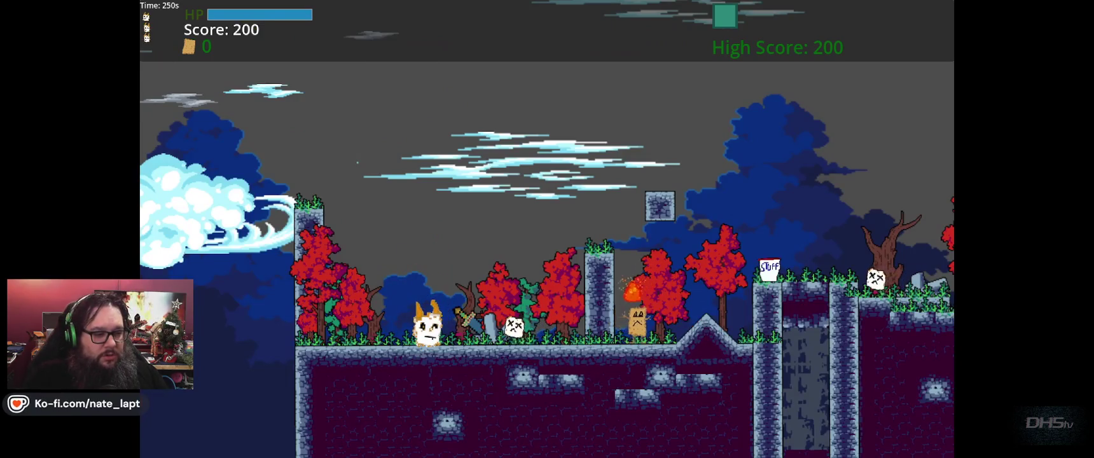
key(Right)
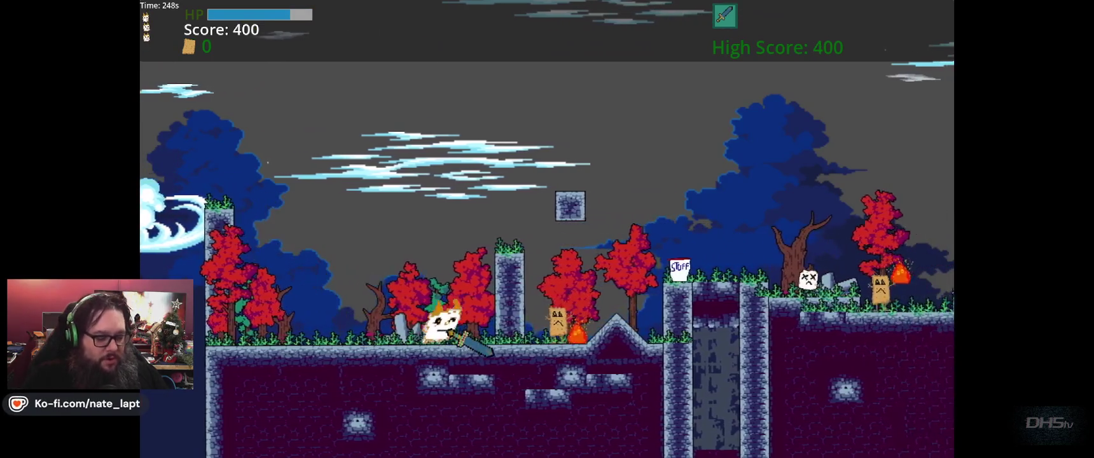
key(F8)
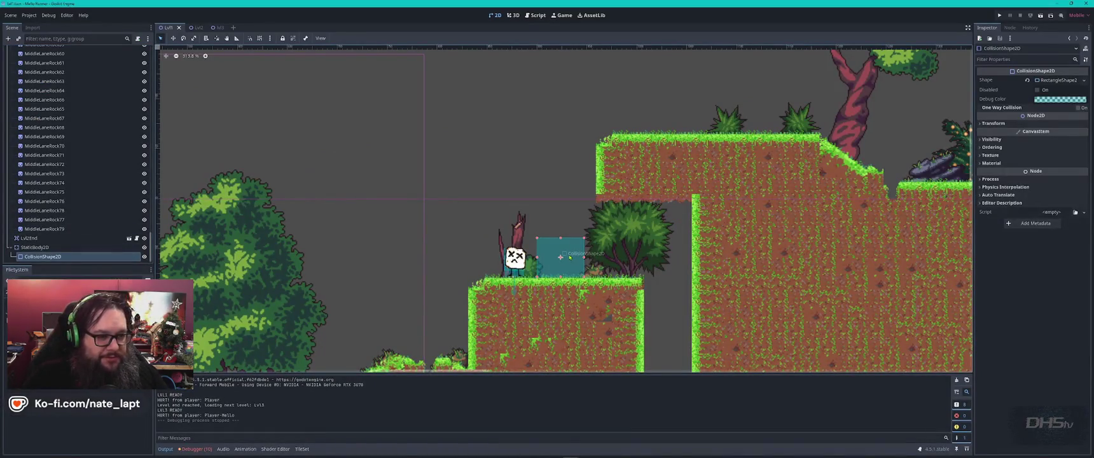
- Hide the StaticBody2D, save Lvl1, and do a quick test run of the game
click(145, 248)
key(ctrl+s)
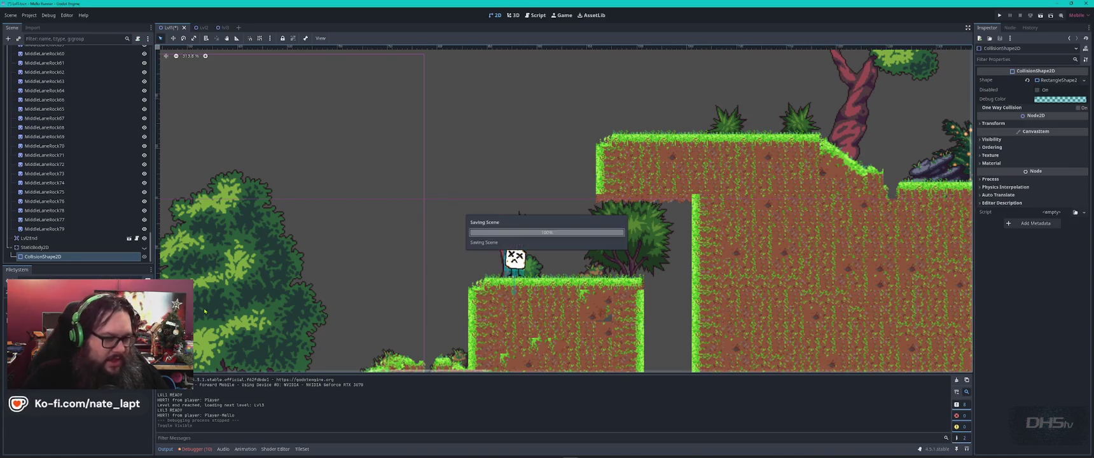
key(F5)
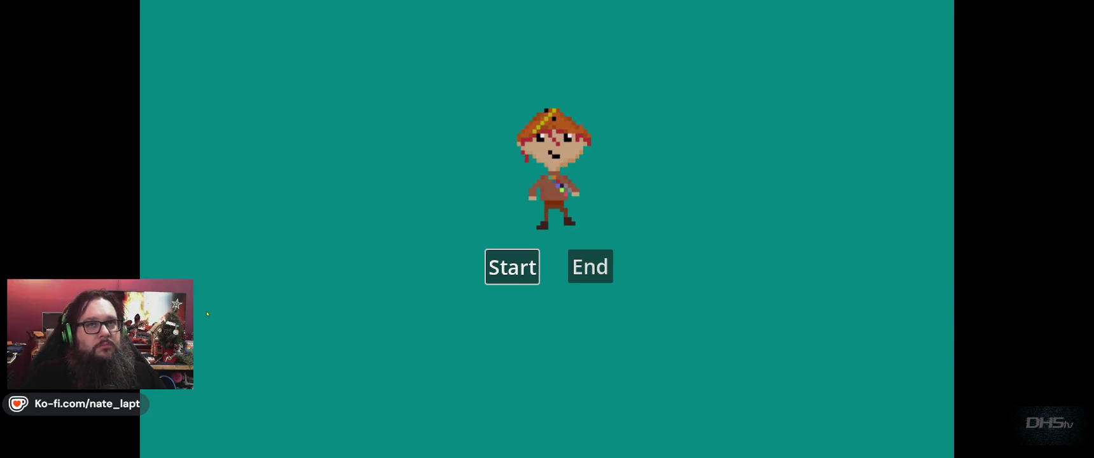
key(Return)
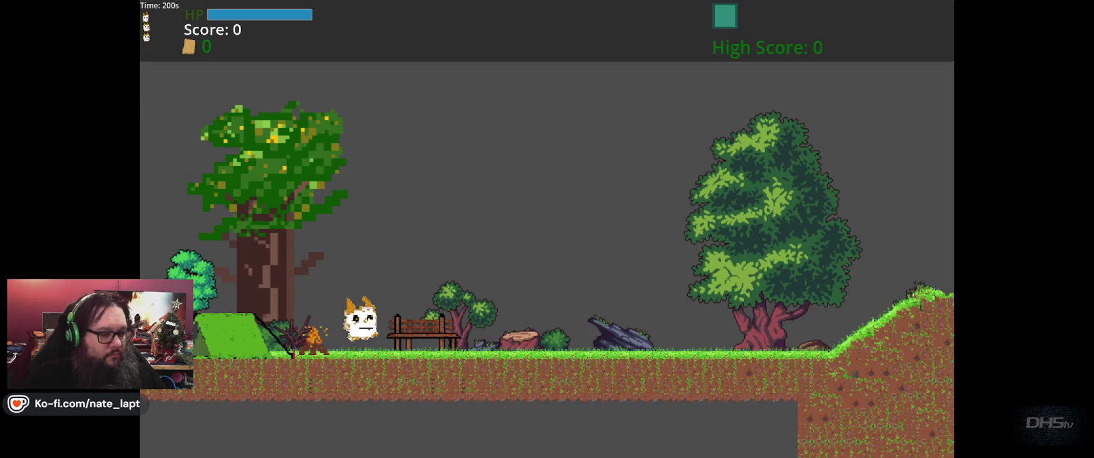
key(alt+F4)
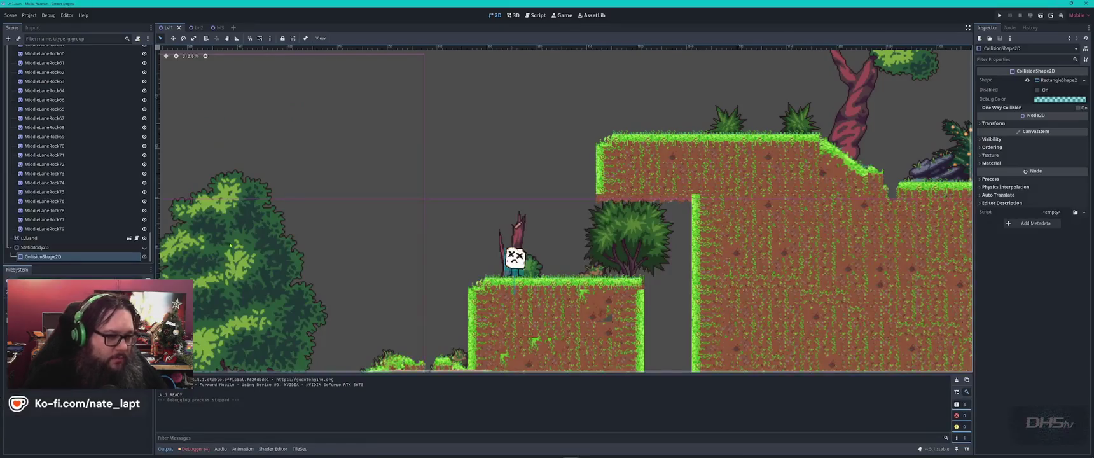
- Nudge the Player slightly in the campfire start area and relaunch the game
drag(241, 286, 829, 150)
mouse_move(405, 261)
mouse_down()
mouse_move(414, 270)
mouse_move(399, 270)
mouse_up()
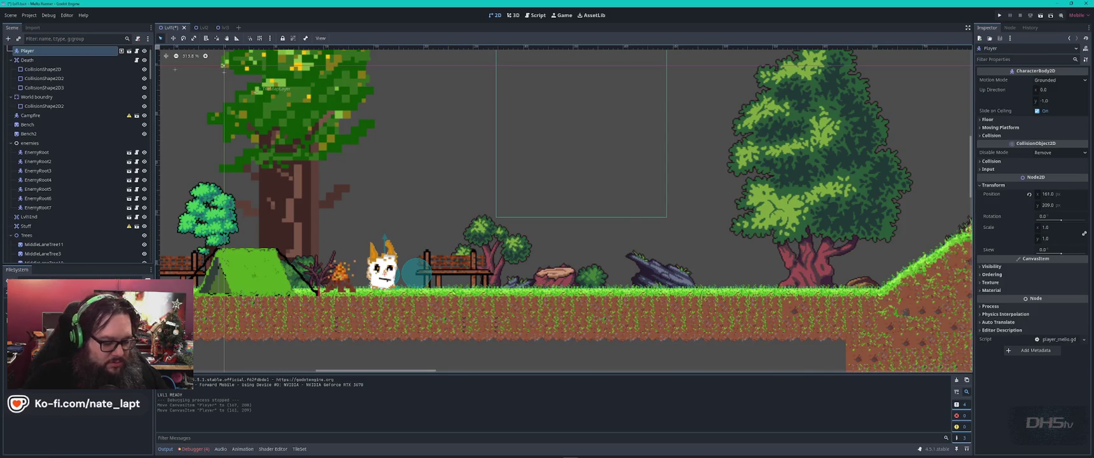
key(F5)
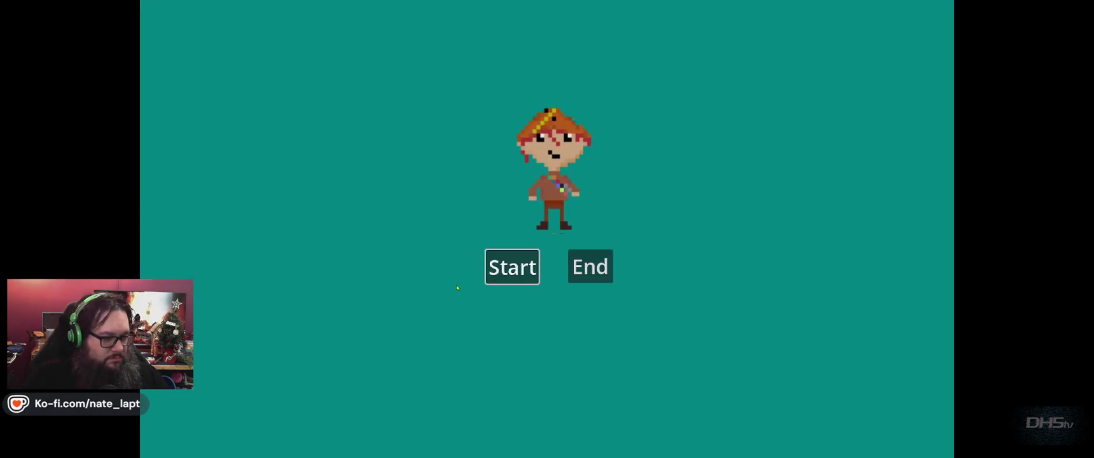
- Play-test the level, walking the cat right to stomp the ledge enemy, then stop the game
key(Return)
key(Right)
key(space)
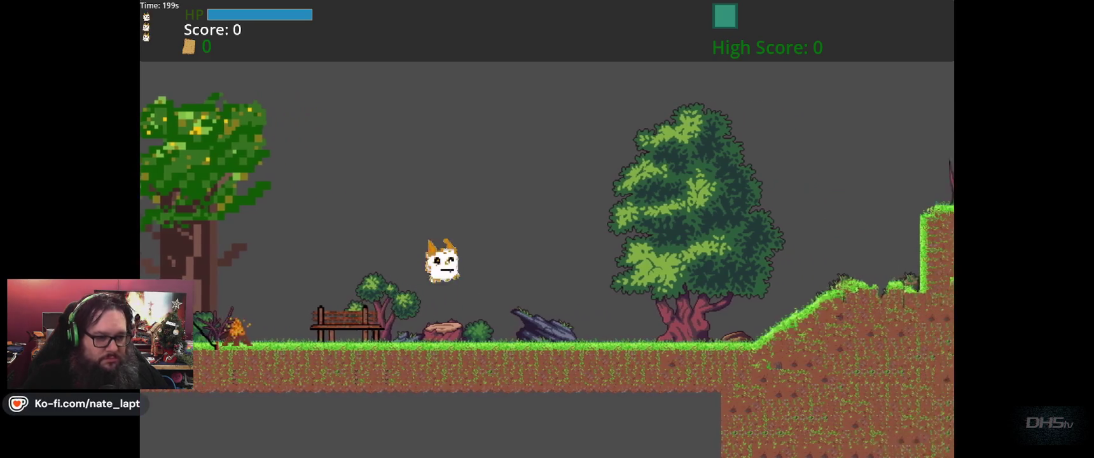
key(Right)
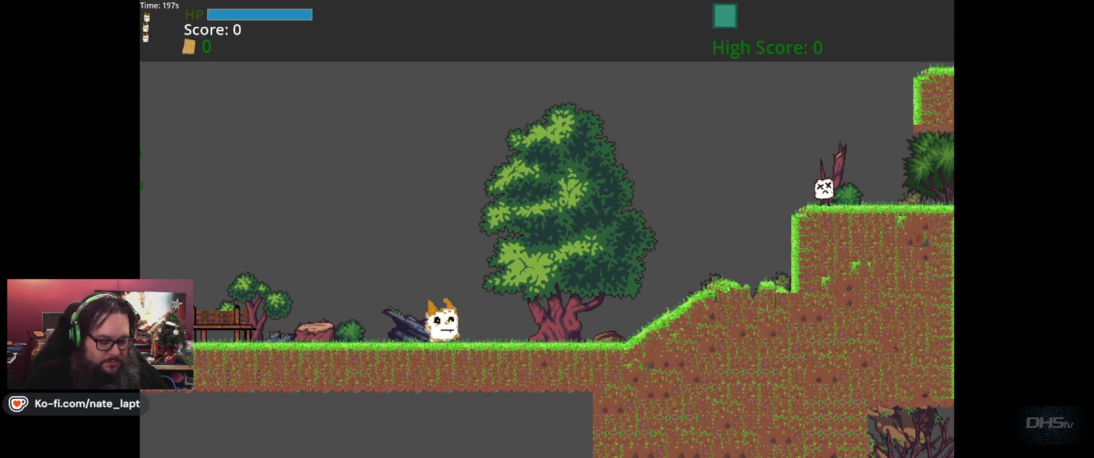
key(Right)
key(Right)
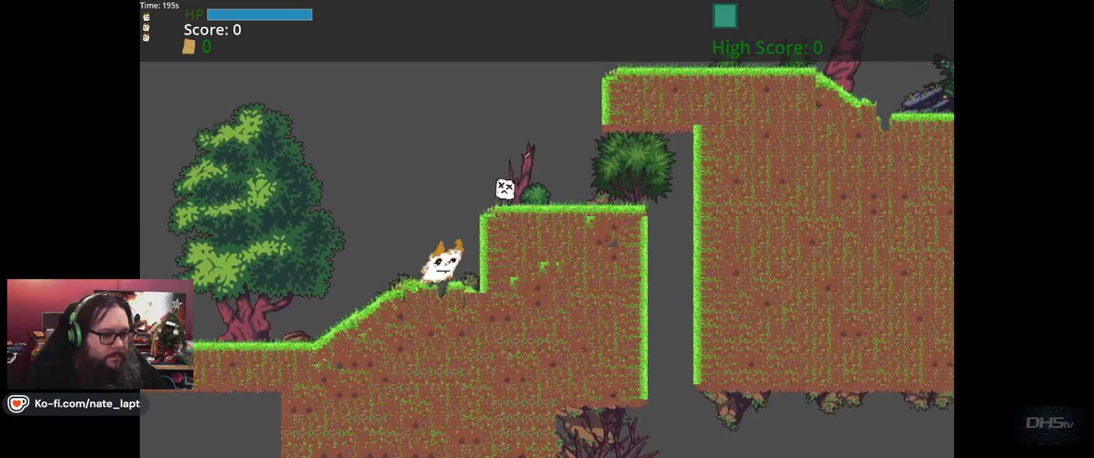
key(space)
key(Right)
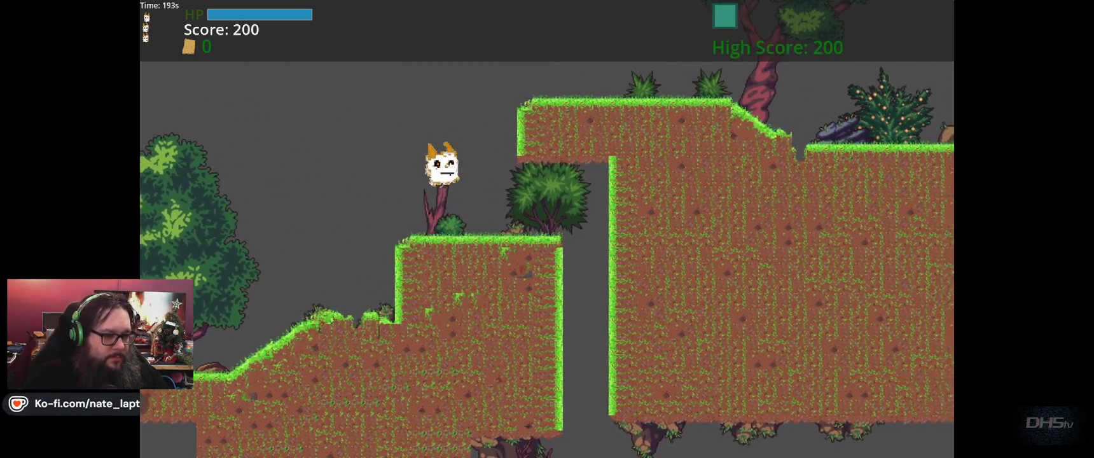
key(F8)
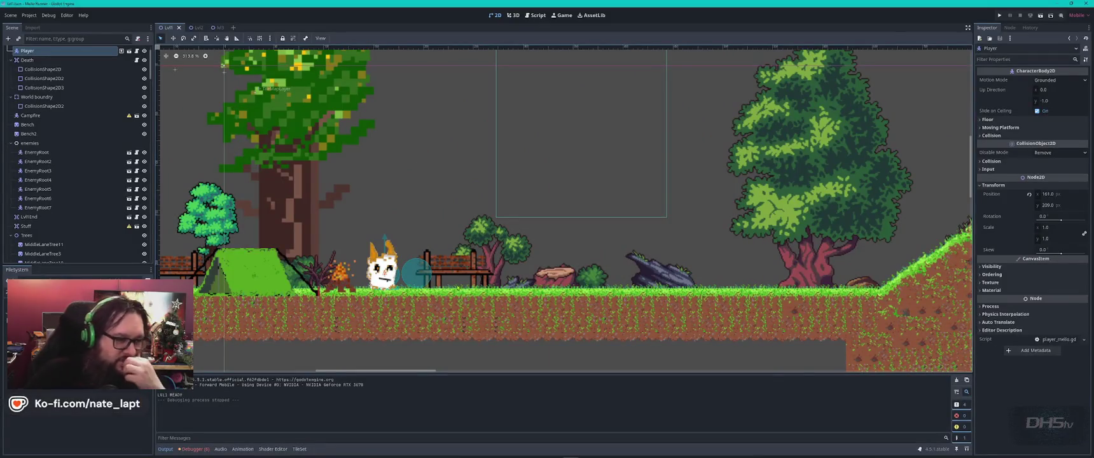
- Hide the CollisionShape2D node and save the Lvl1 scene
scroll(106, 198, down, 15)
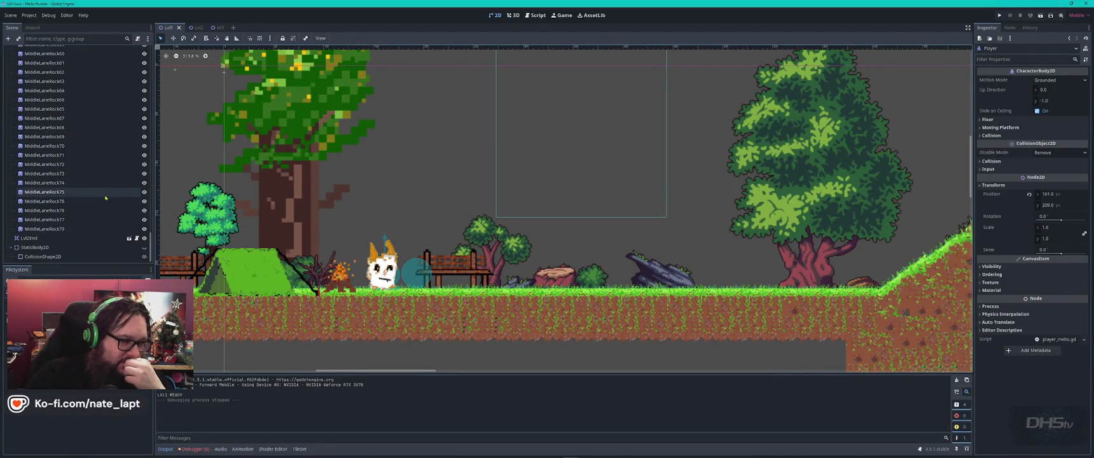
click(144, 257)
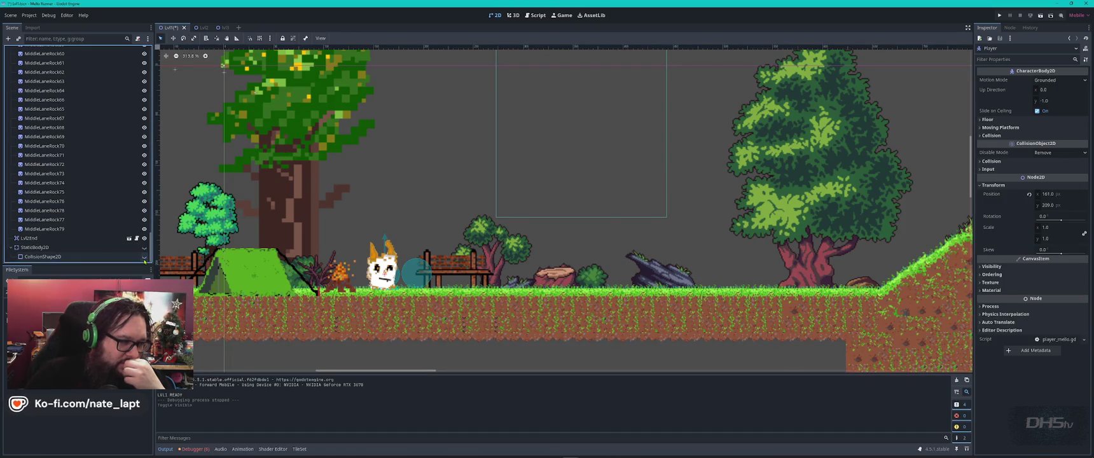
key(ctrl+s)
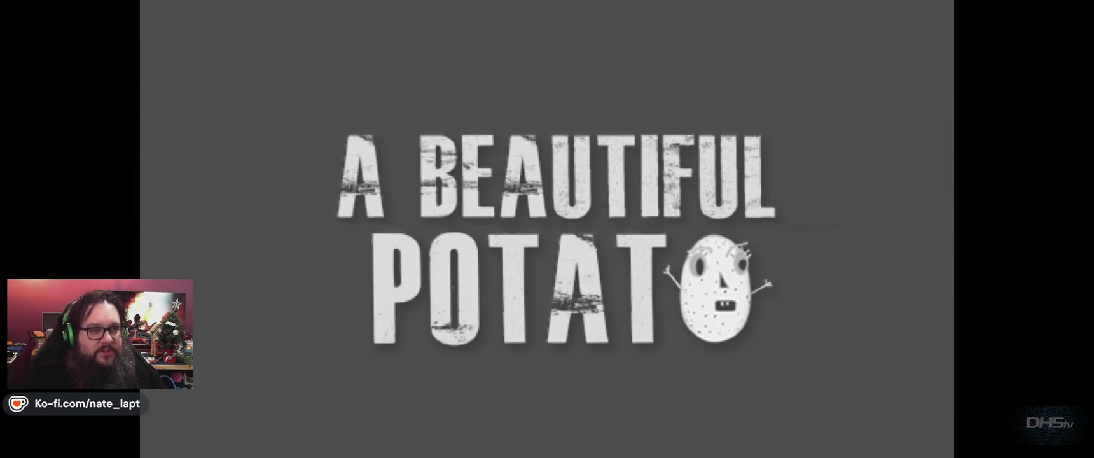
- Play-test again, stomping the enemy for points, then stop the game
key(Return)
key(Right)
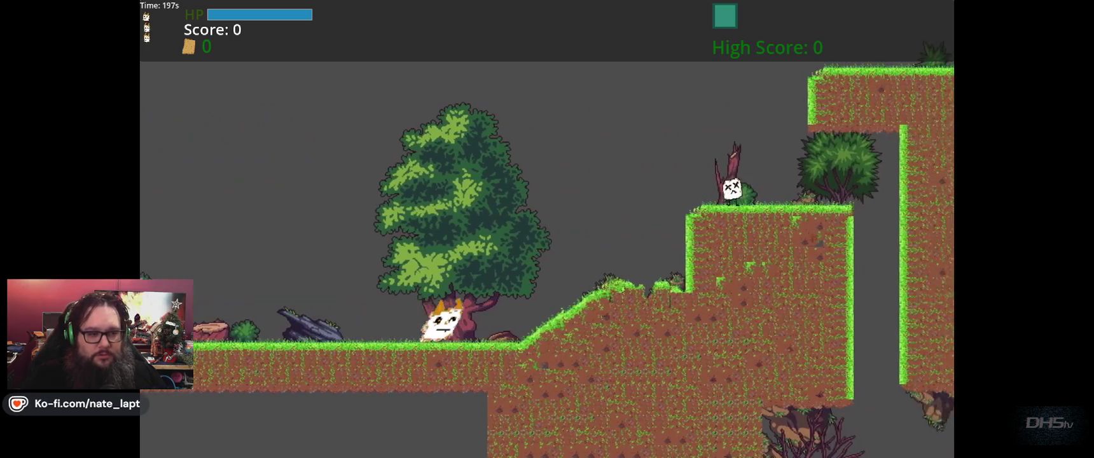
key(space)
key(space)
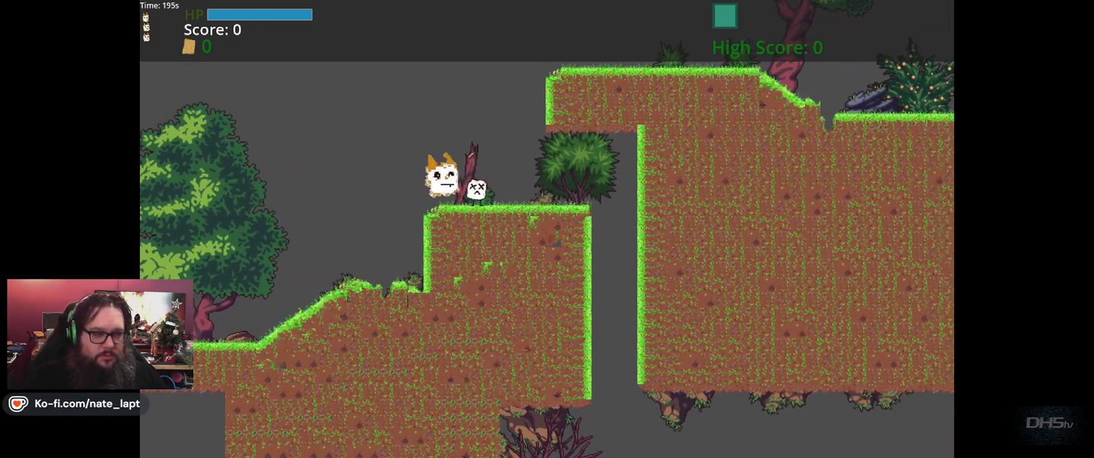
key(Right)
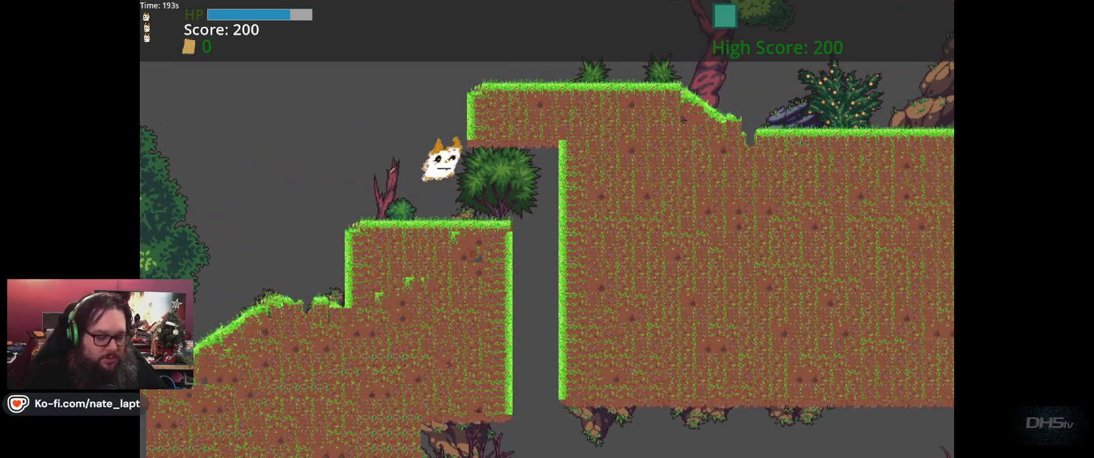
key(F8)
click(121, 248)
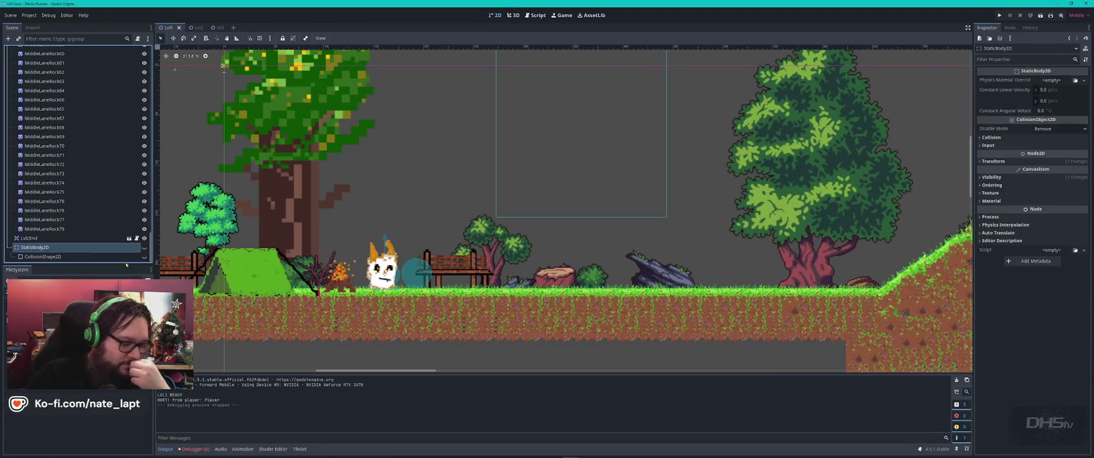
- Delete the StaticBody2D with its collision shape, save Lvl1, and run the game
key(Delete)
key(Return)
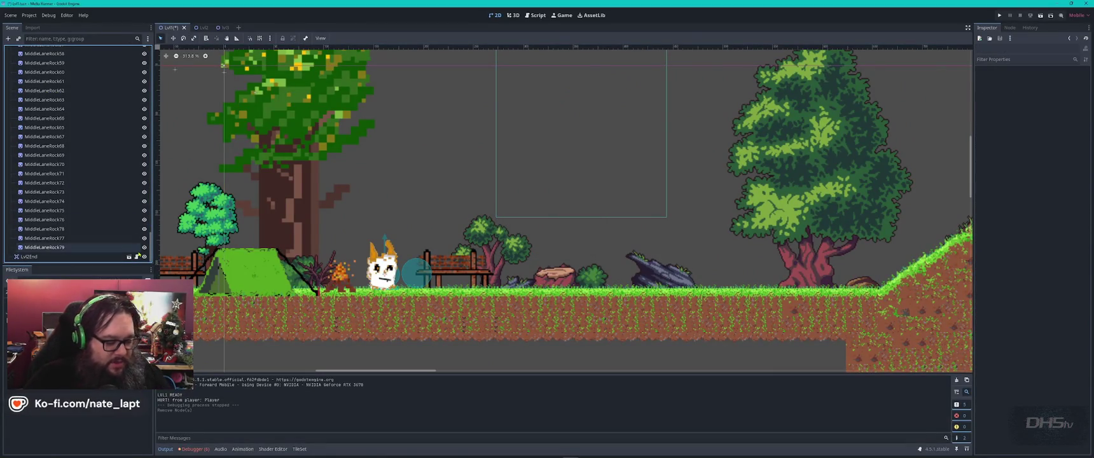
key(ctrl+s)
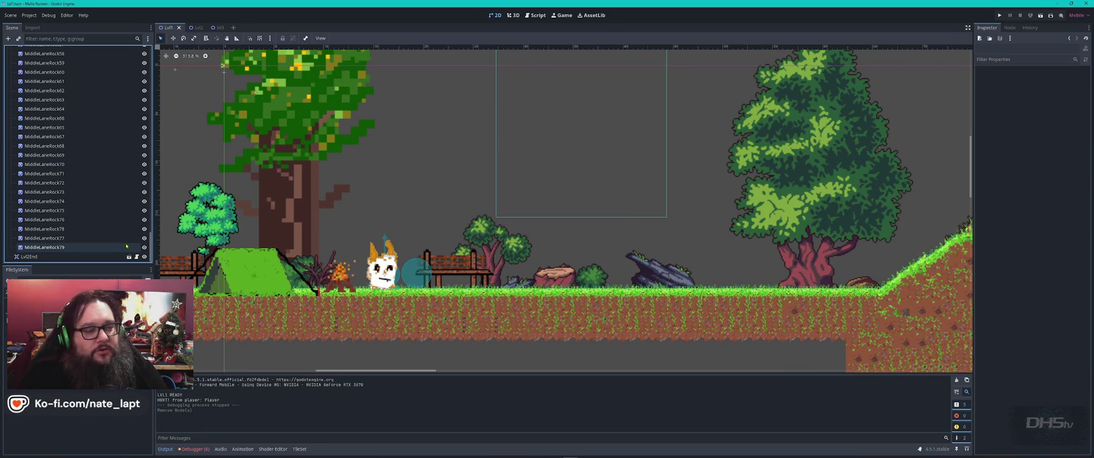
scroll(523, 187, down, 8)
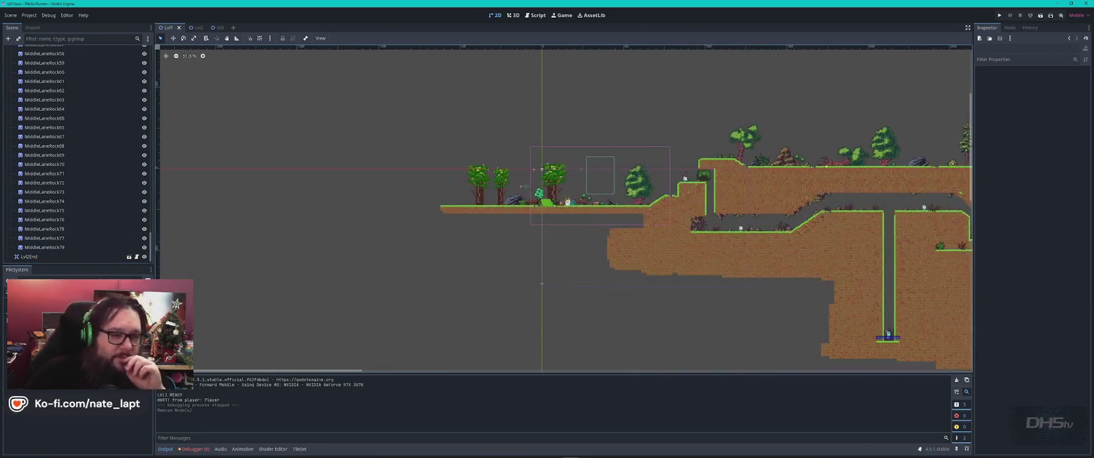
scroll(889, 143, right, 5)
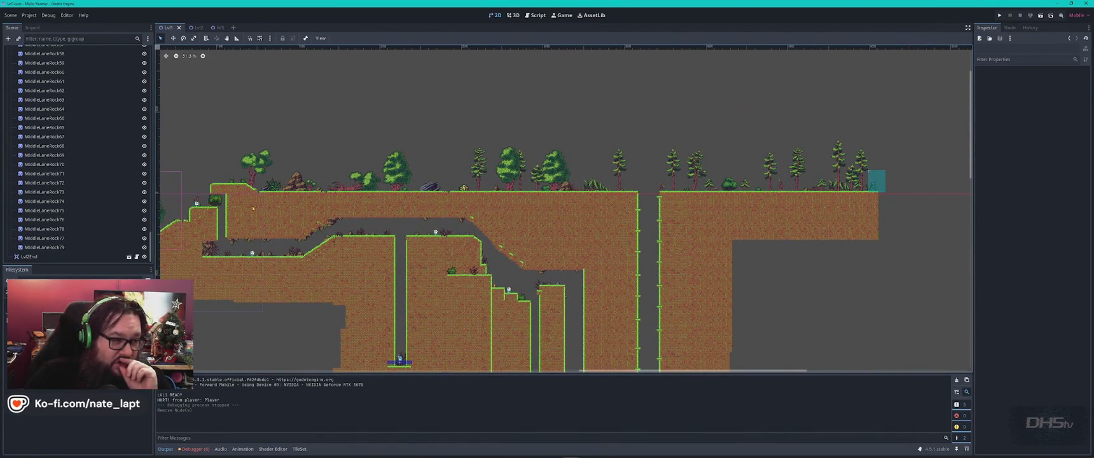
scroll(548, 206, up, 2)
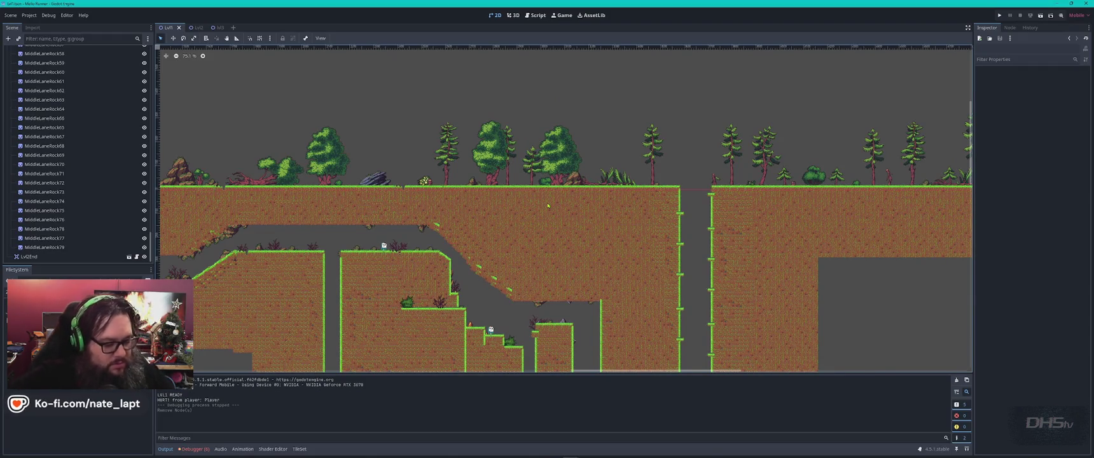
key(F5)
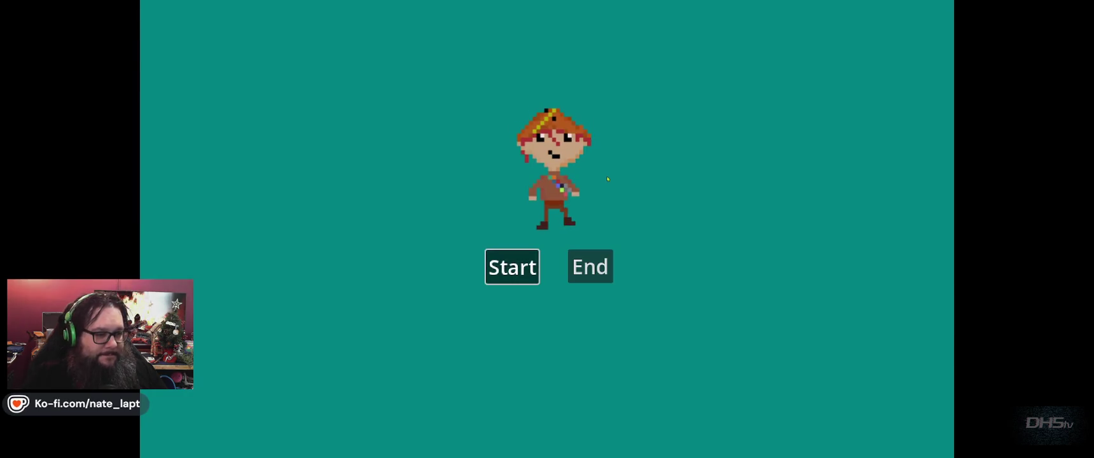
- Play-test by climbing onto the ledge and jumping on the enemy, then stop the game
key(Return)
key(Right)
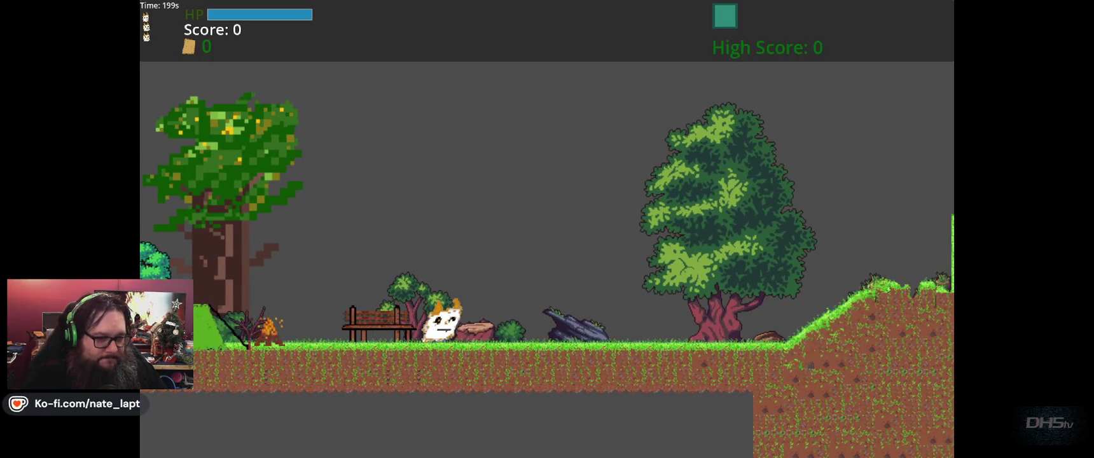
key(Right)
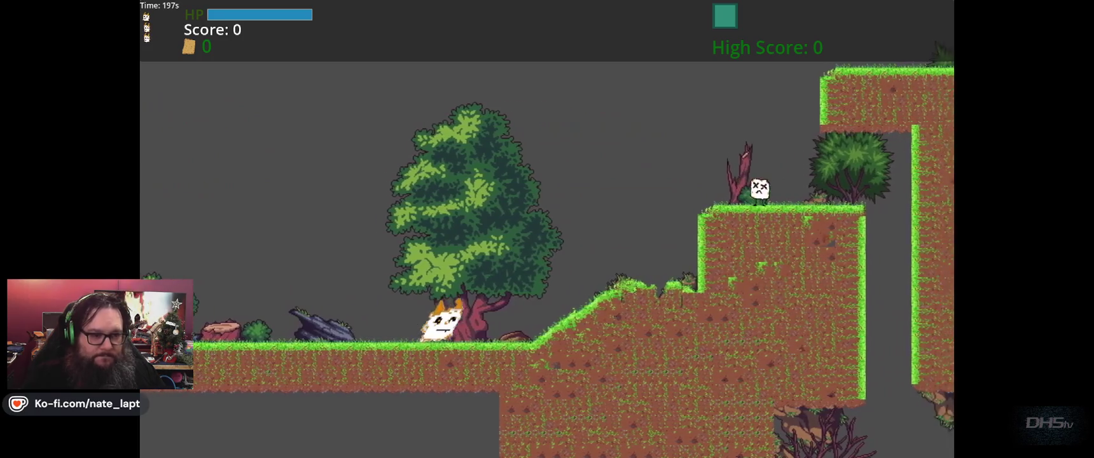
key(Right)
key(space)
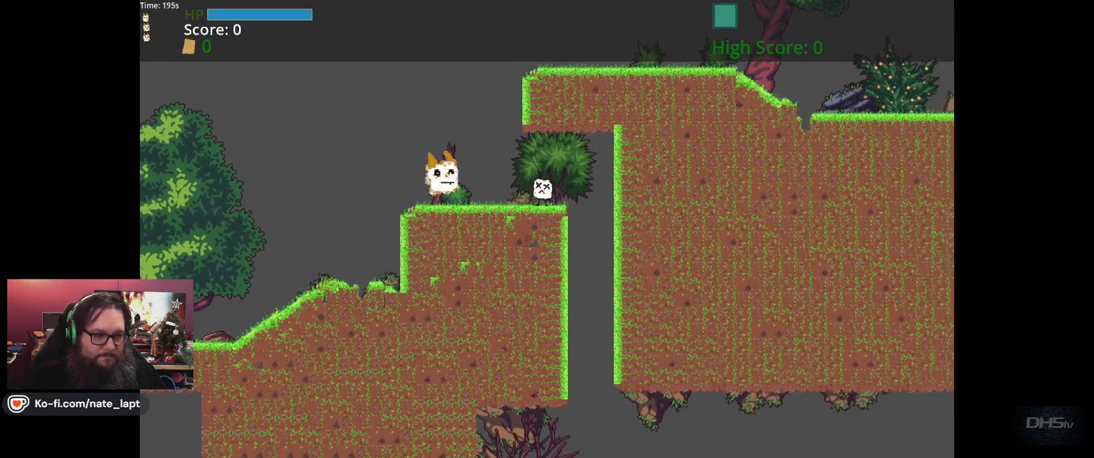
key(Right)
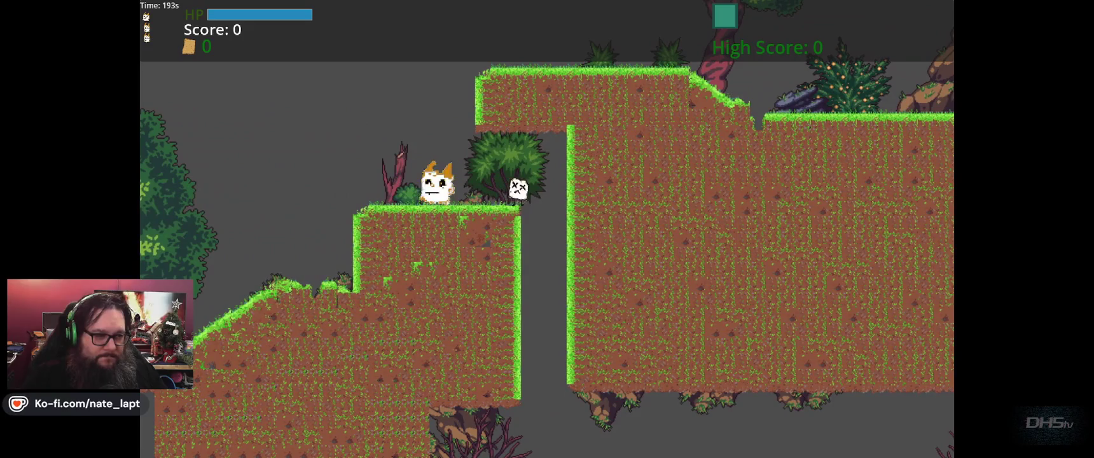
key(Left)
key(Right)
key(space)
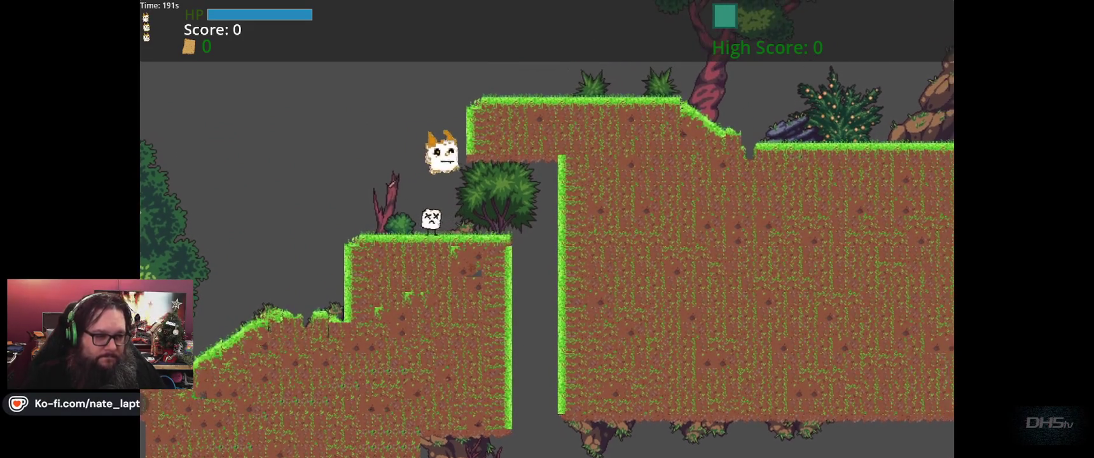
key(F8)
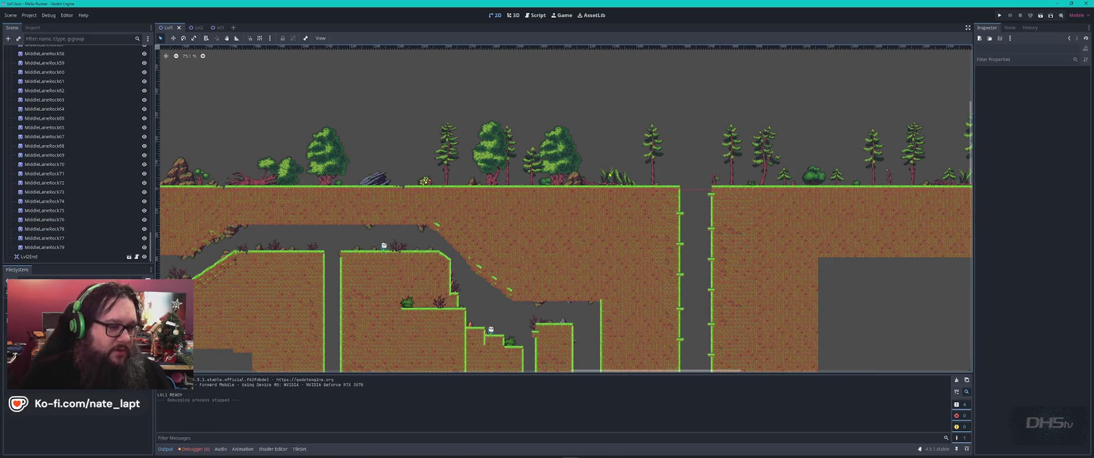
scroll(571, 194, down, 3)
scroll(542, 181, up, 6)
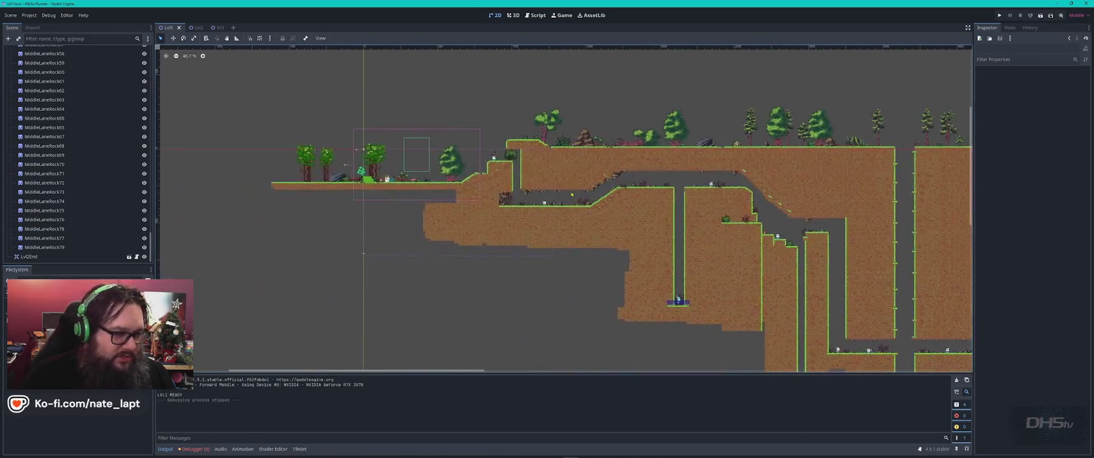
scroll(542, 181, up, 3)
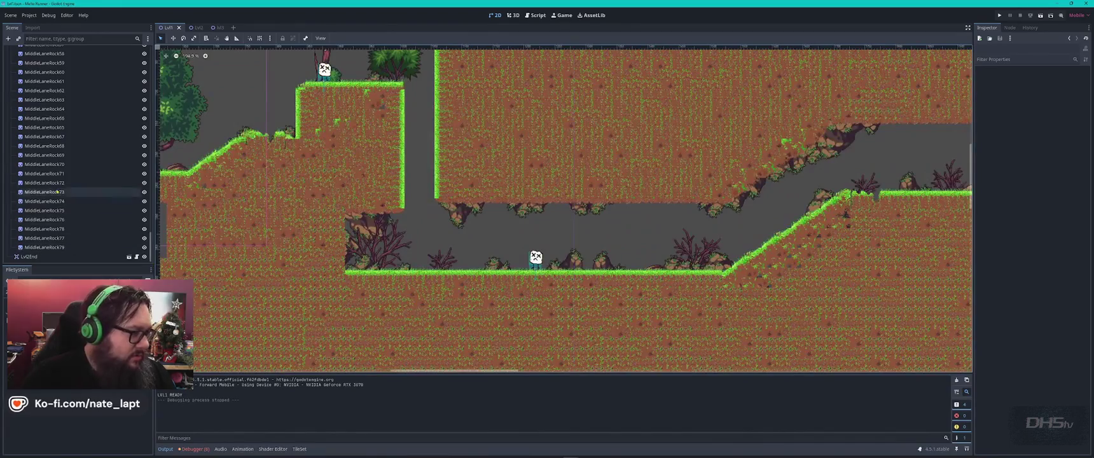
scroll(51, 184, up, 15)
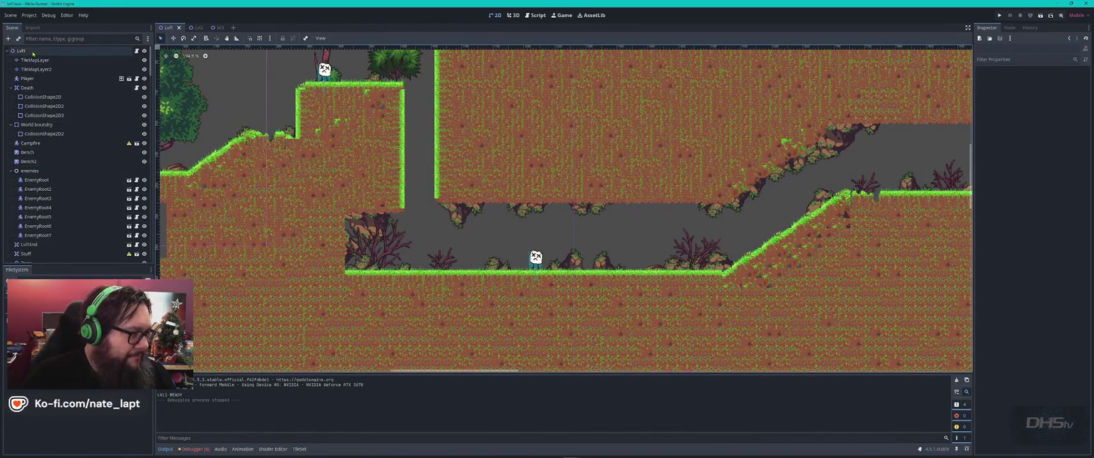
click(25, 51)
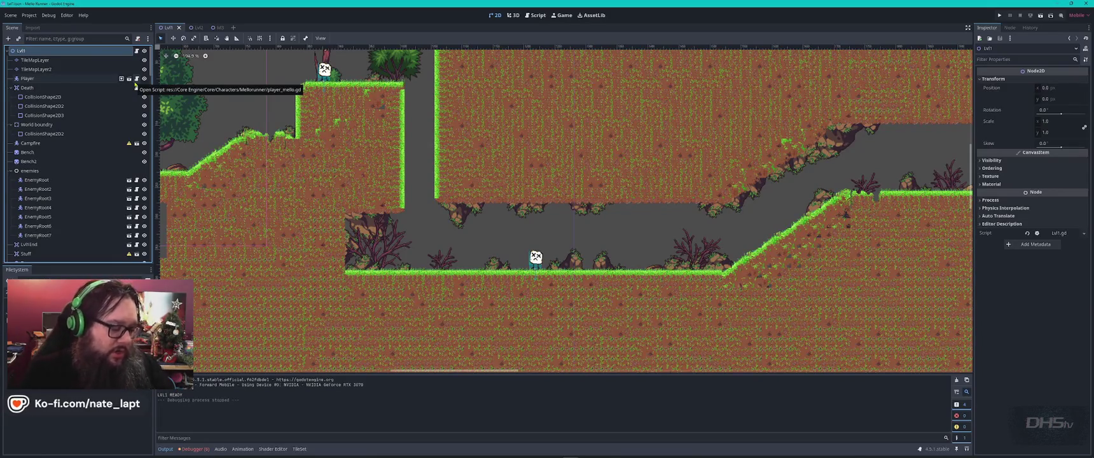
key(alt+Tab)
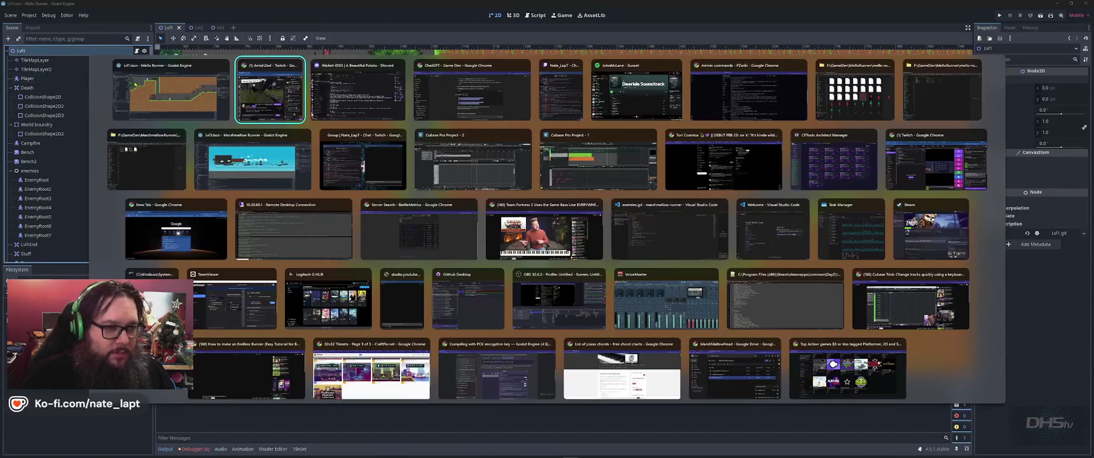
click(135, 83)
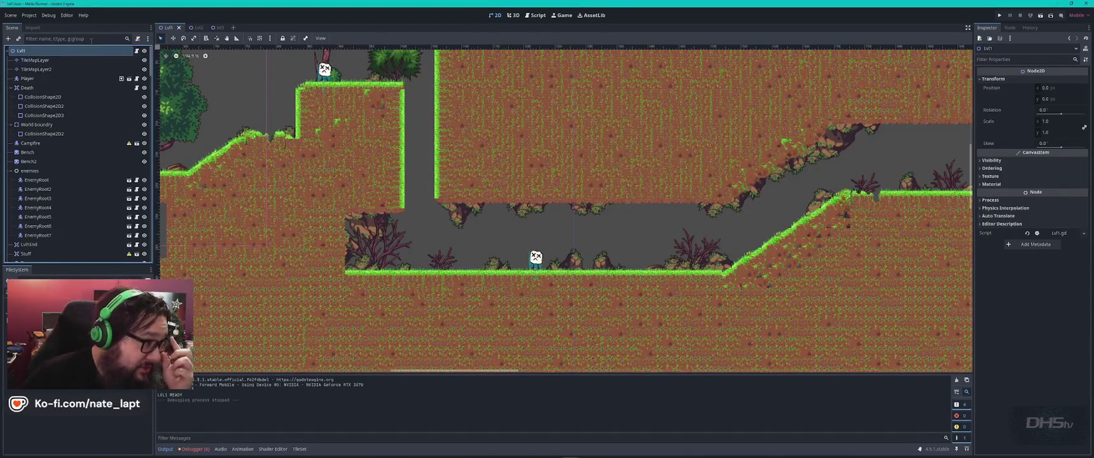
- Export all presets, including Windows Desktop, as a Release build from Project > Export
click(29, 15)
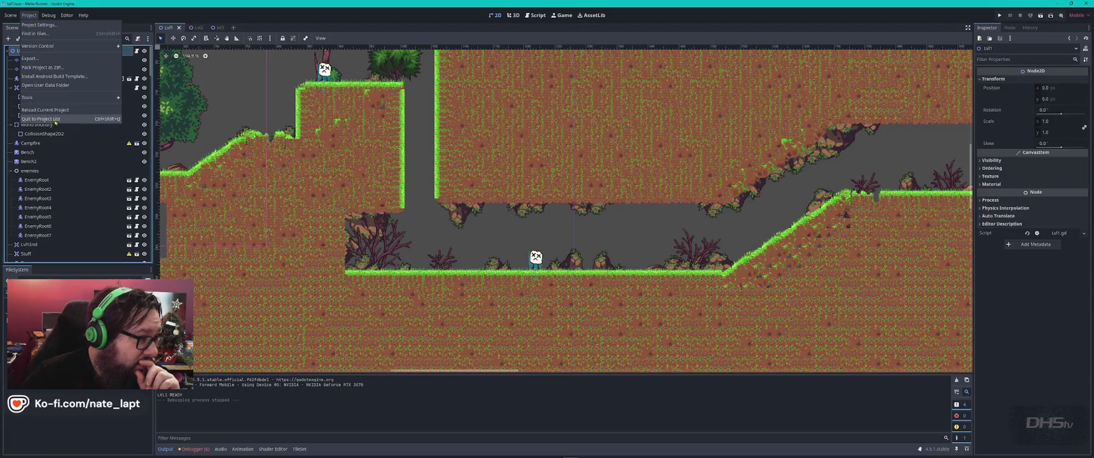
mouse_move(55, 99)
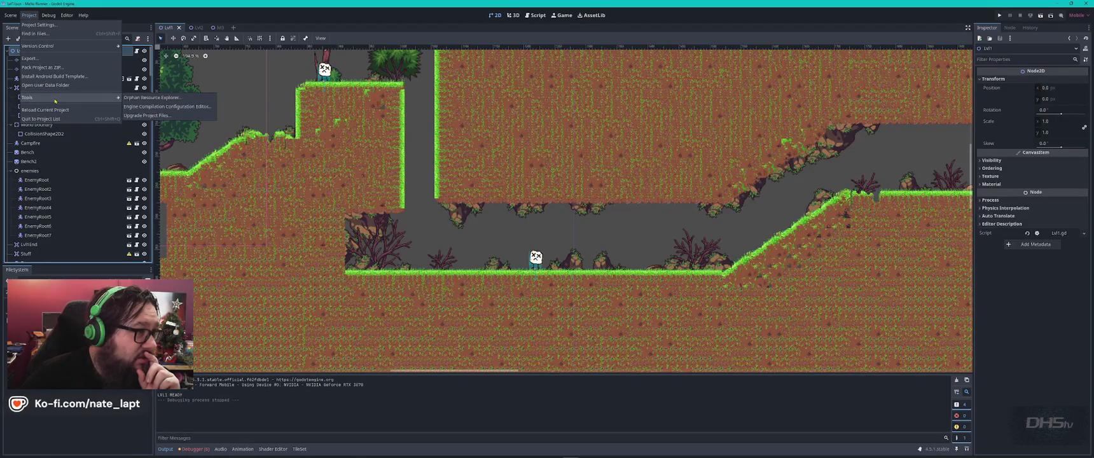
mouse_move(48, 16)
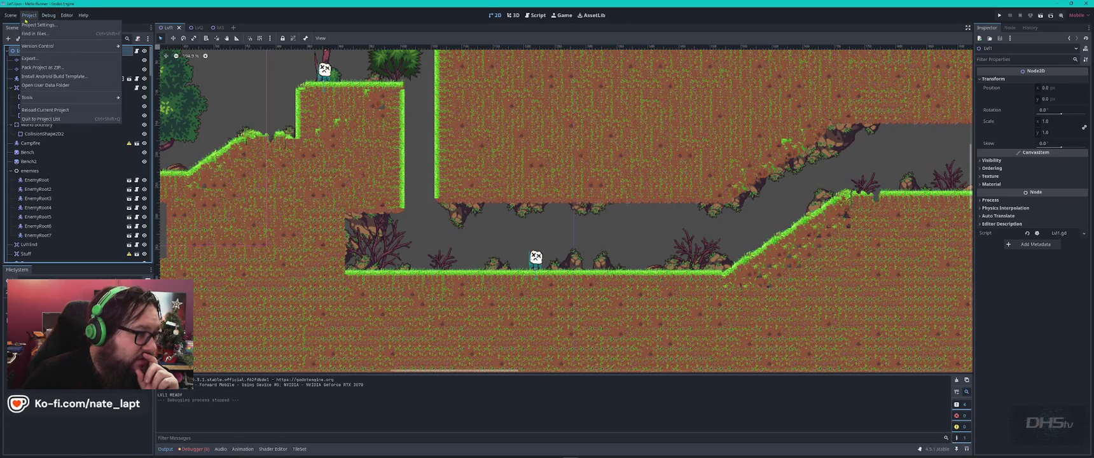
click(32, 61)
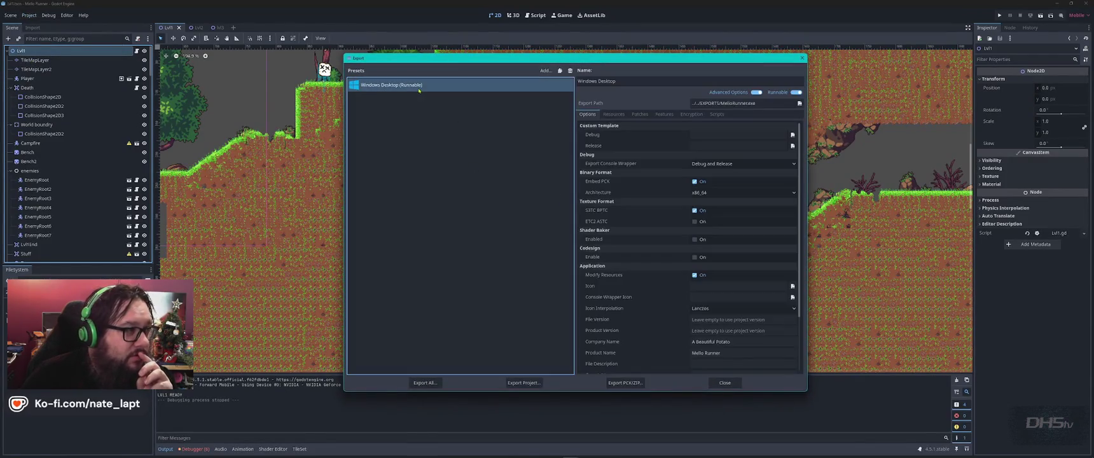
click(425, 382)
click(575, 235)
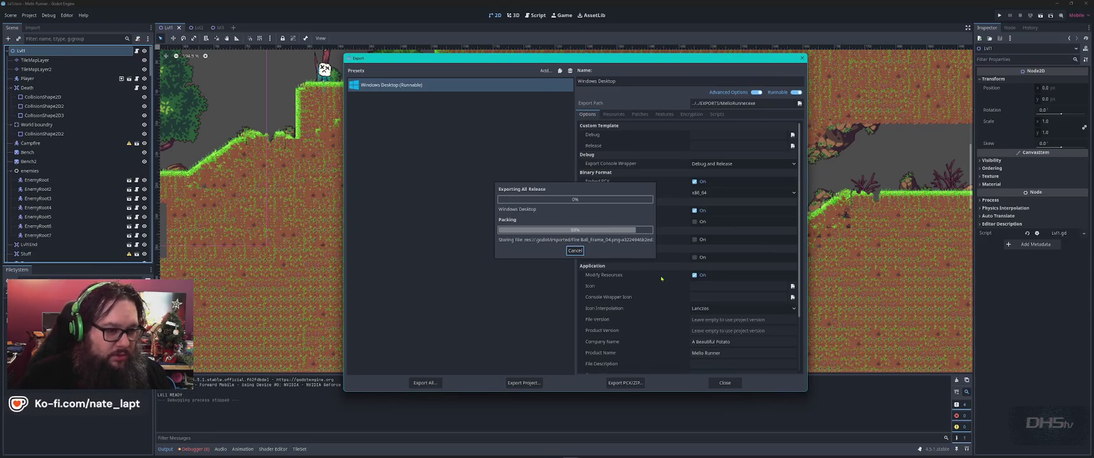
- Close the export settings once packing finishes and check the open windows, staying in Godot
click(727, 385)
key(alt+Tab)
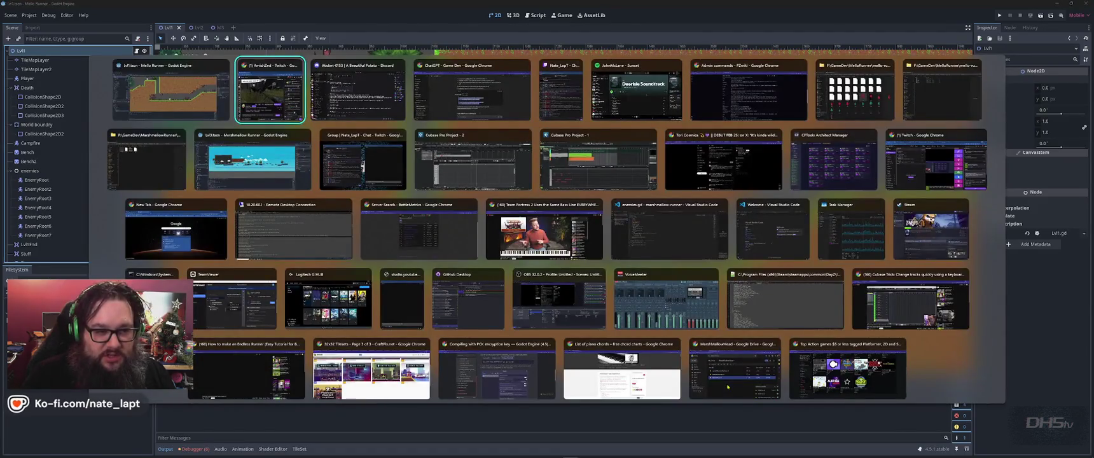
key(Down)
key(Down)
key(Escape)
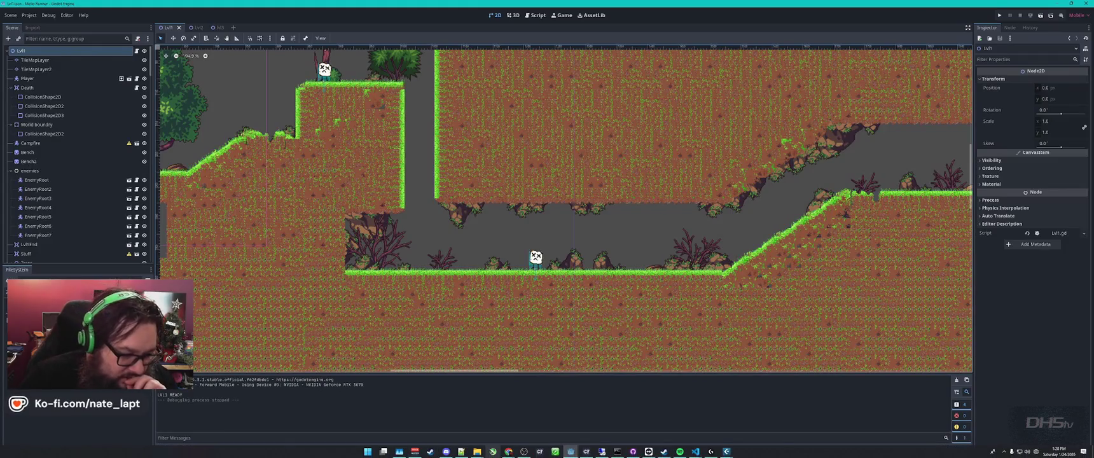
- Bring up the MarshMallowHead Google Drive window from the taskbar's Chrome window list
mouse_move(508, 451)
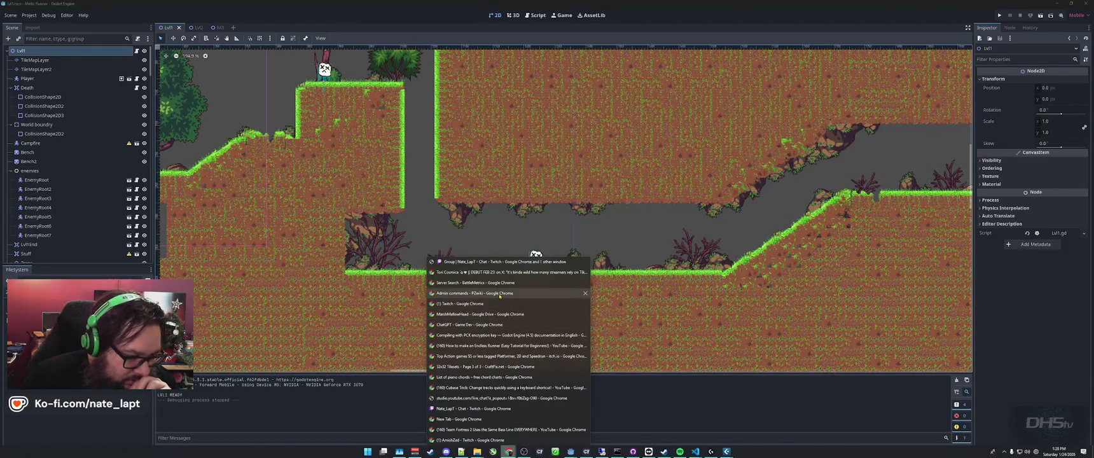
mouse_move(499, 294)
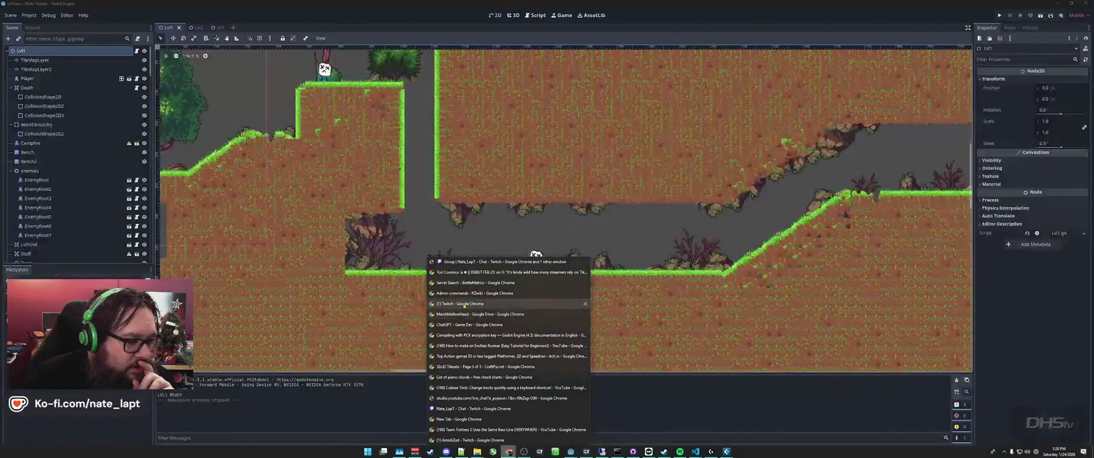
key(Escape)
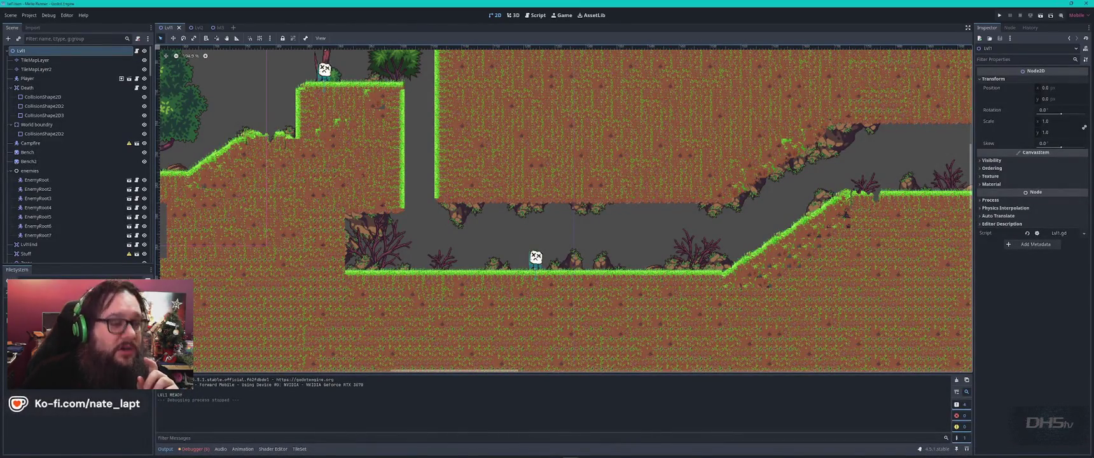
click(508, 452)
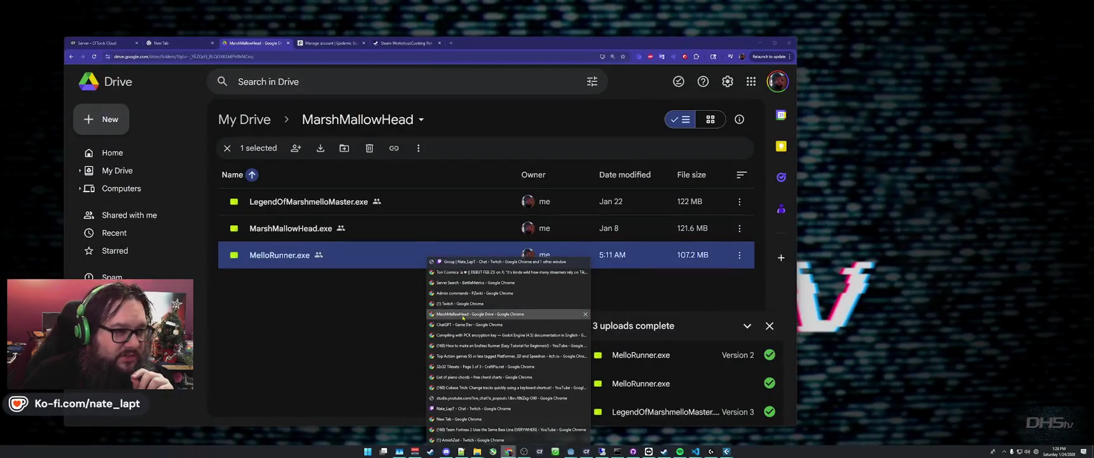
click(462, 317)
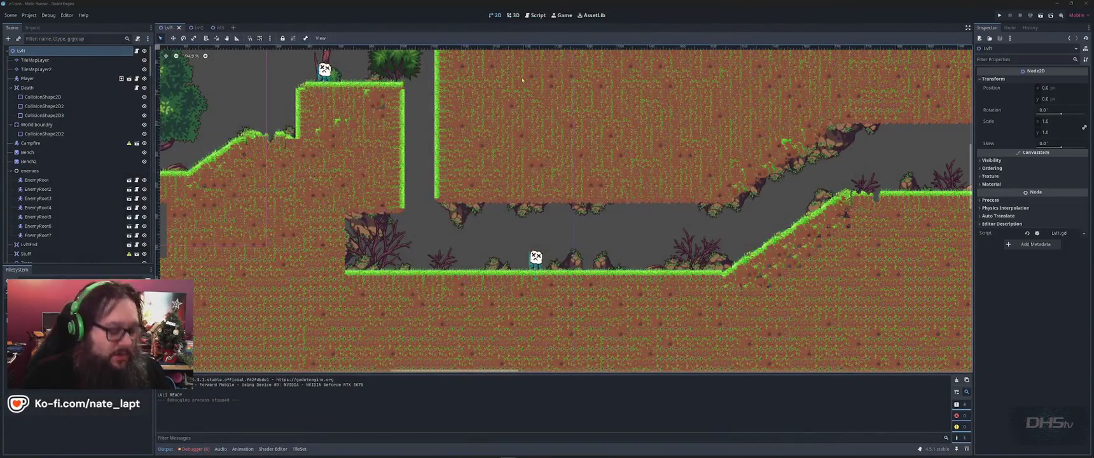
- Switch to the File Explorer window showing the Trees image folder
key(alt+Tab)
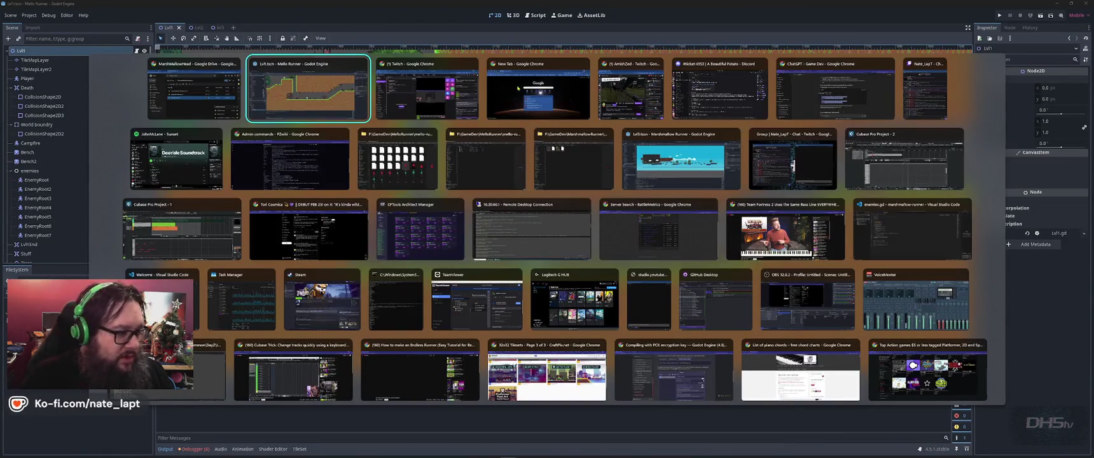
key(Down)
key(Right)
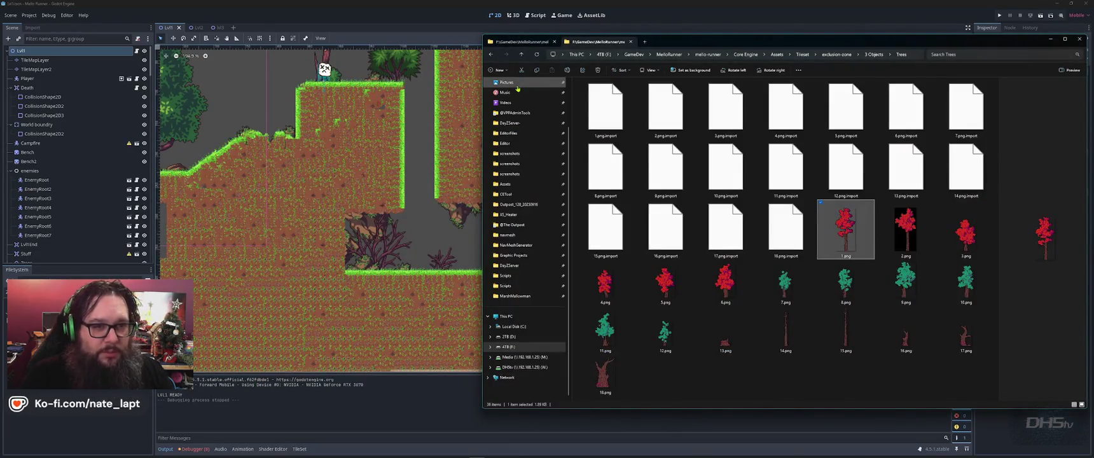
- Bring the Sword Scene File Explorer window to the front
key(ctrl+Tab)
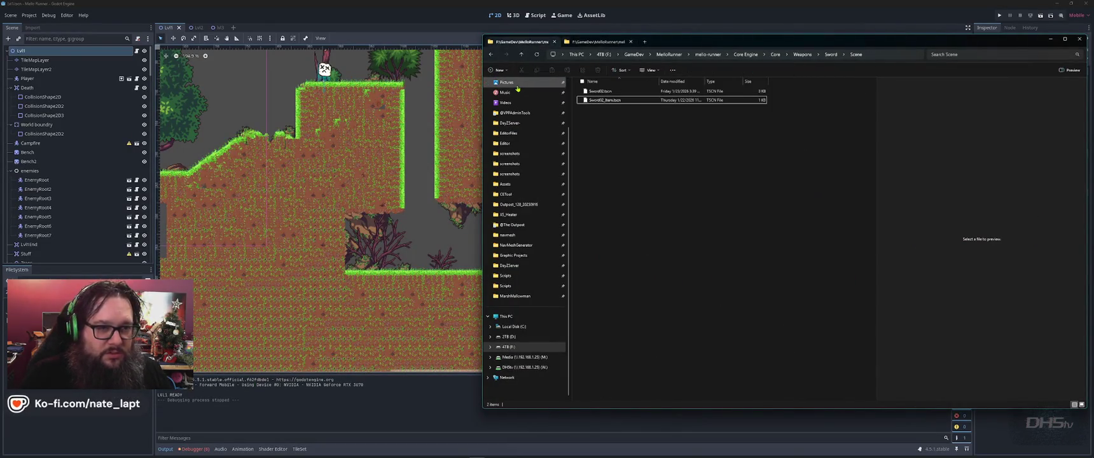
key(super)
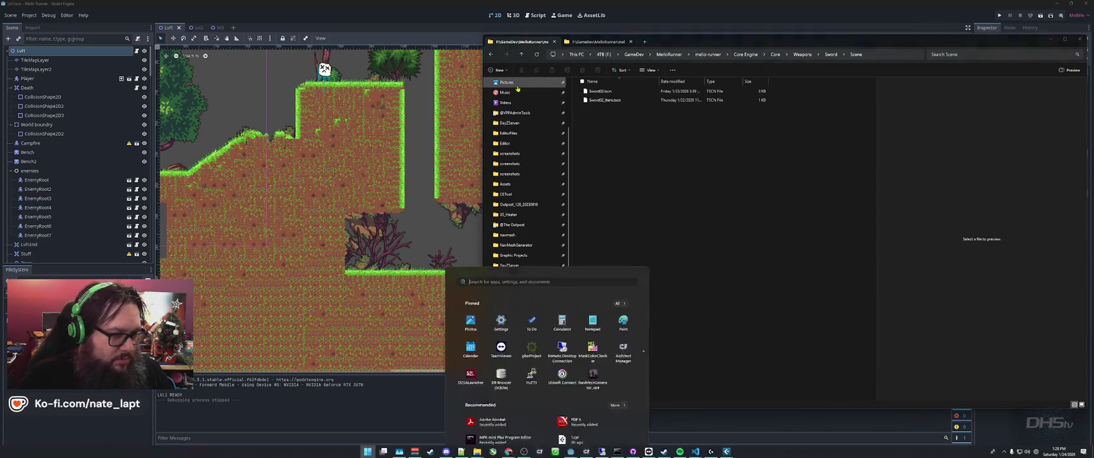
mouse_move(477, 451)
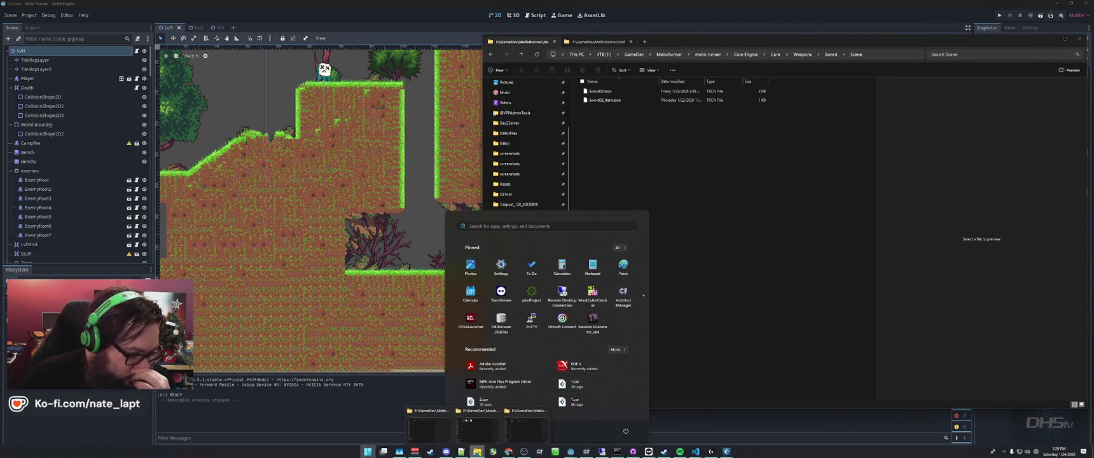
mouse_move(437, 436)
mouse_move(477, 435)
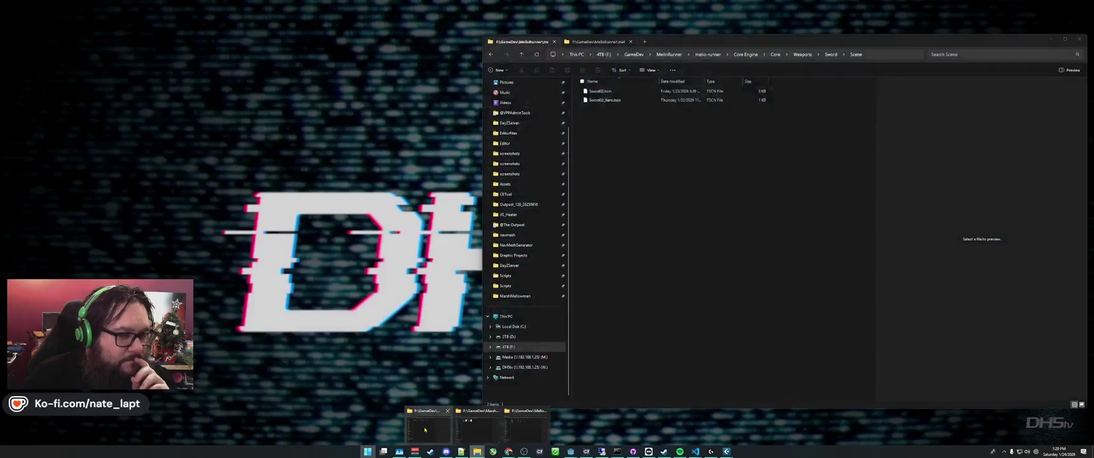
click(425, 430)
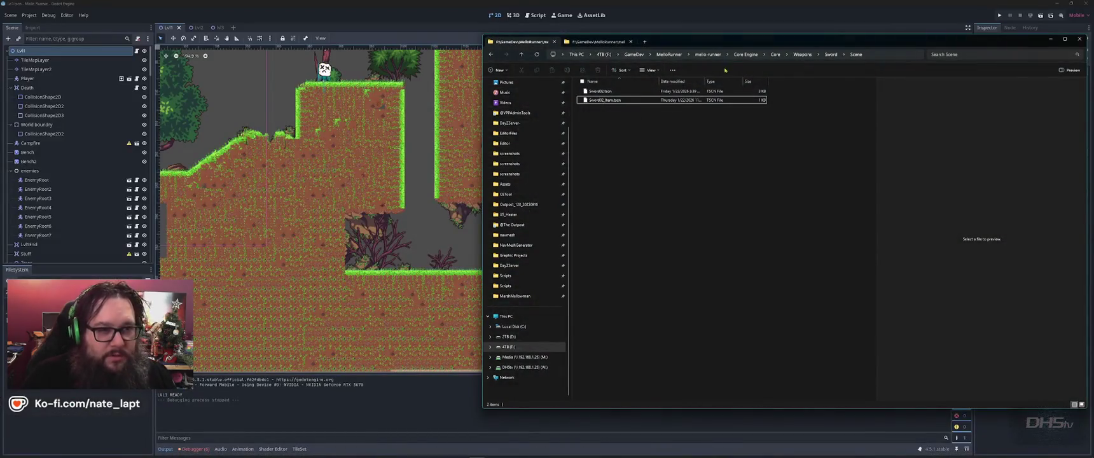
- Go up to GameDev, open EXPORTS, and launch the exported MelloRunner.exe
click(634, 54)
click(638, 126)
double_click(633, 127)
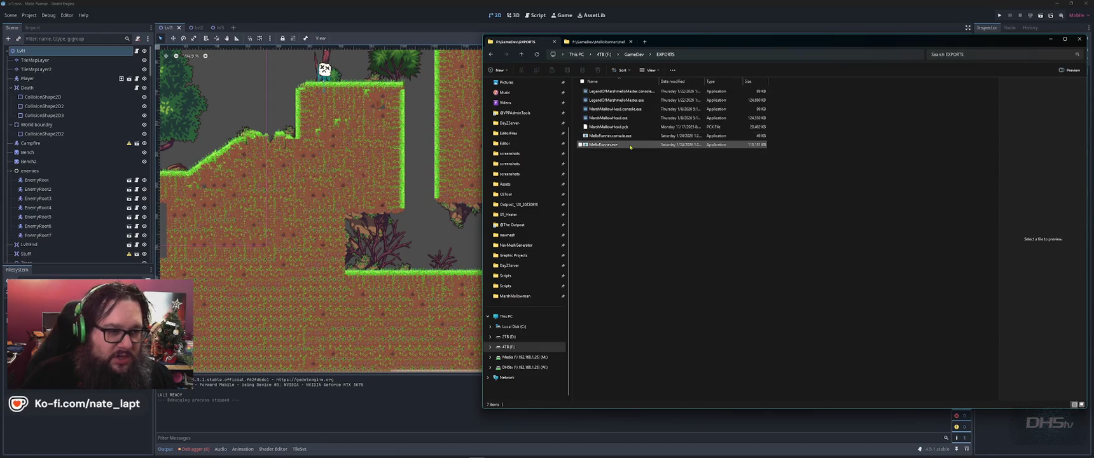
click(605, 145)
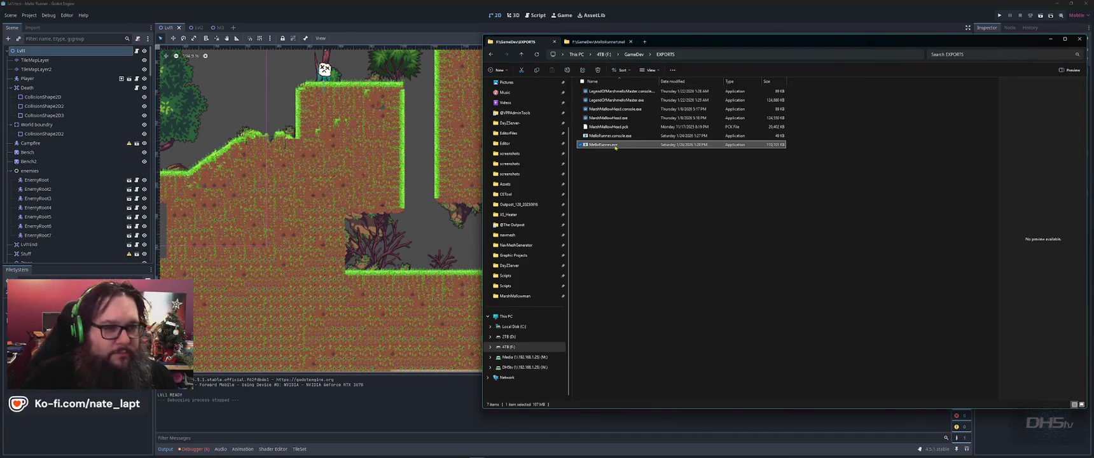
double_click(604, 145)
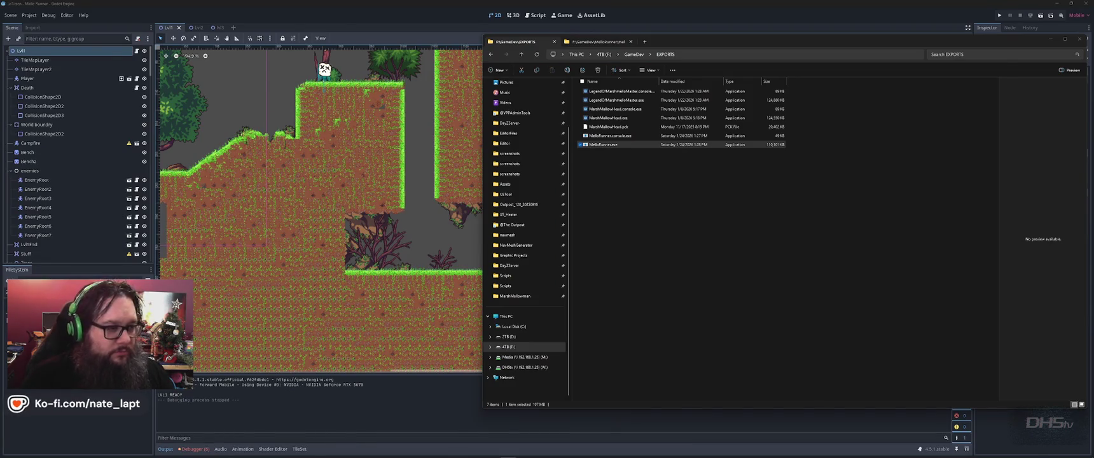
key(alt+Tab)
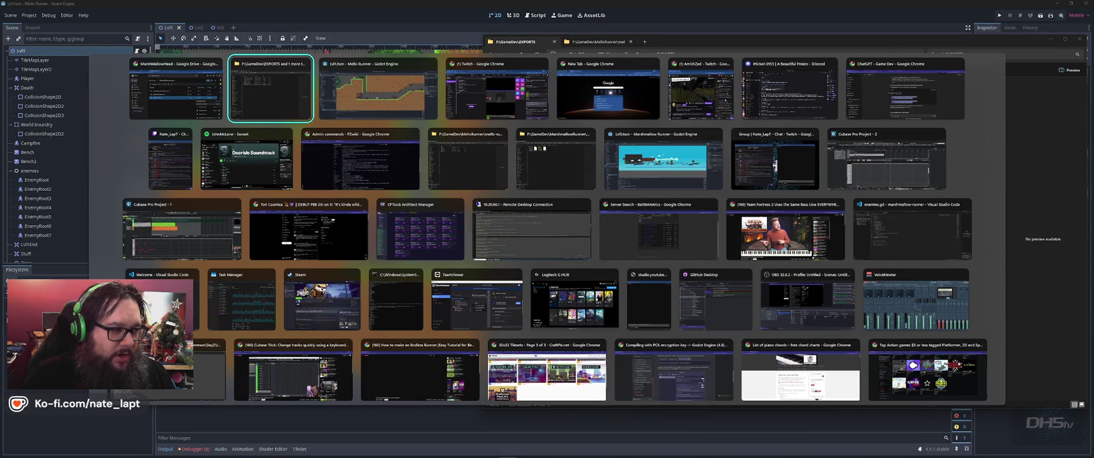
key(super)
key(Escape)
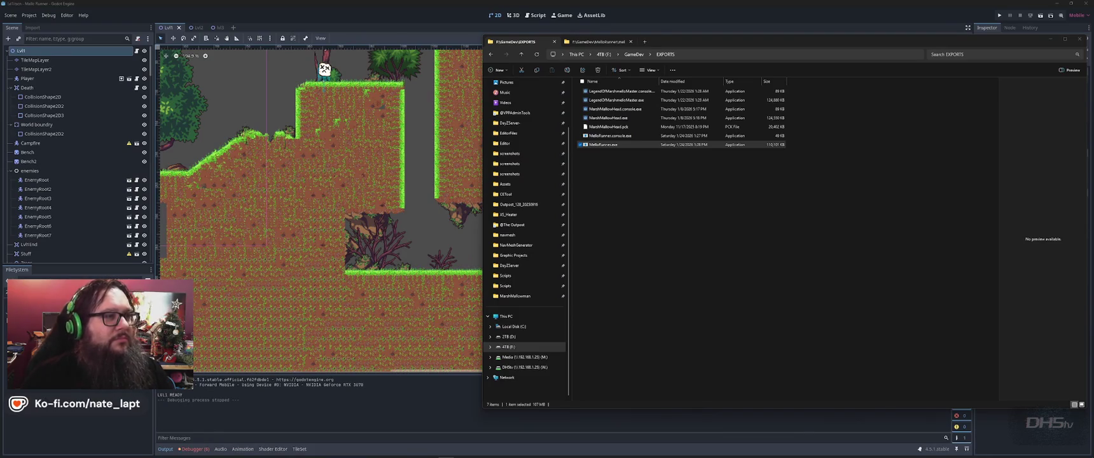
key(alt+Tab)
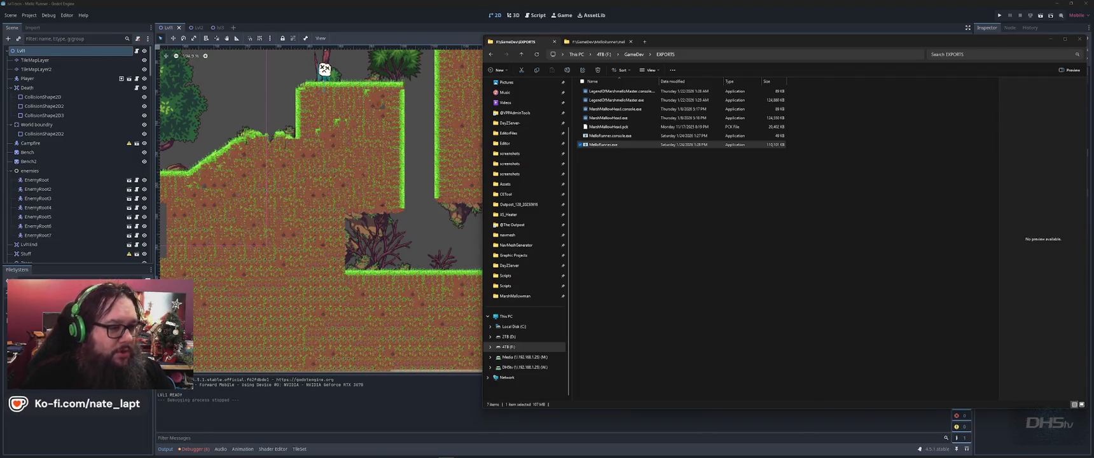
key(alt+Tab)
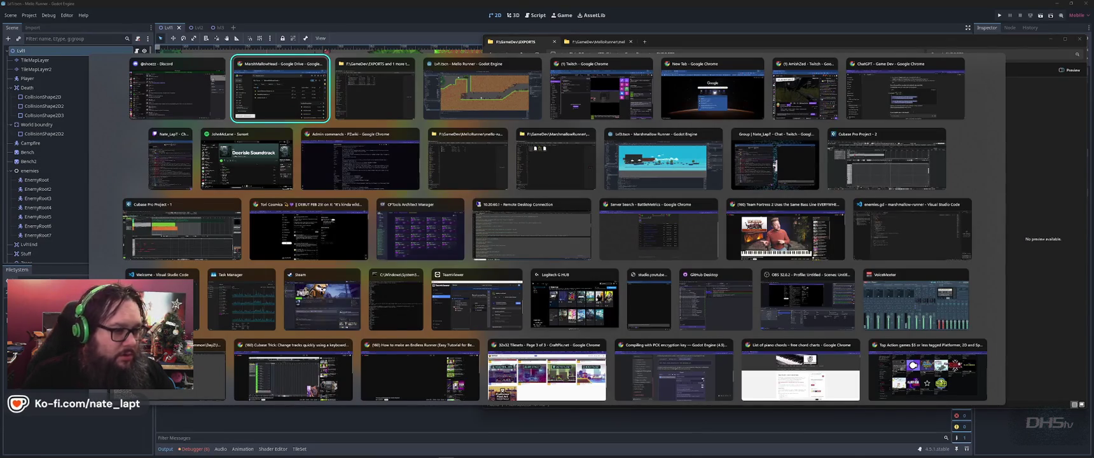
key(alt+Tab)
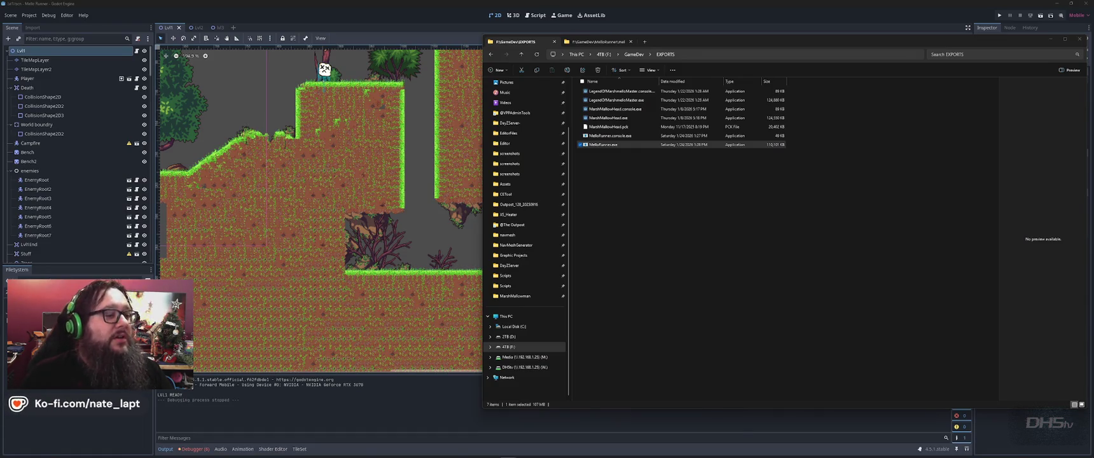
- Bring the Godot editor showing Lvl1 back in front of the EXPORTS folder window
key(alt+Tab)
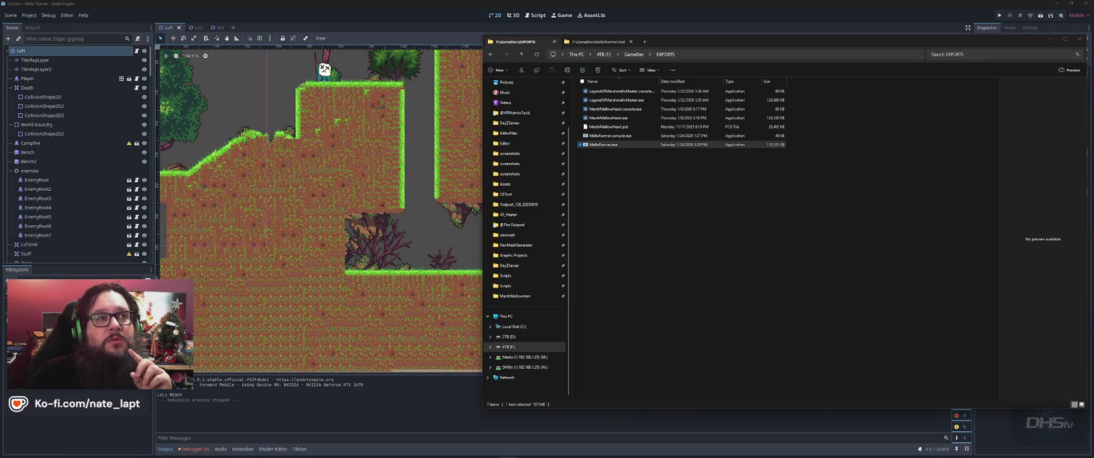
key(alt+Tab)
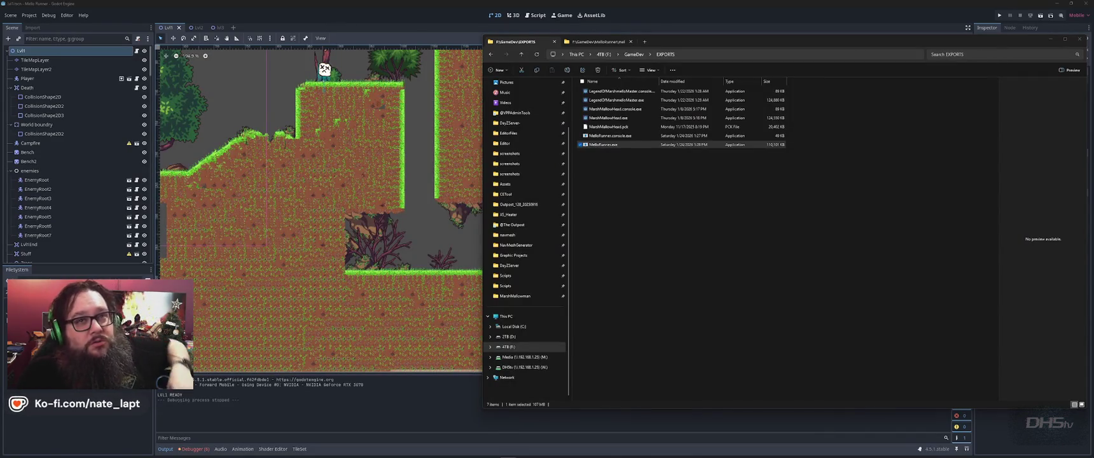
click(468, 46)
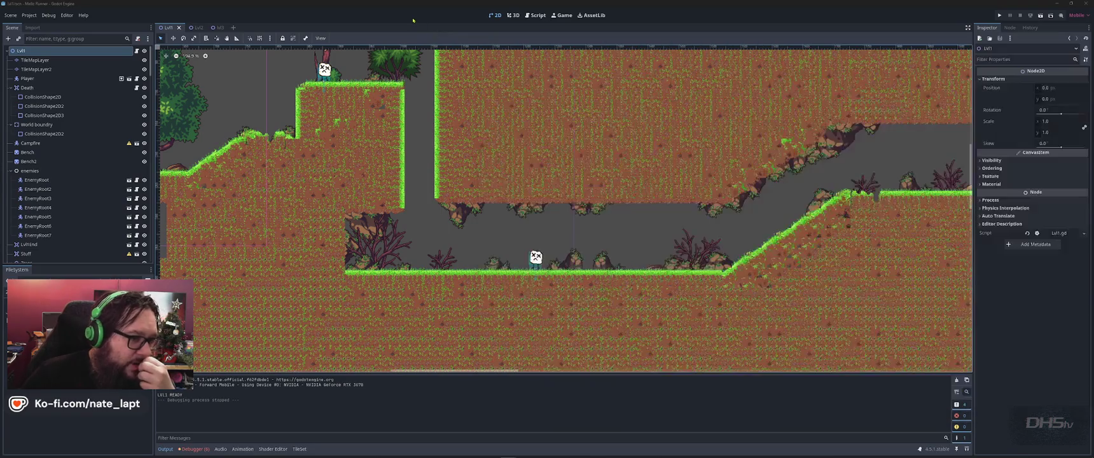
- Zoom out over the Lvl1 canvas to see the whole level, then bring up the window switcher
scroll(668, 219, down, 10)
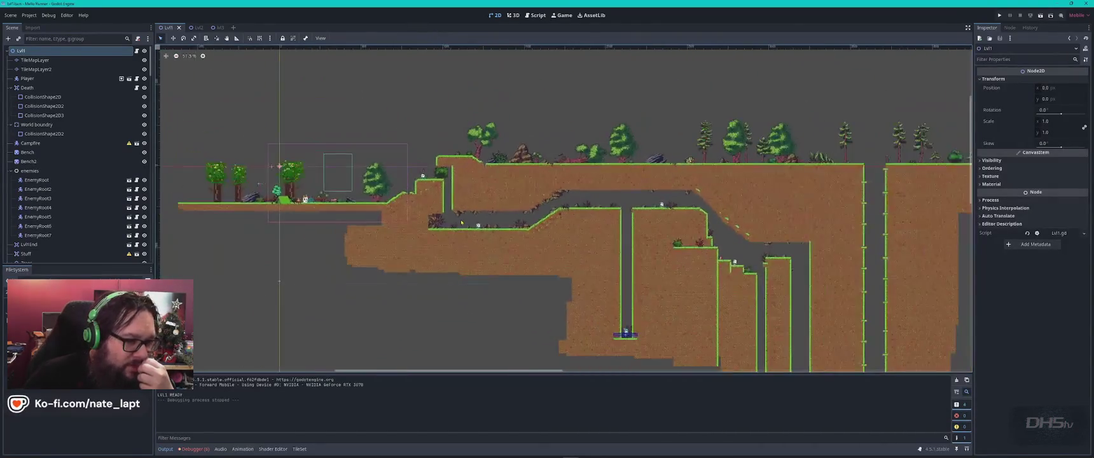
scroll(639, 201, up, 2)
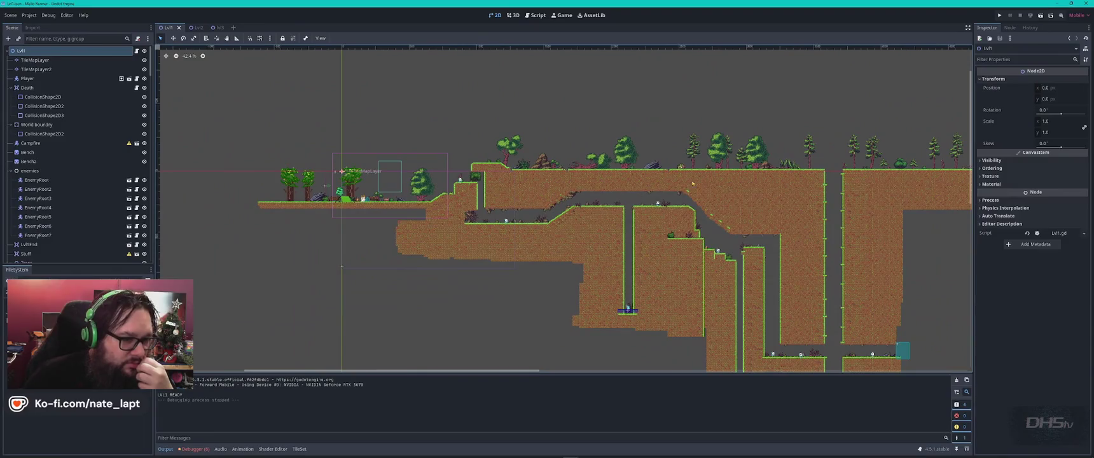
scroll(713, 183, down, 2)
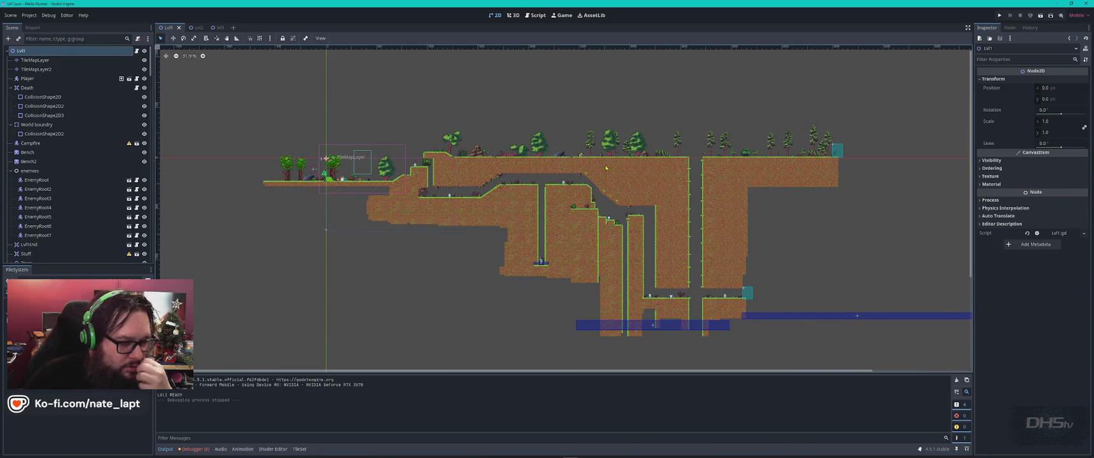
key(alt+Tab)
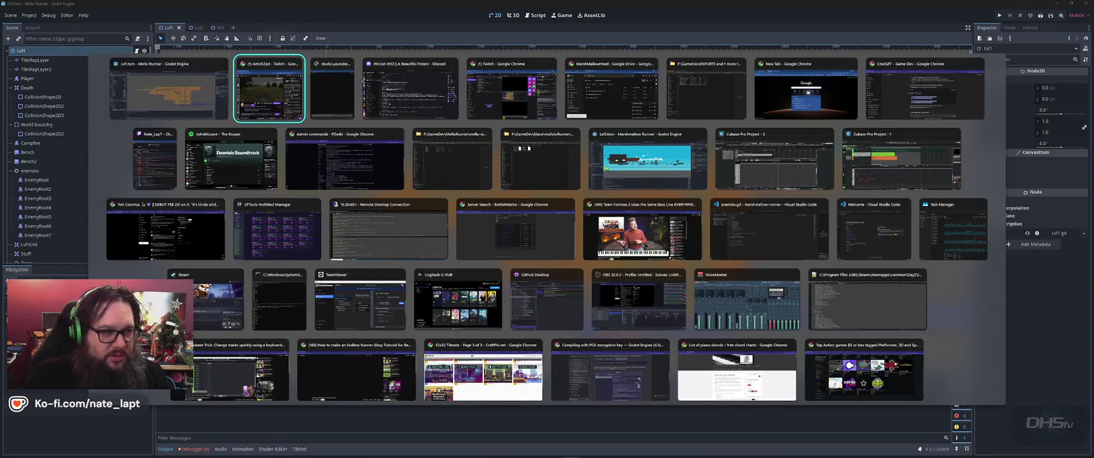
- Switch to Chrome playing 'Team Fortress 2 Uses the Same Bass Line EVERYWHERE'
key(Down)
key(alt+Tab)
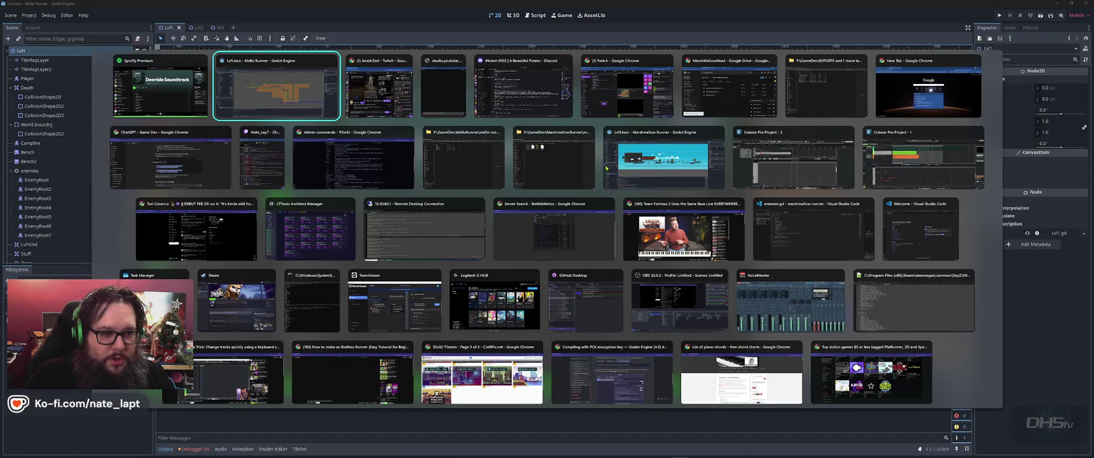
key(Down)
key(Down)
key(Right)
key(Right)
key(Right)
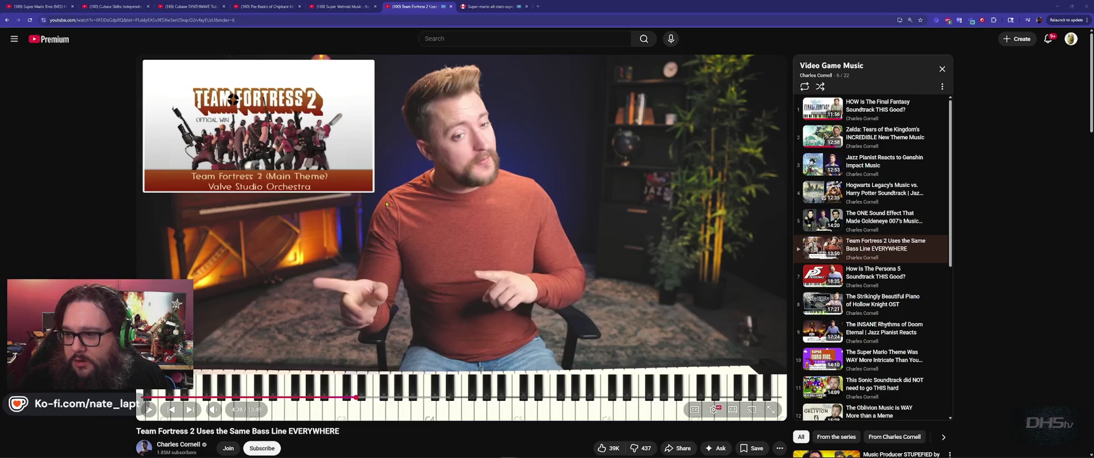
- Pause the Team Fortress 2 video, start the Hollow Knight piano video, and move to the Super Metroid Music tab
click(551, 235)
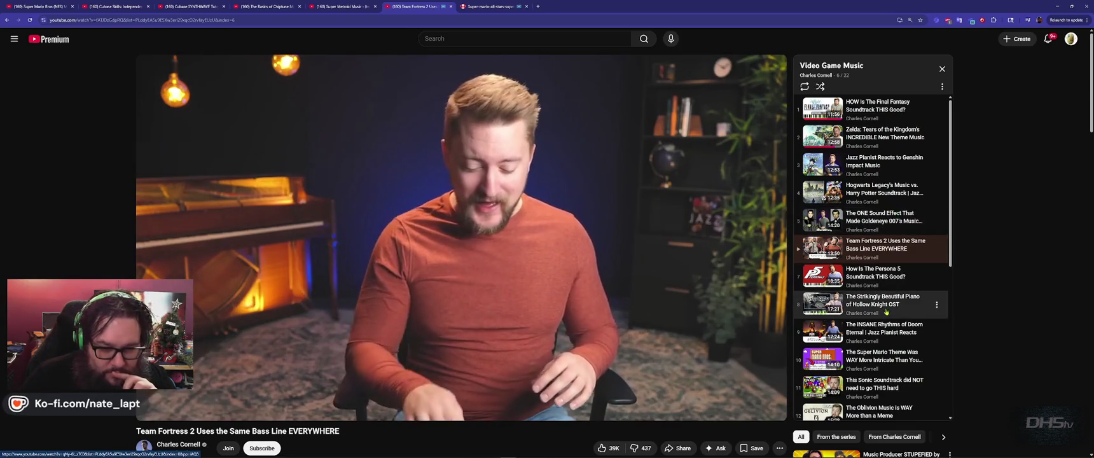
click(882, 304)
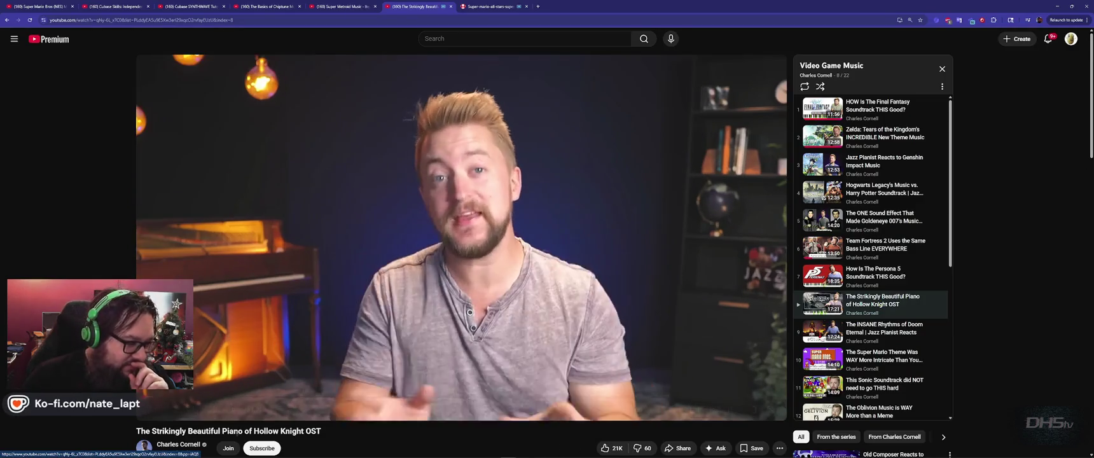
mouse_move(228, 413)
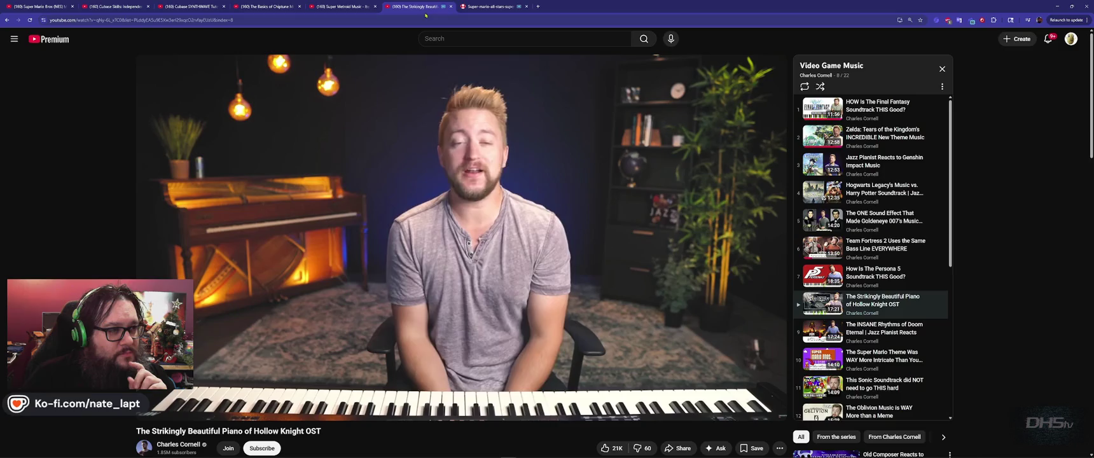
key(ctrl+w)
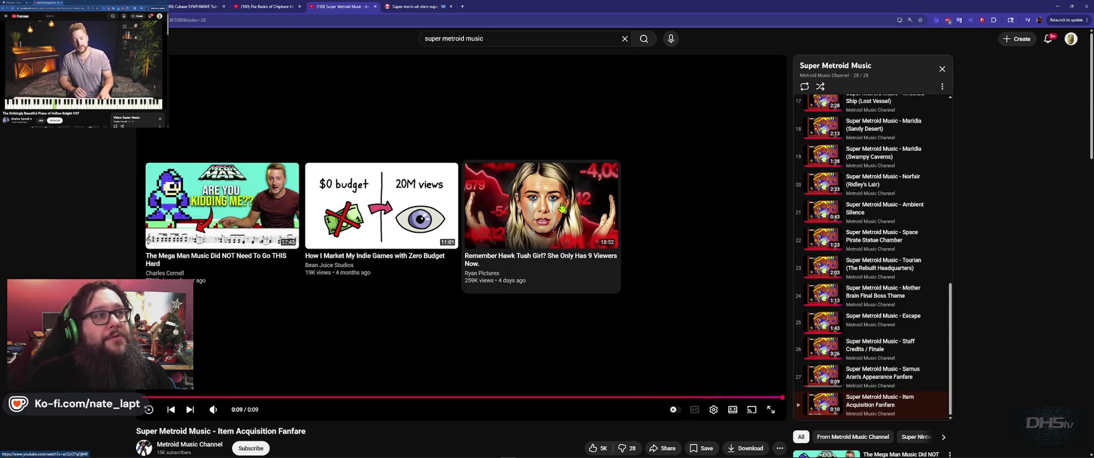
- Show the open-windows grid over the Super Metroid Music page
key(alt+Tab)
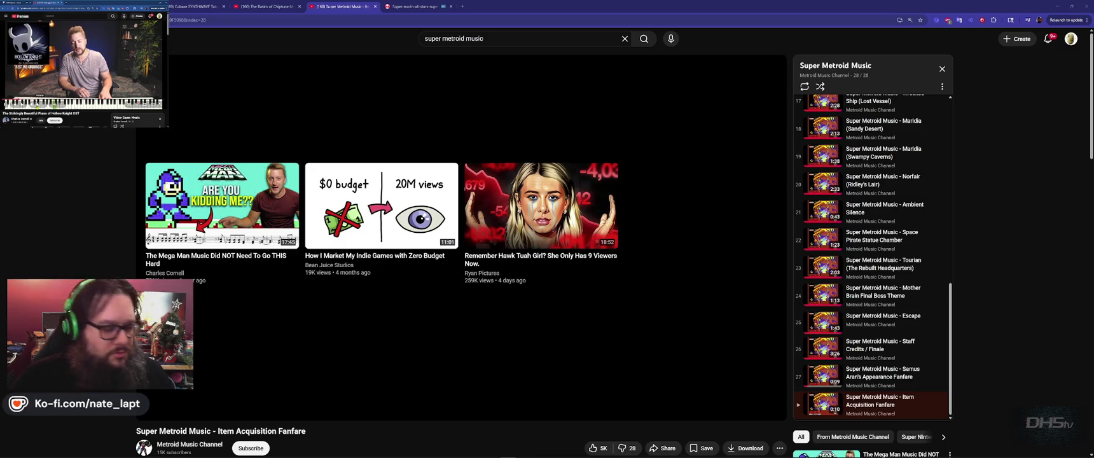
key(alt+Tab)
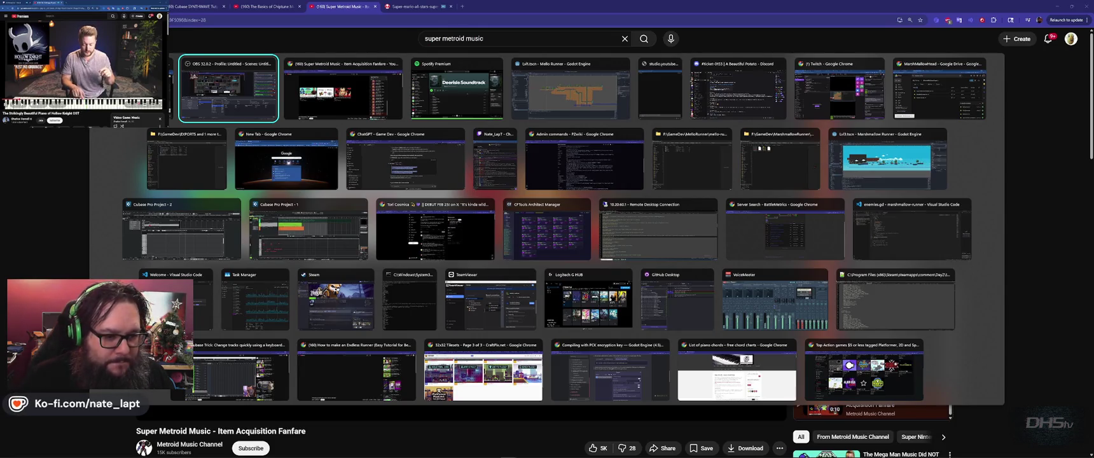
- Check the VoiceMeeter mixer from Start, then minimize the browser to reveal Godot
key(Escape)
key(super)
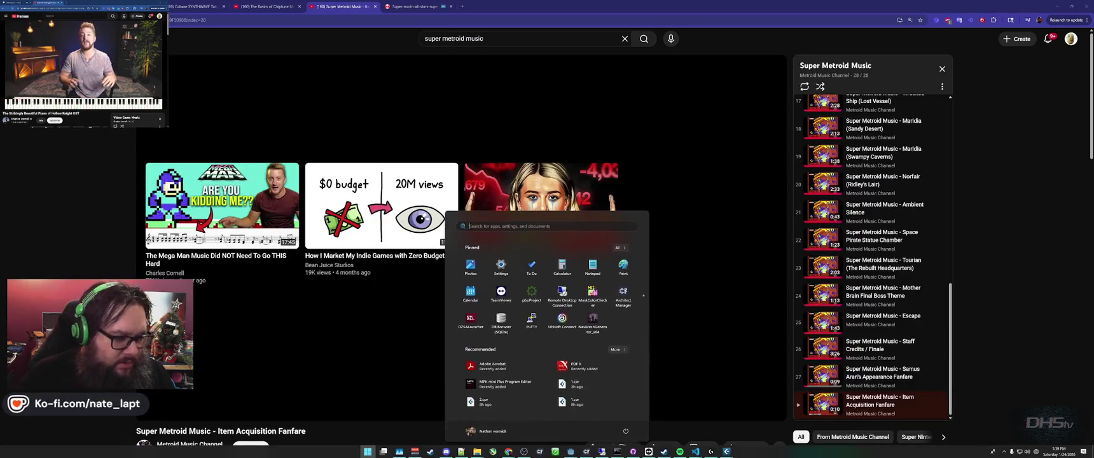
click(414, 452)
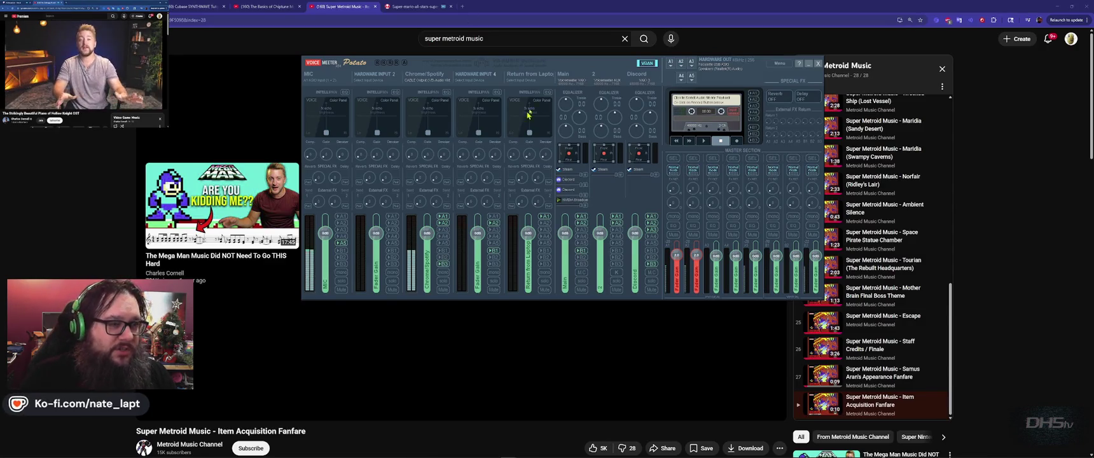
click(573, 9)
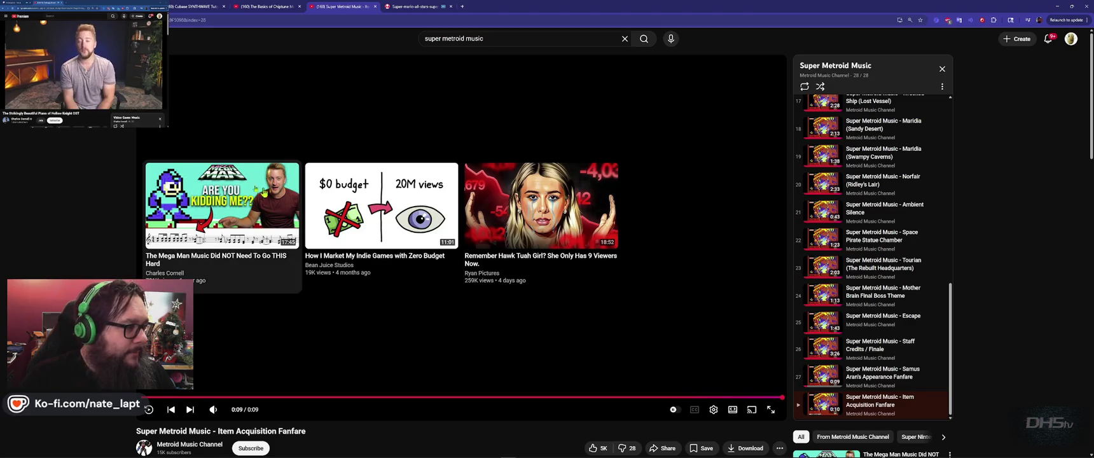
click(1067, 8)
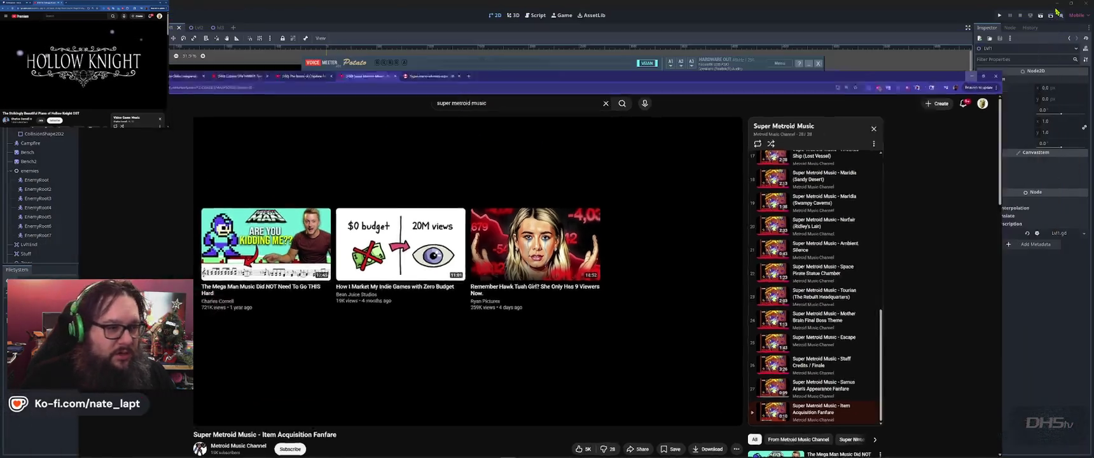
- Minimize the VoiceMeeter and Spotify windows and switch to Cubase from the taskbar
click(808, 64)
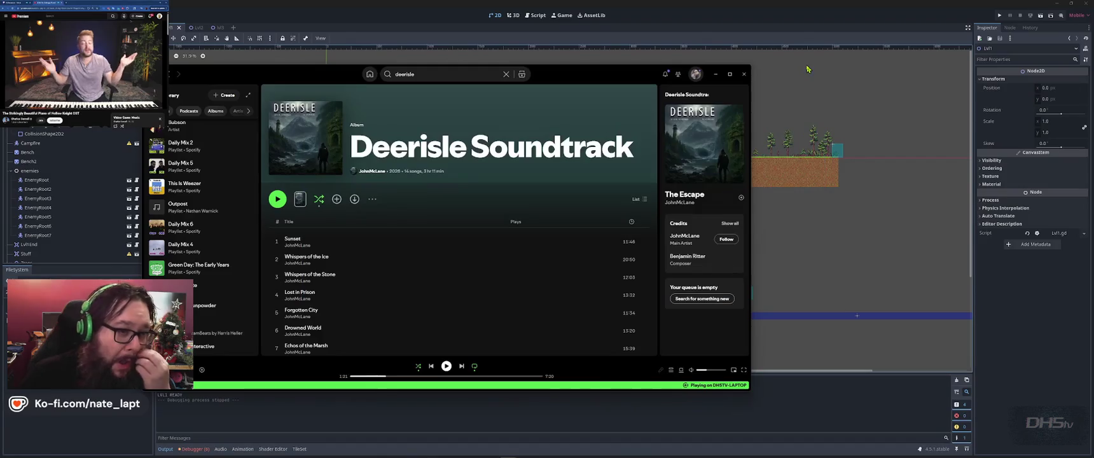
click(717, 66)
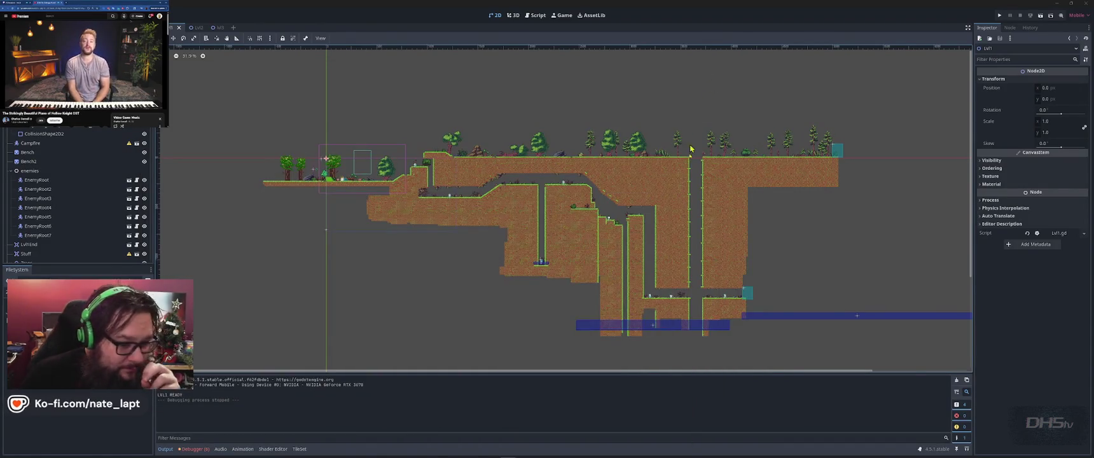
mouse_move(700, 455)
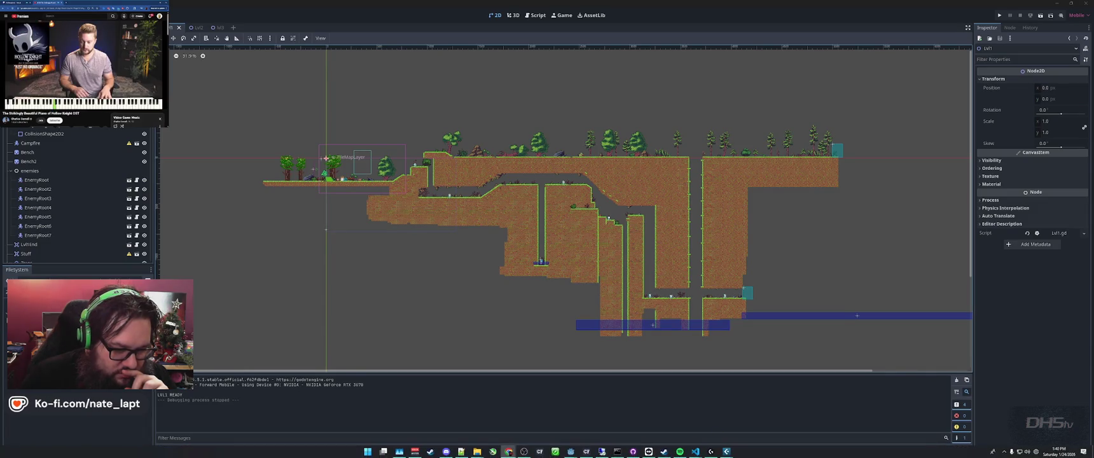
click(751, 428)
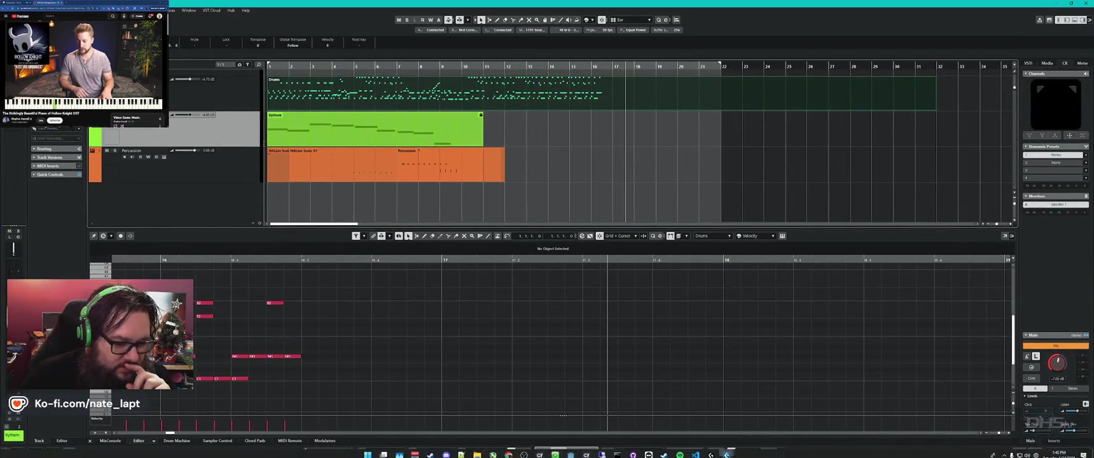
- Switch to the other Cubase project, maximize it, and load the Melody part into the key editor
click(689, 429)
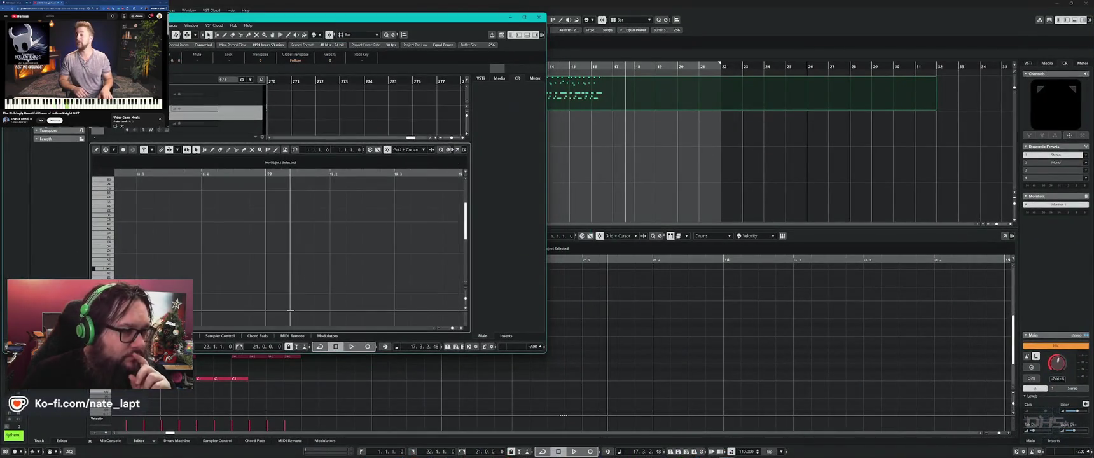
double_click(425, 21)
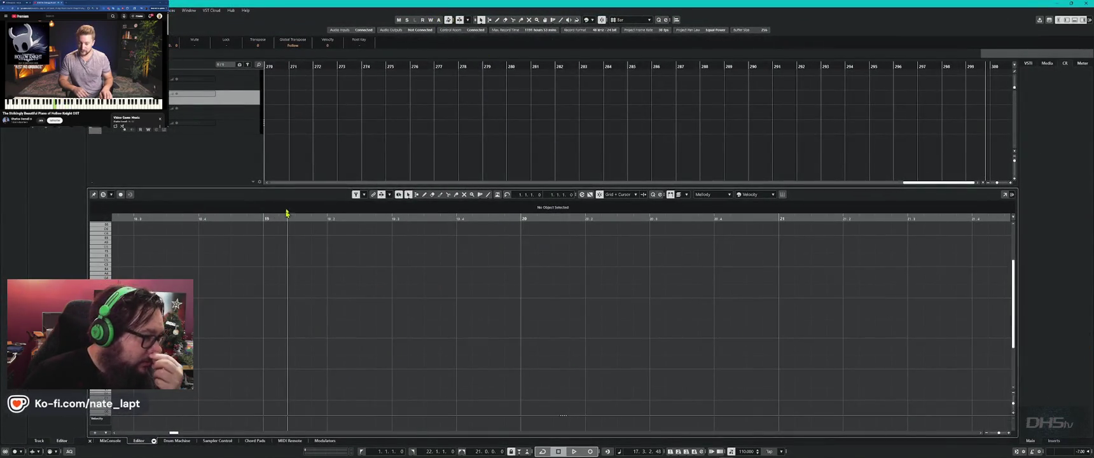
click(221, 82)
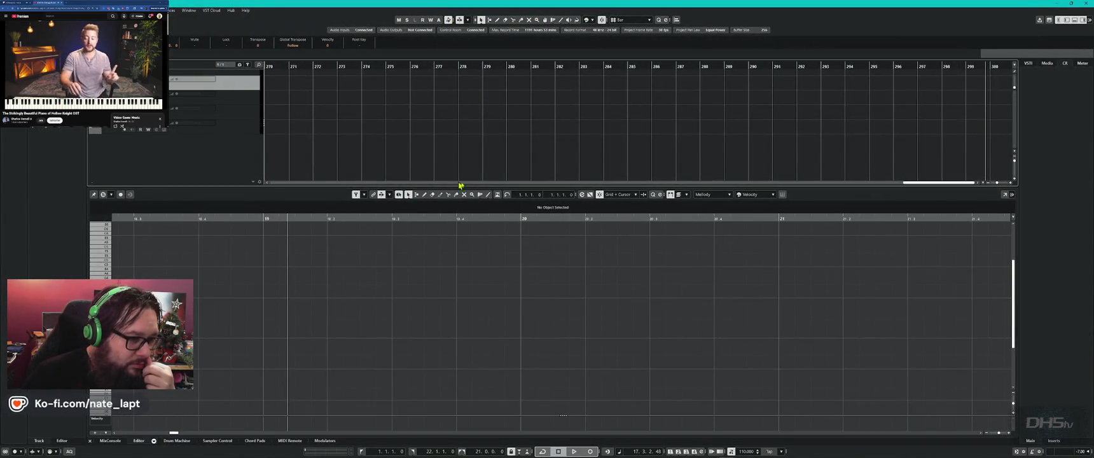
scroll(479, 178, left, 10)
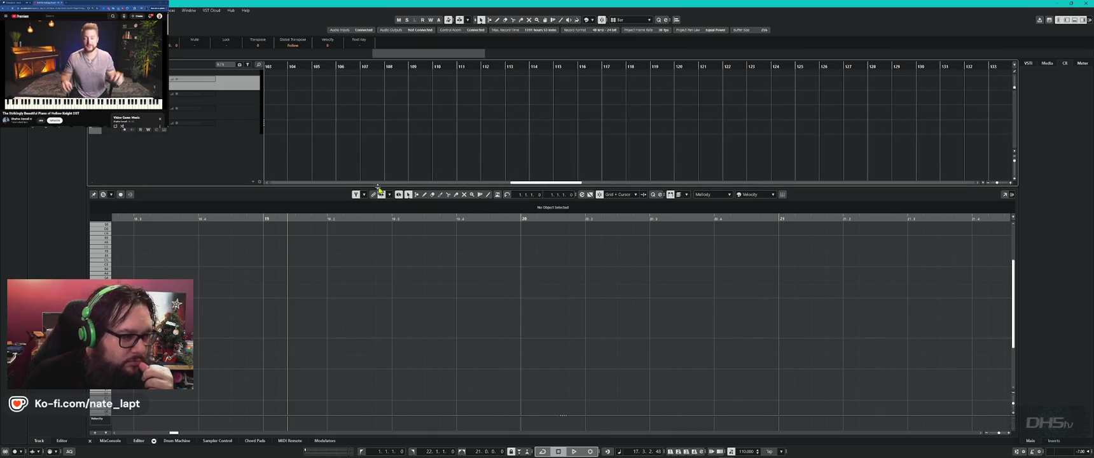
drag(526, 185, 273, 189)
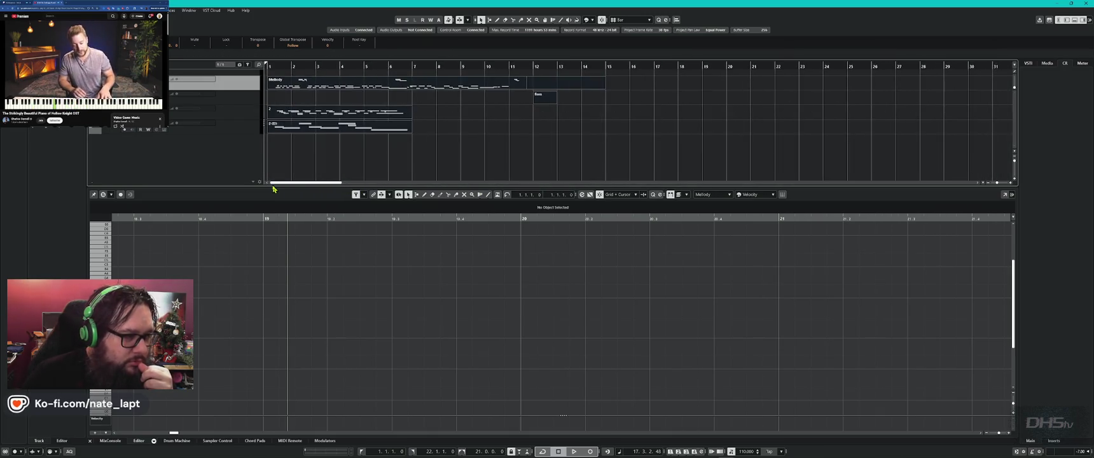
click(273, 87)
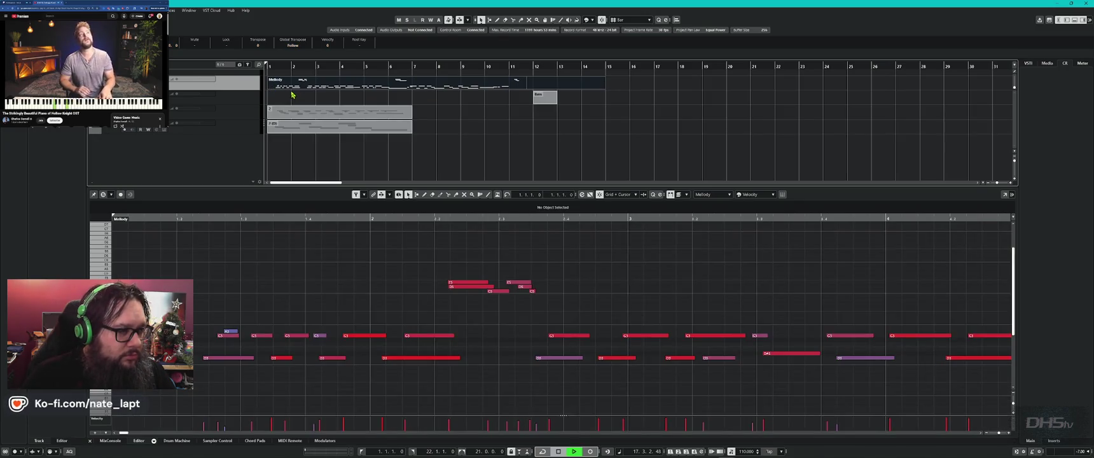
- Stop playback, deselect all parts, and show only the Melody part in the editor again
key(space)
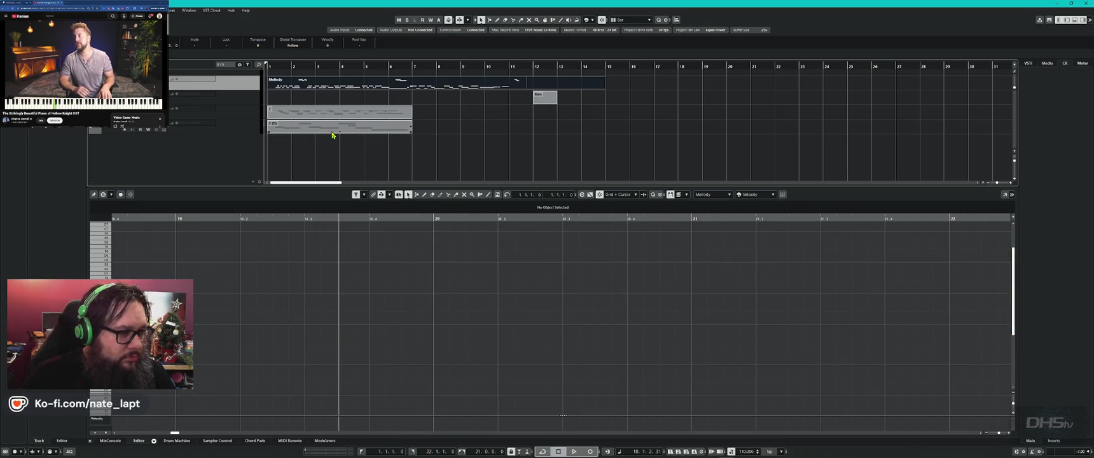
key(ctrl+a)
click(377, 166)
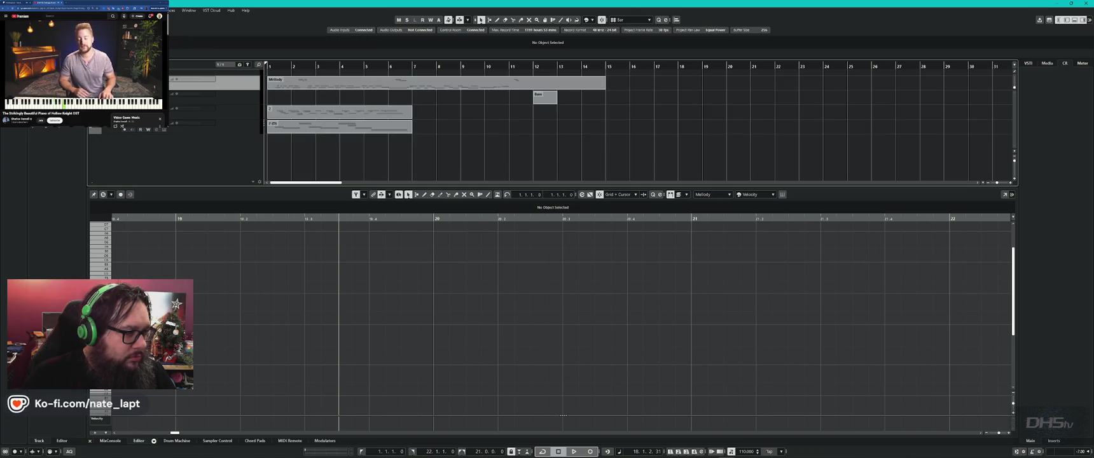
click(304, 82)
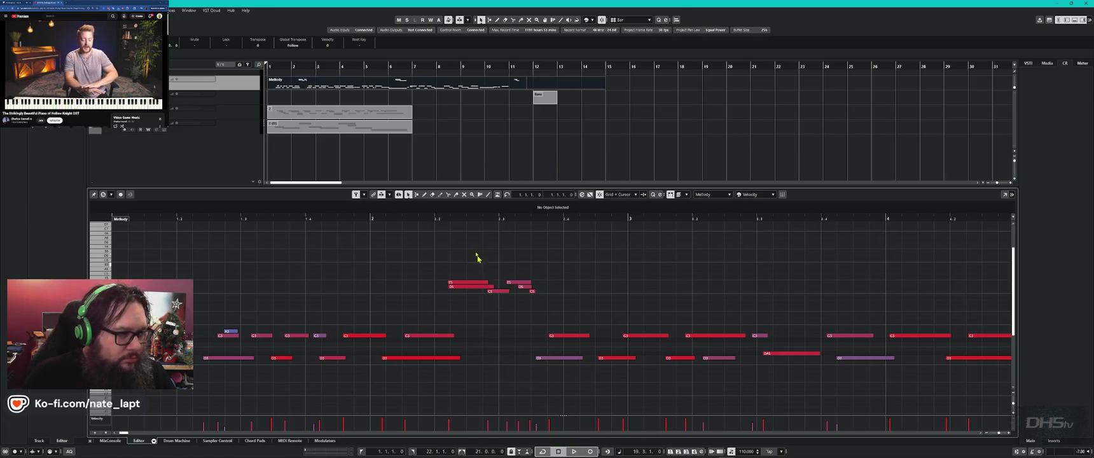
- Play the Melody part back to listen, adjusting the playback position between runs
key(space)
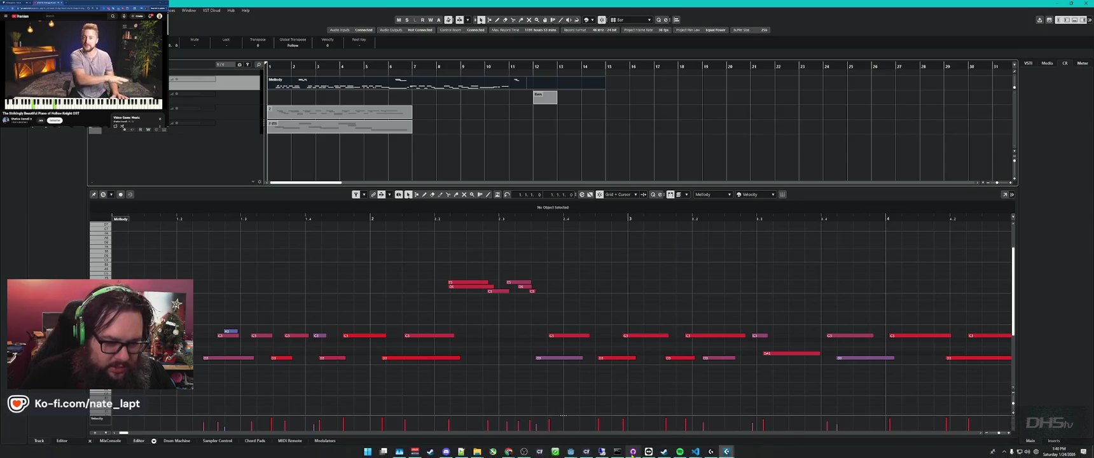
click(632, 452)
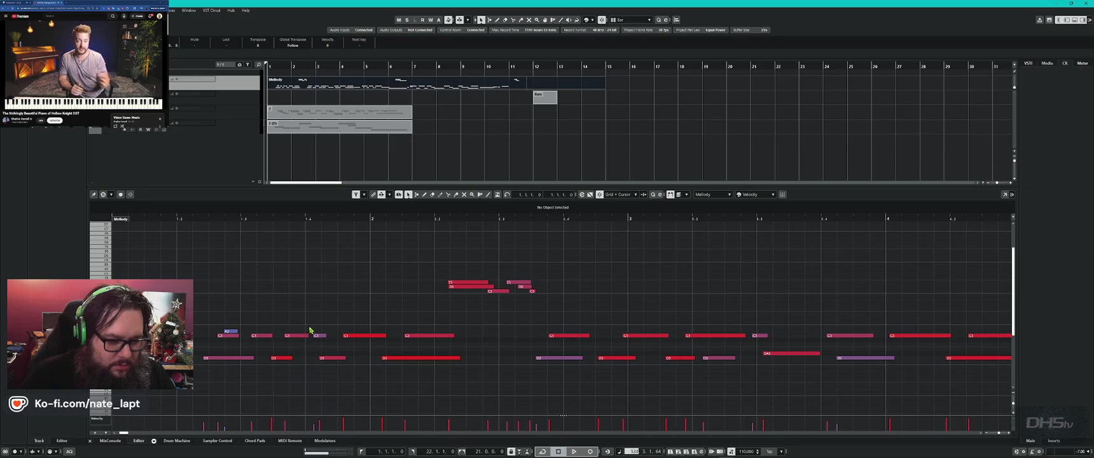
key(space)
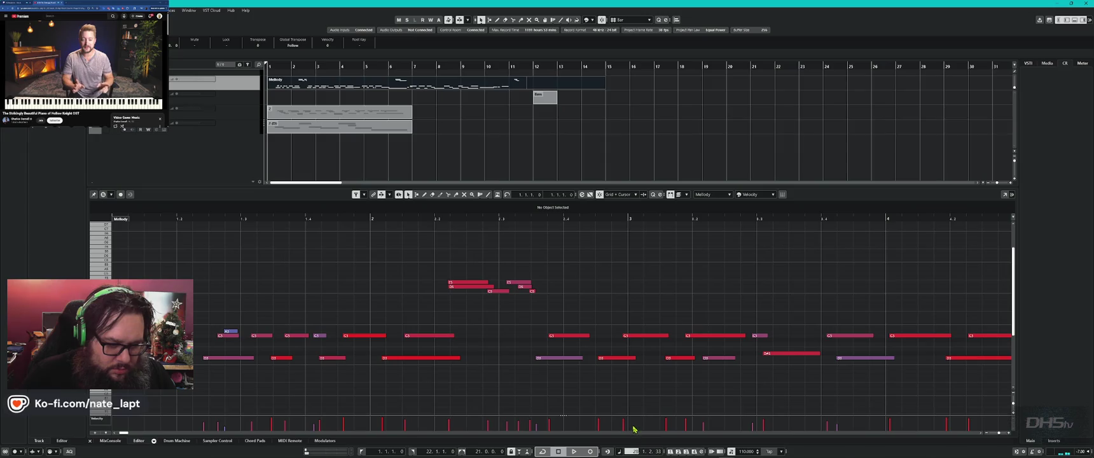
key(space)
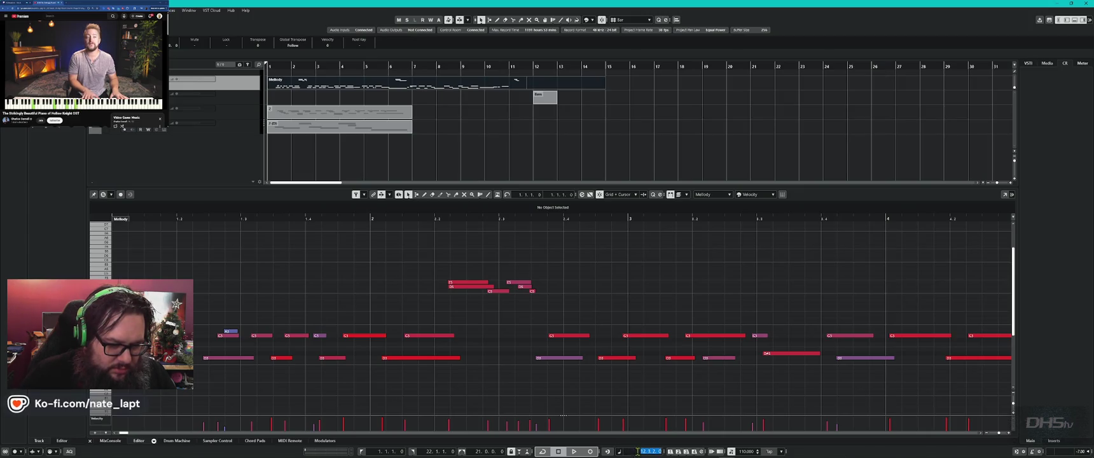
click(641, 433)
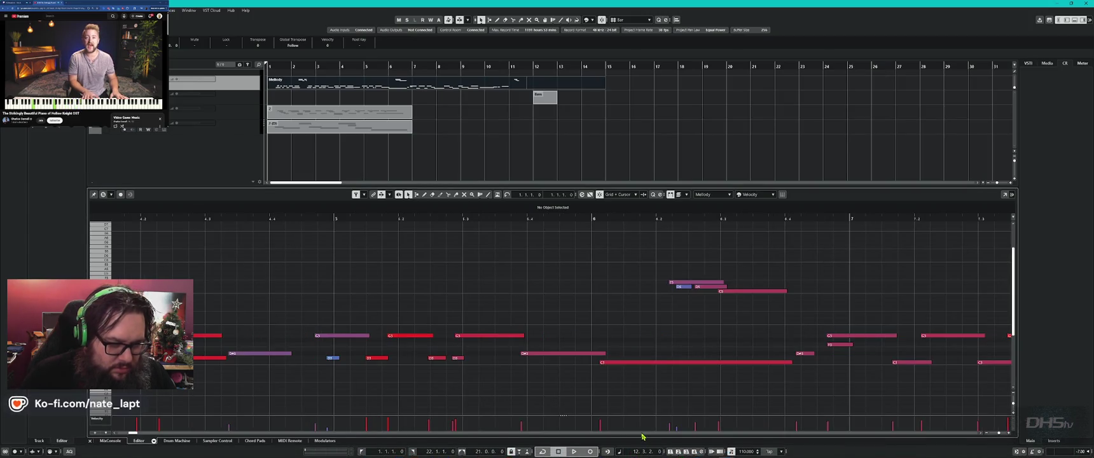
- Play the project zoomed out to bars 1–18 and view parts 2 and 2 (D) in the Key Editor
key(space)
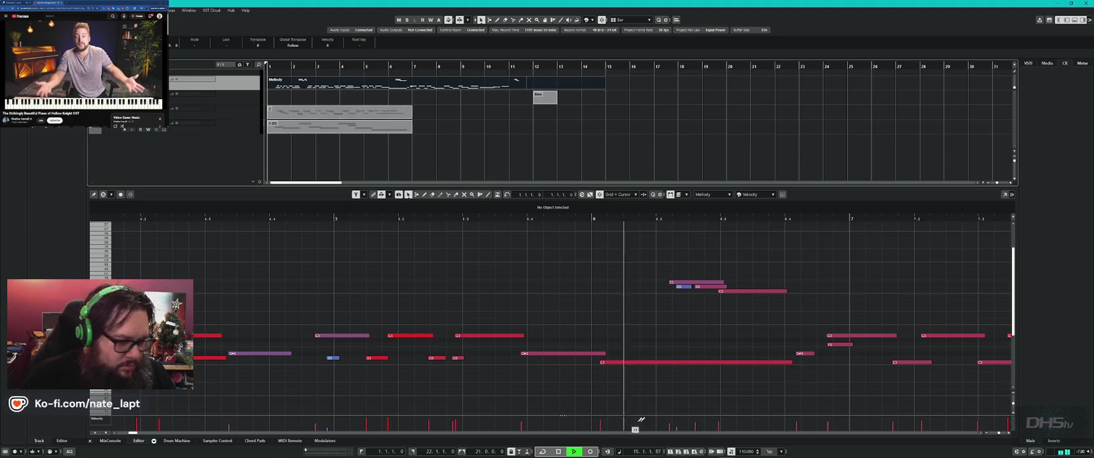
drag(131, 434, 120, 433)
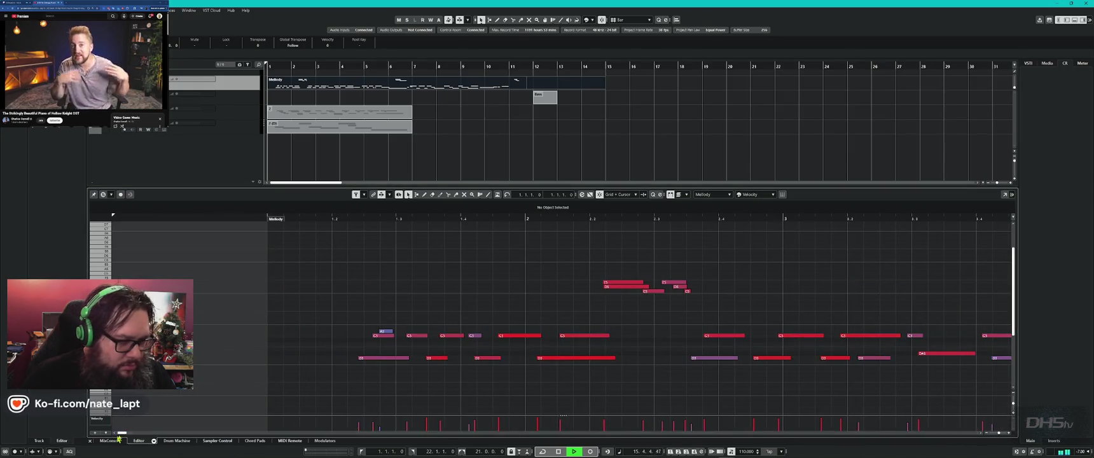
key(g)
key(g)
key(g)
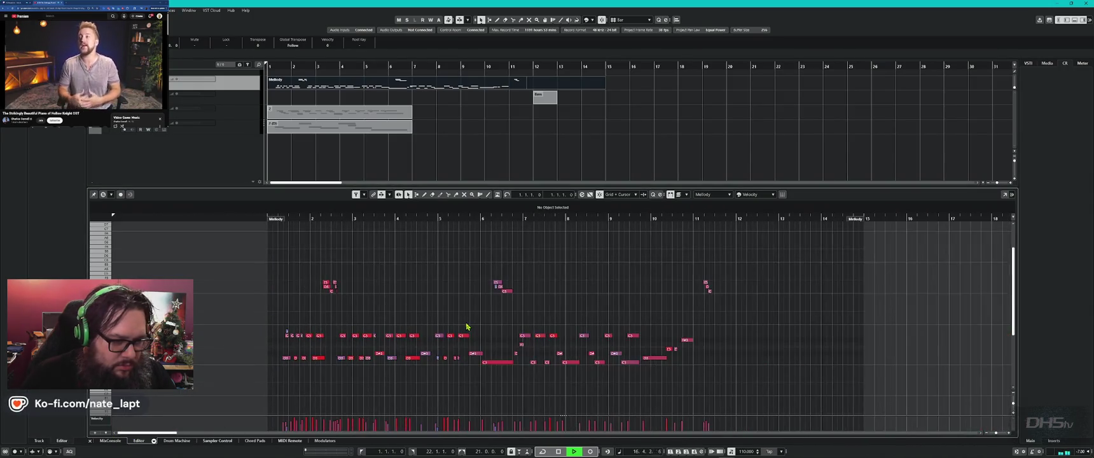
scroll(466, 326, right, 1)
click(335, 115)
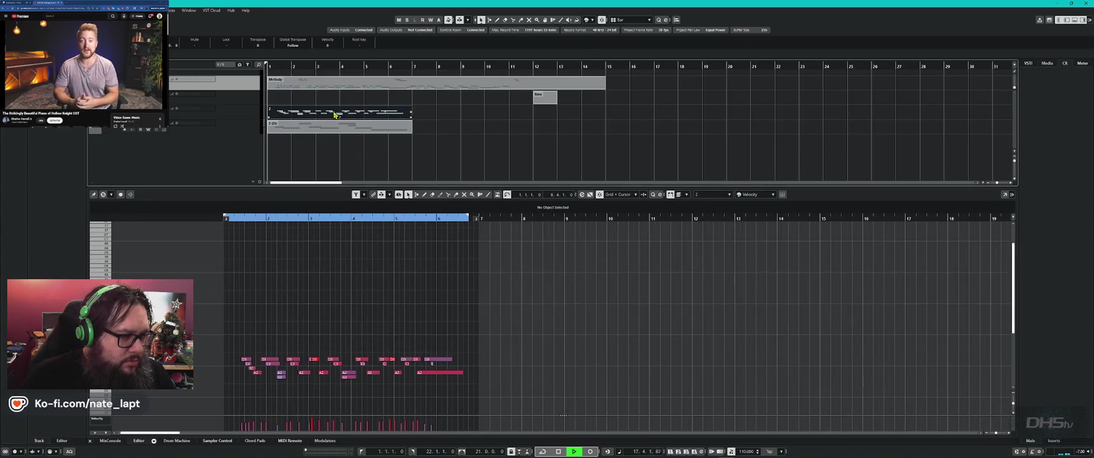
click(296, 130)
key(space)
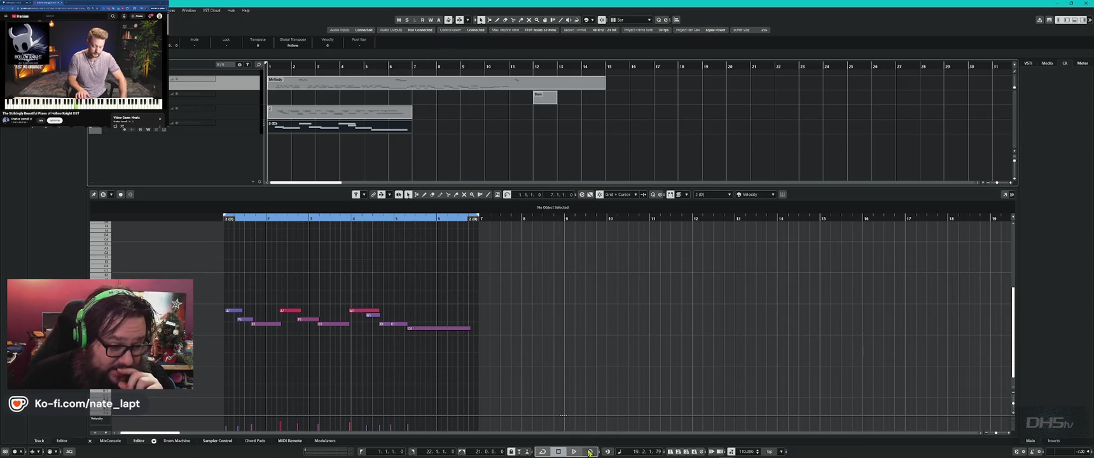
click(559, 453)
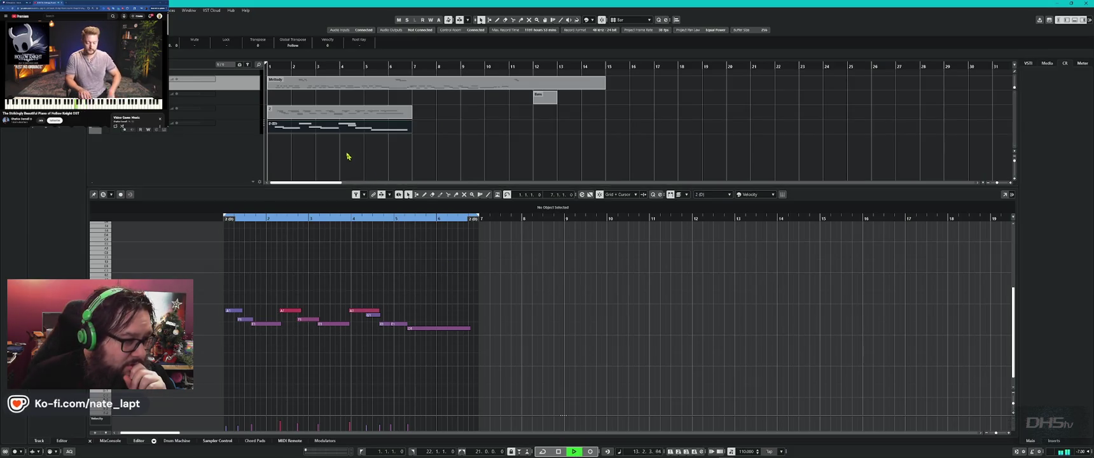
- Select several parts together, show the Melody part in the editor, then switch to the other project
click(306, 128)
click(430, 113)
drag(430, 113, 367, 126)
click(426, 113)
drag(443, 100, 413, 80)
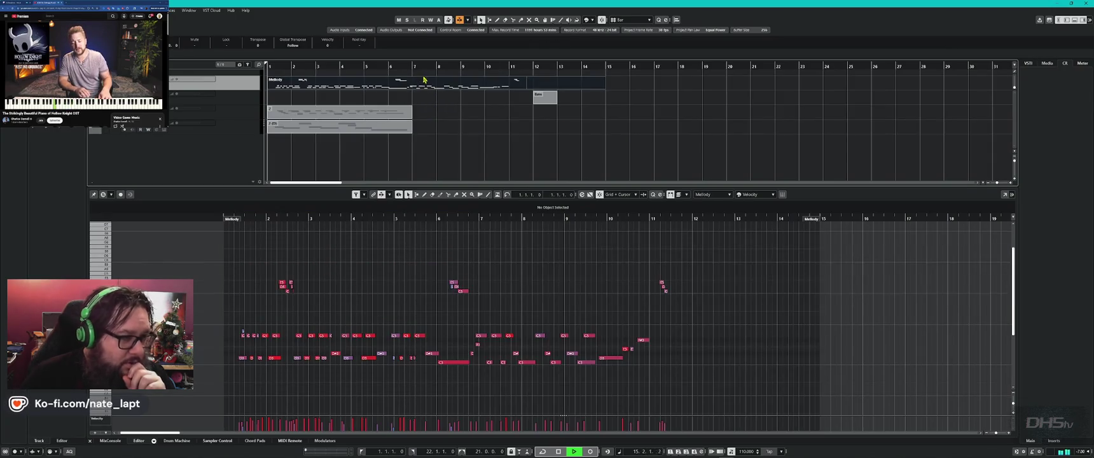
click(472, 118)
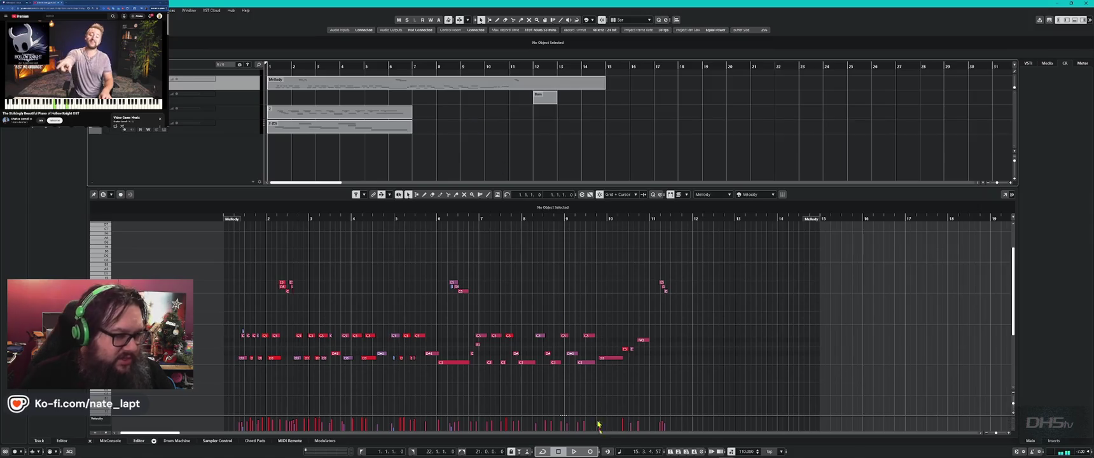
key(alt+Tab)
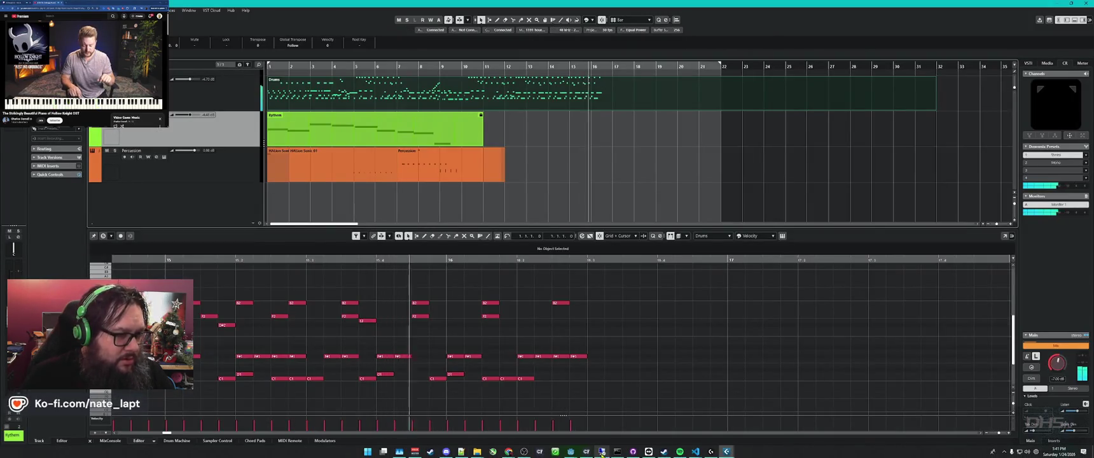
- Bring the Melody project forward, move the Doom Bass and Analog Cello windows aside, and play
click(602, 426)
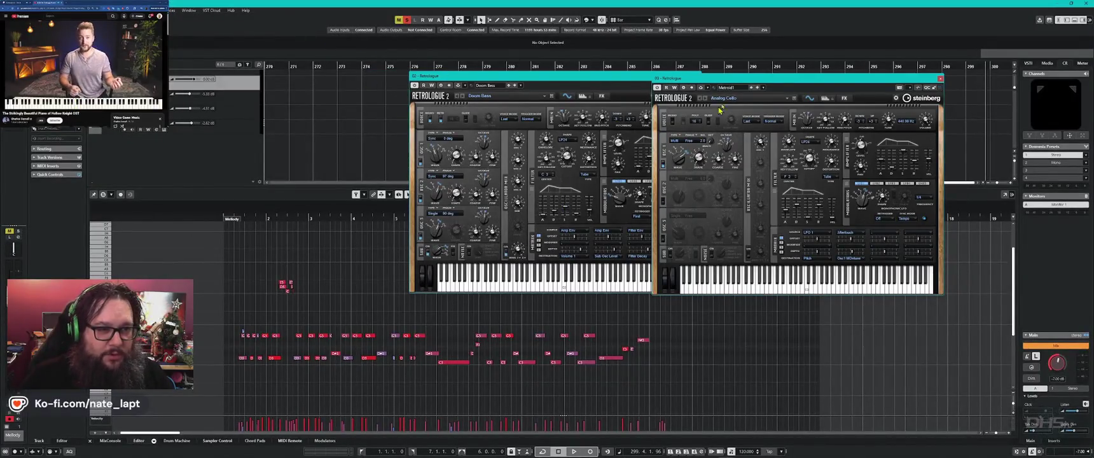
mouse_move(629, 79)
mouse_down()
mouse_move(594, 79)
mouse_move(636, 0)
mouse_up()
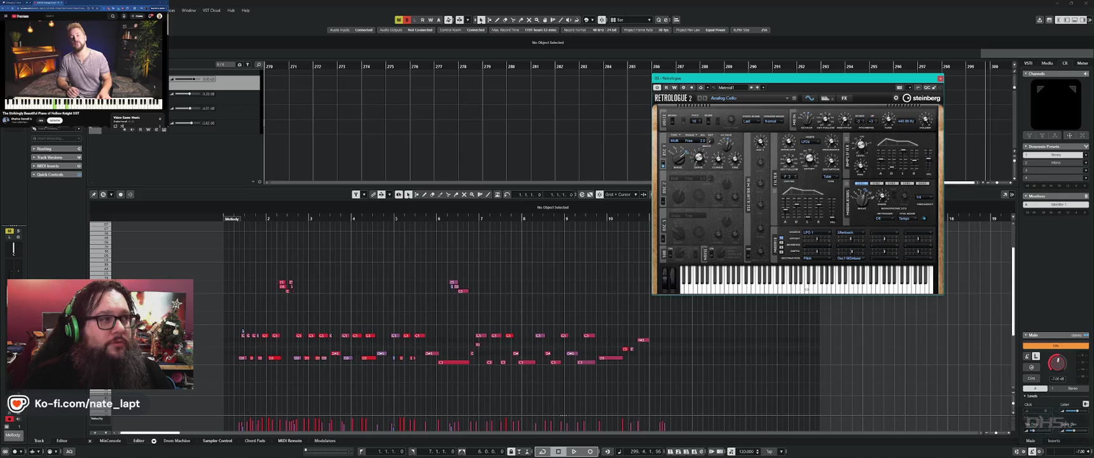
drag(856, 77, 676, 0)
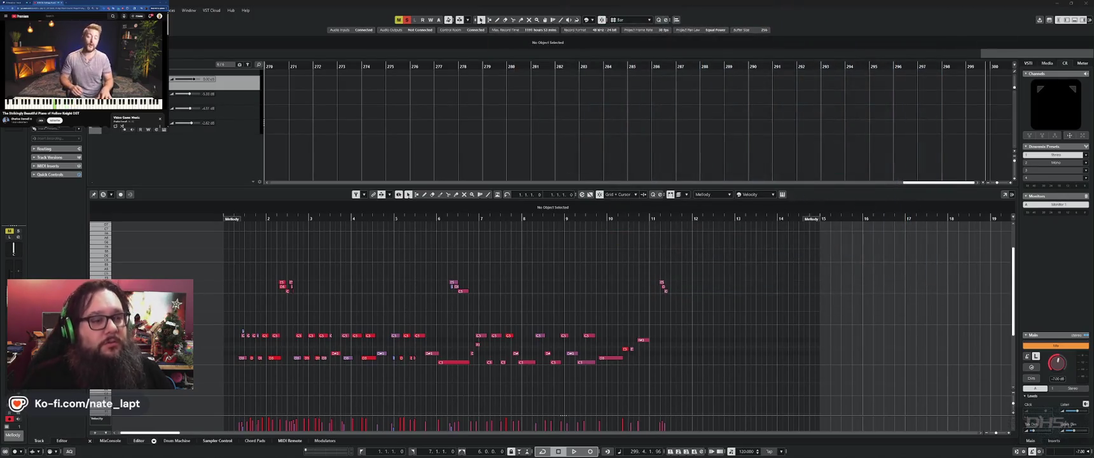
key(space)
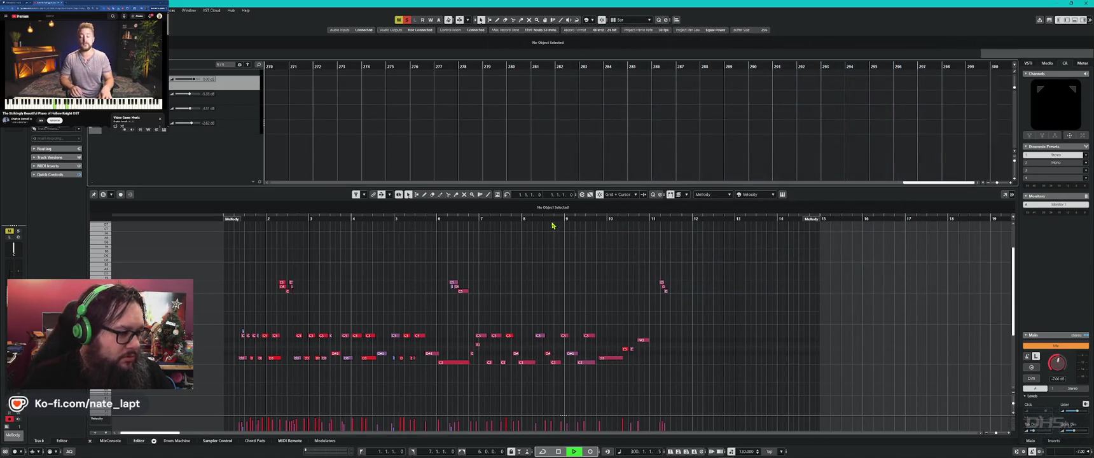
- Return the playhead to bar 1 and audition the bars 1–7 loop, toggling cycle on and off
key(space)
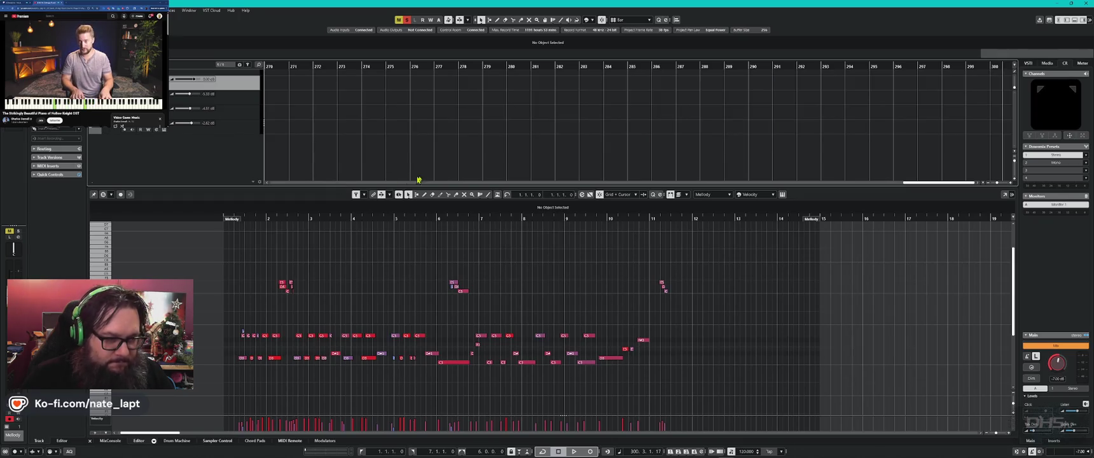
mouse_move(962, 184)
mouse_down()
mouse_move(614, 182)
mouse_move(319, 159)
mouse_move(275, 131)
mouse_up()
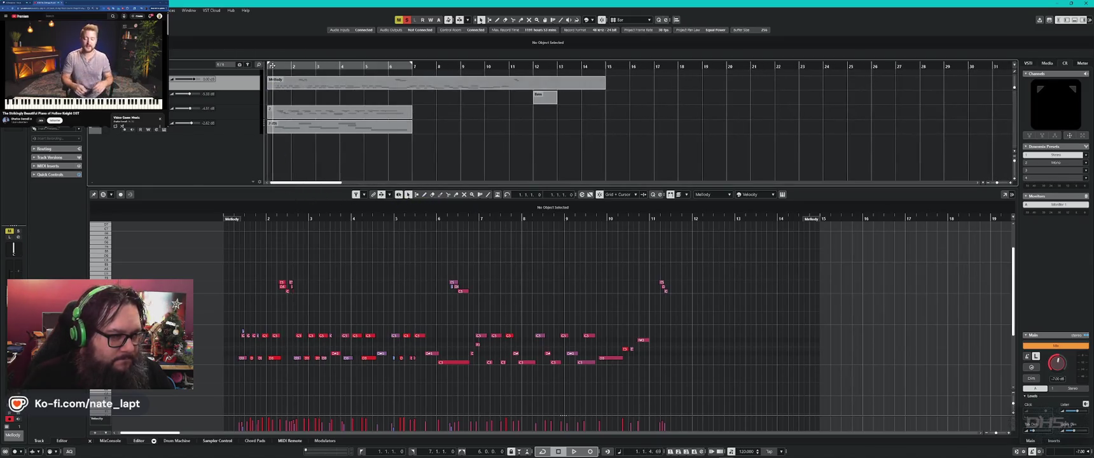
click(276, 67)
key(slash)
key(space)
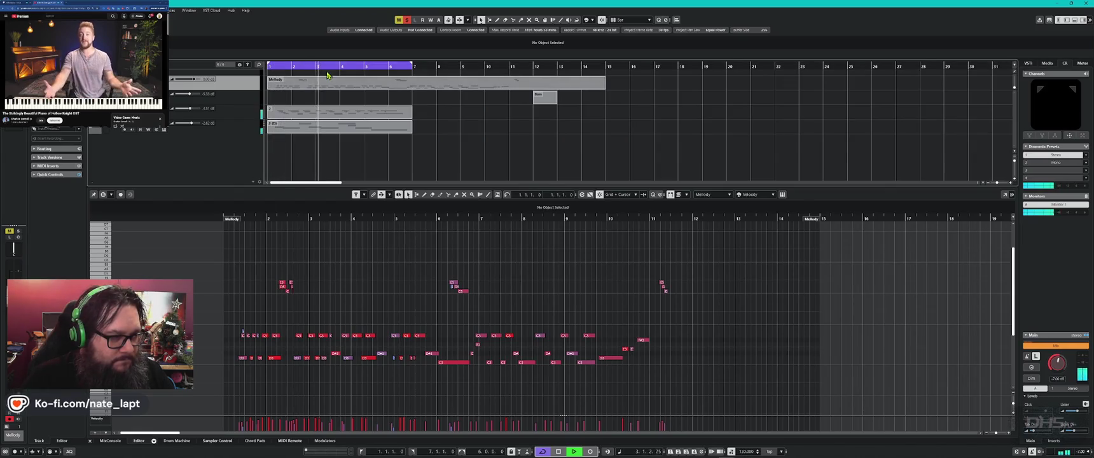
key(slash)
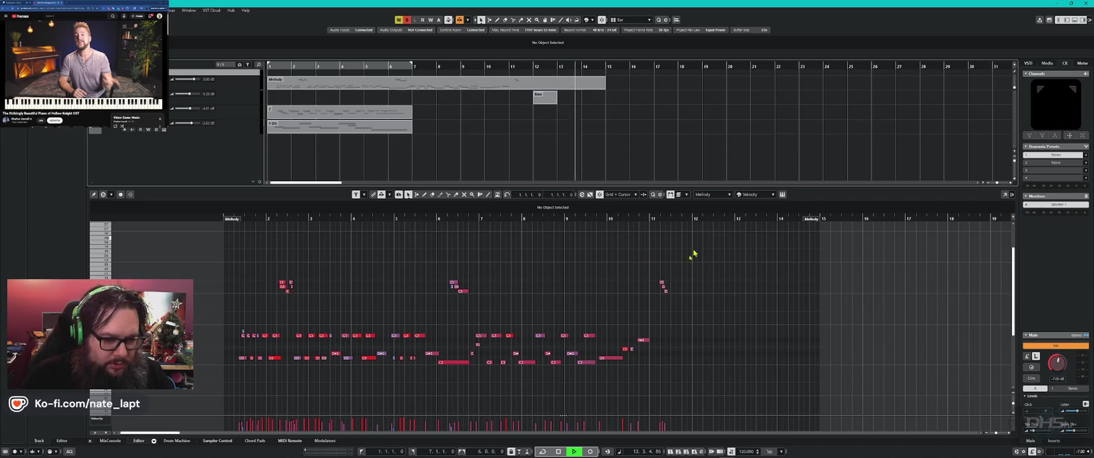
key(space)
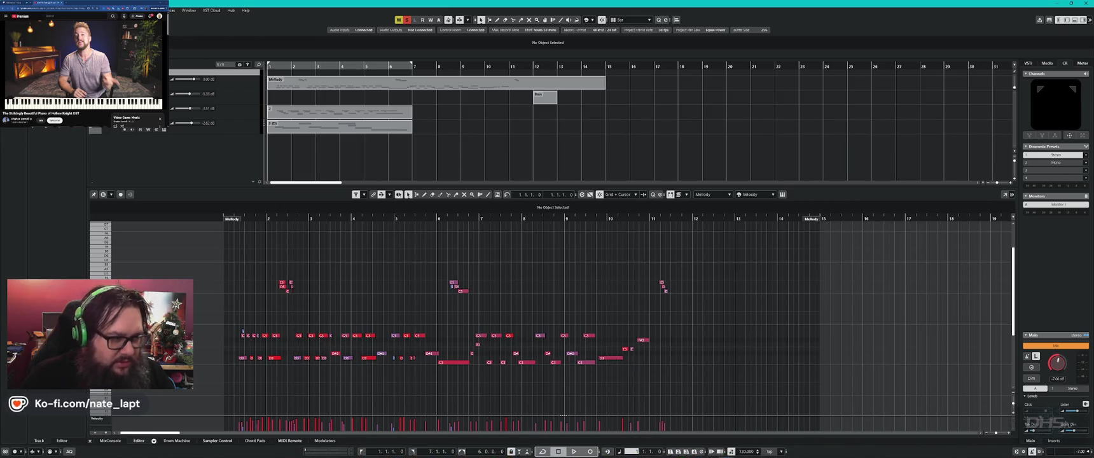
key(space)
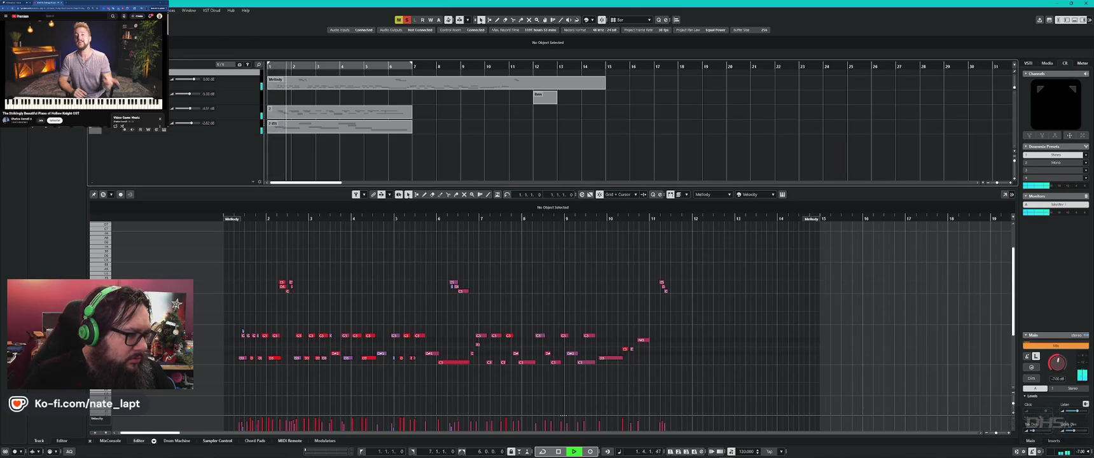
- Show the Melody from bar 1, re-enable the bars 1–7 loop, and play from about bar 6 to bar 7
click(288, 84)
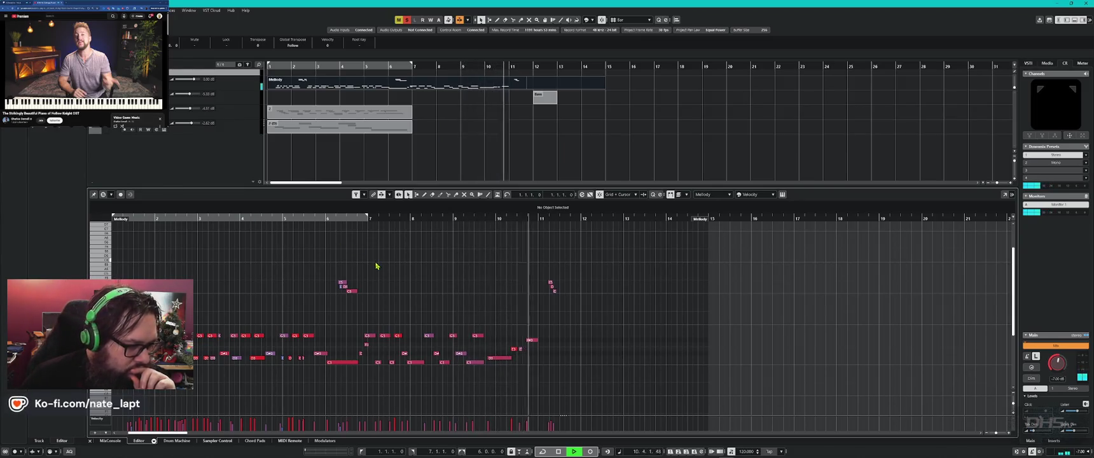
key(slash)
click(328, 217)
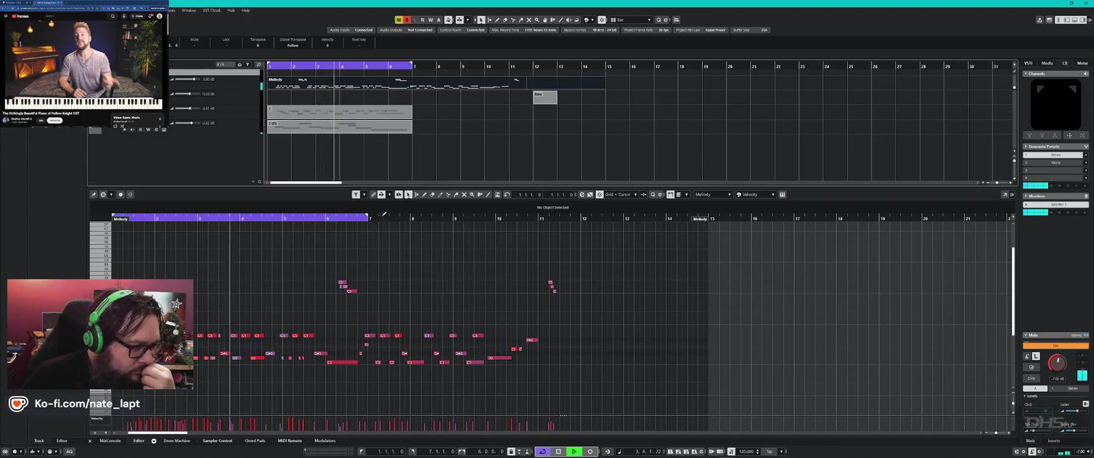
click(344, 217)
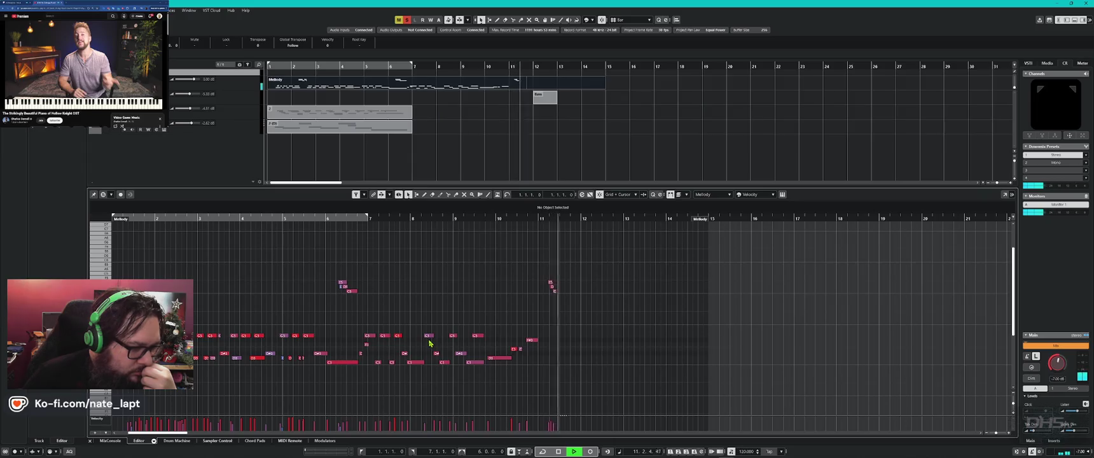
click(558, 452)
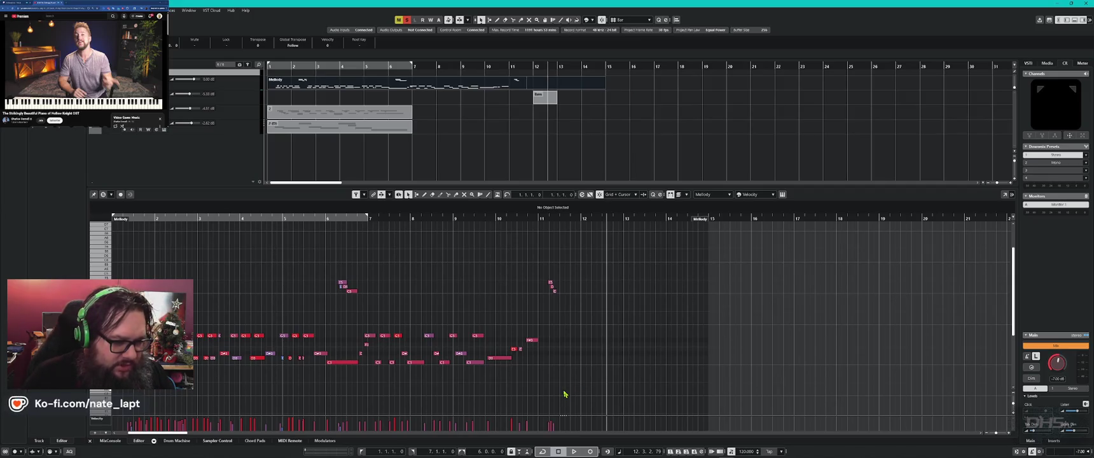
- Step through melody notes with the arrow keys, resume playback, and switch to the ChatGPT window
key(Right)
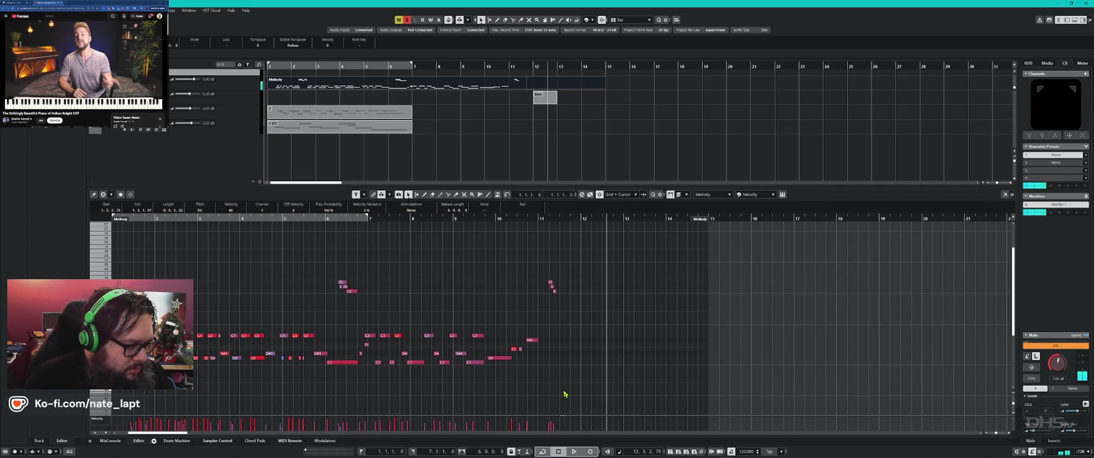
key(Right)
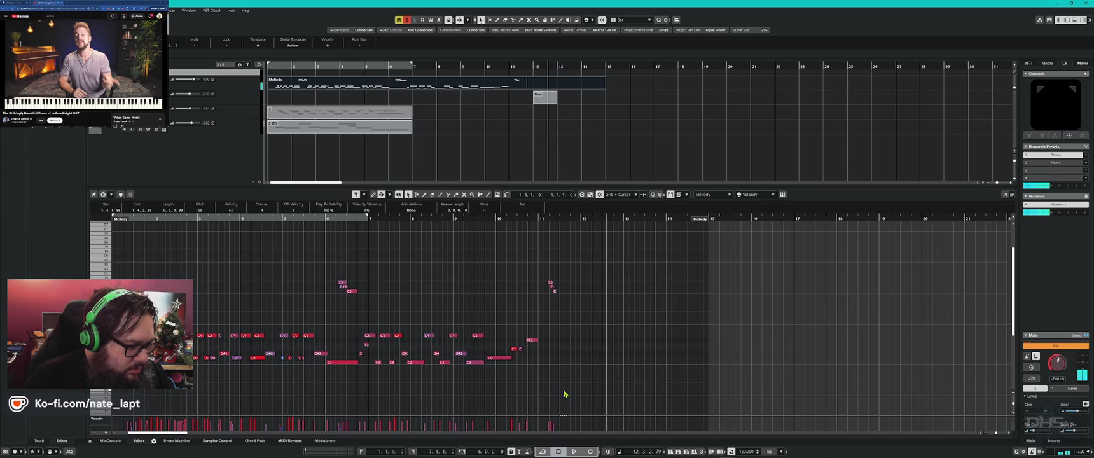
key(Left)
key(space)
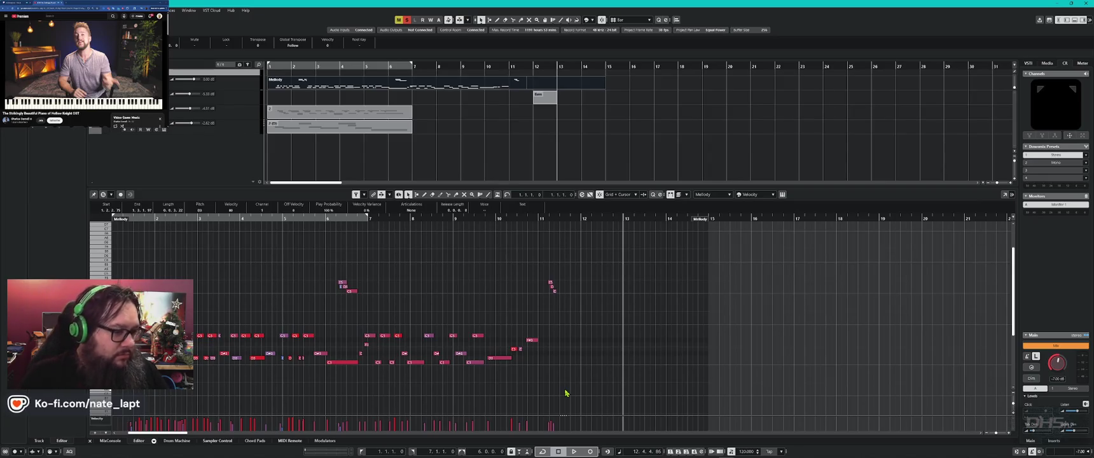
key(alt+Tab)
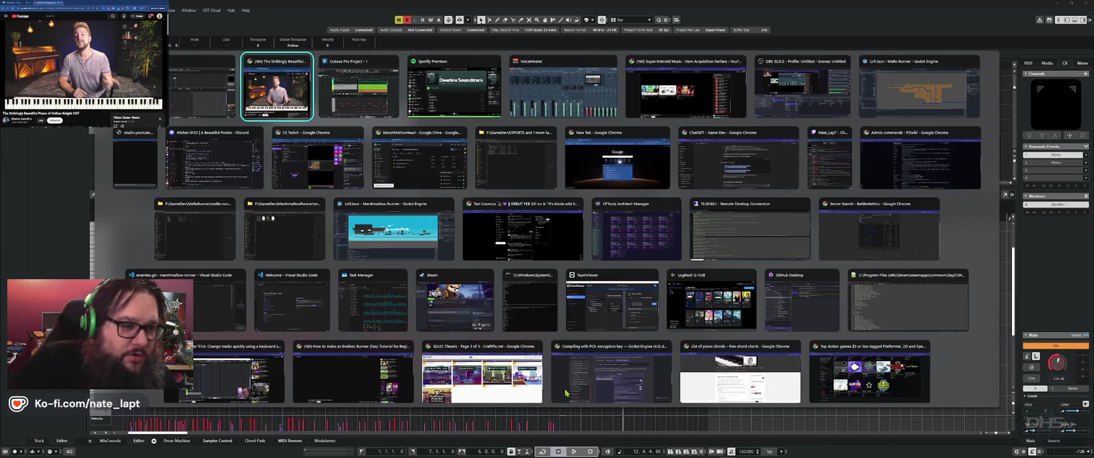
key(Down)
- Ask a new ChatGPT chat for Cubase's shortcut to send the playhead to the start, then return to Cubase
key(Right)
key(Right)
key(Right)
key(Right)
key(Right)
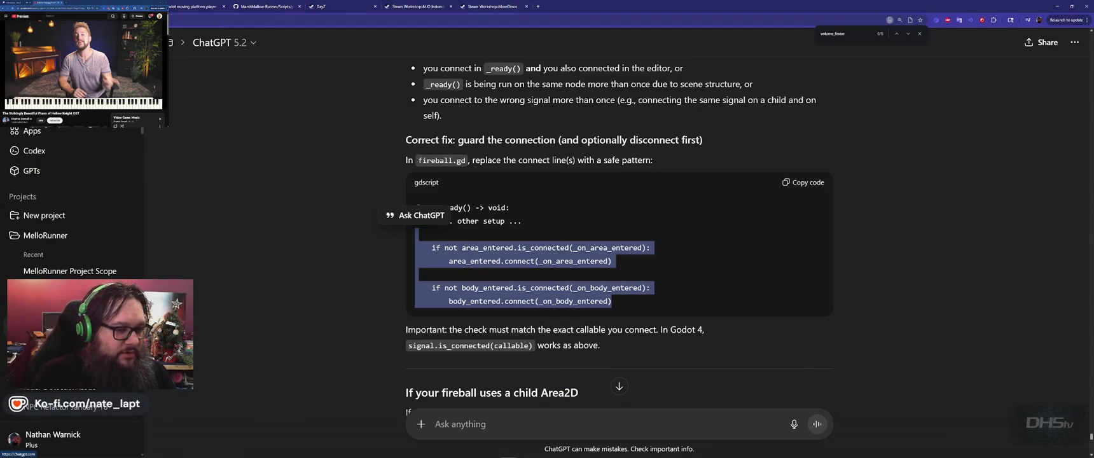
click(39, 72)
text(in cuba)
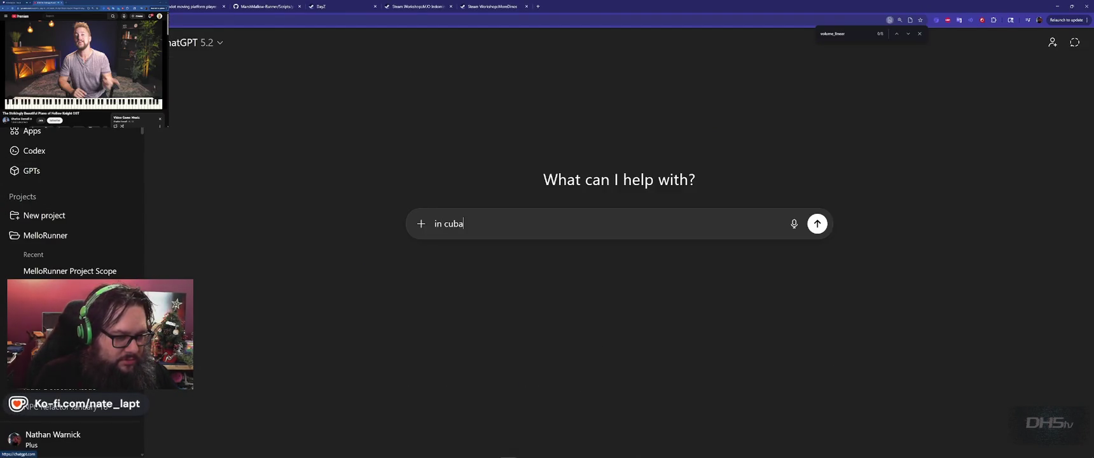
text(se, what )
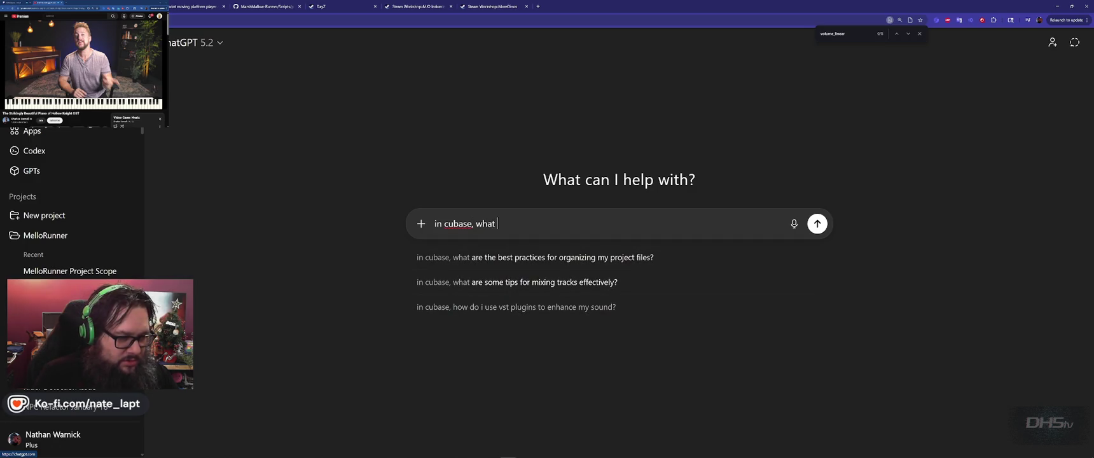
text(is thrtcut key to move the )
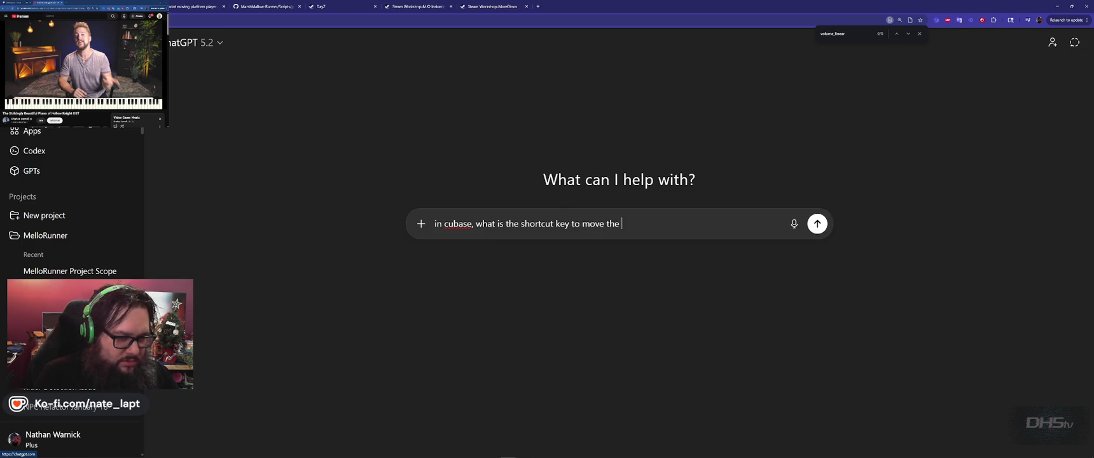
text(playhead to the)
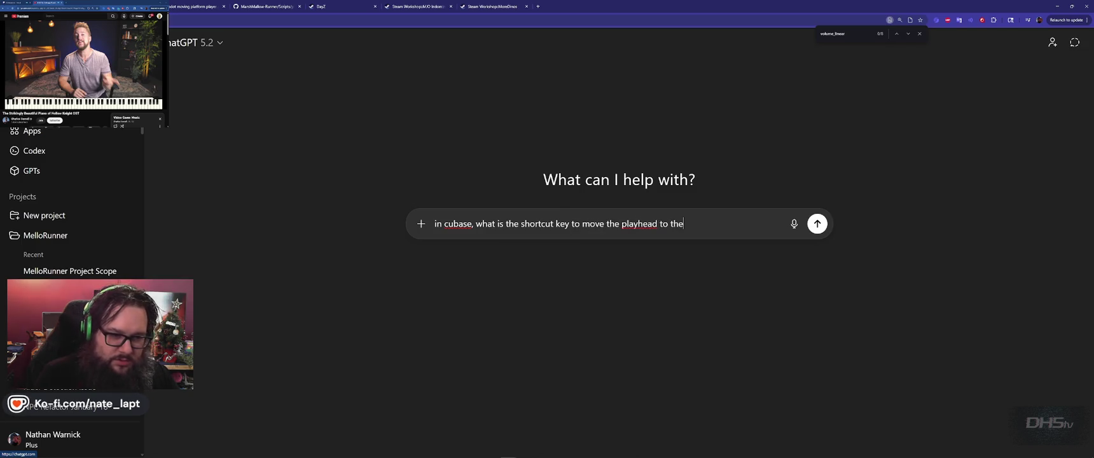
text( the track?)
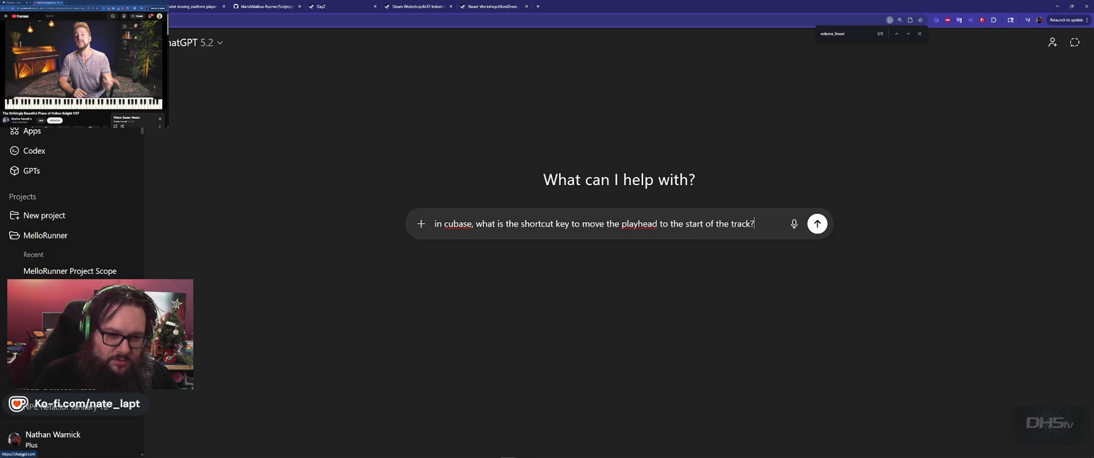
key(Return)
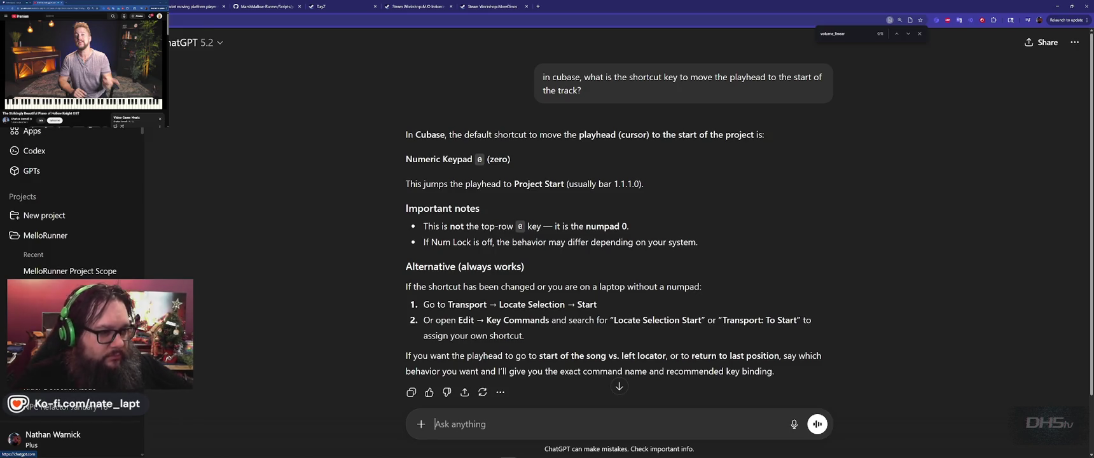
key(alt+Tab)
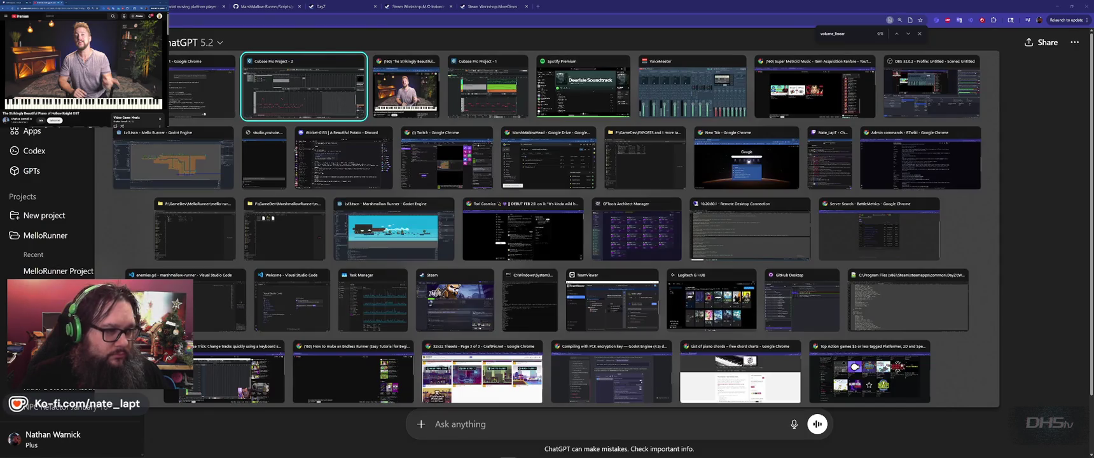
- Stop the melody playback, scroll through ChatGPT's shortcut answer, and return to Cubase
key(space)
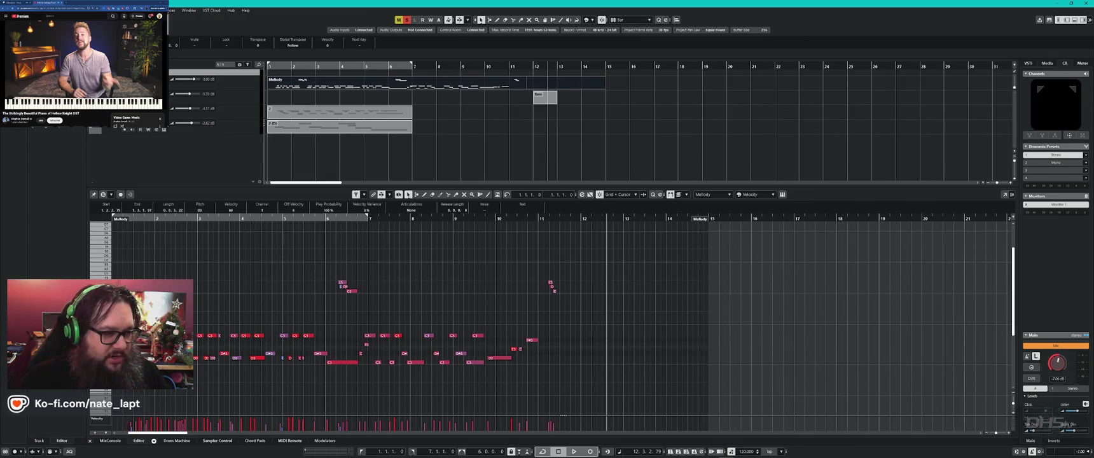
key(alt+Tab)
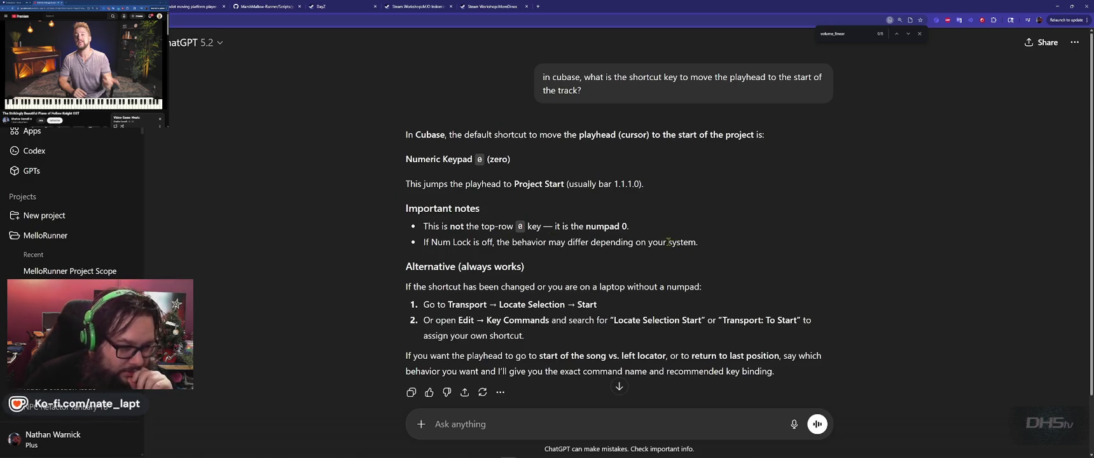
scroll(381, 276, down, 2)
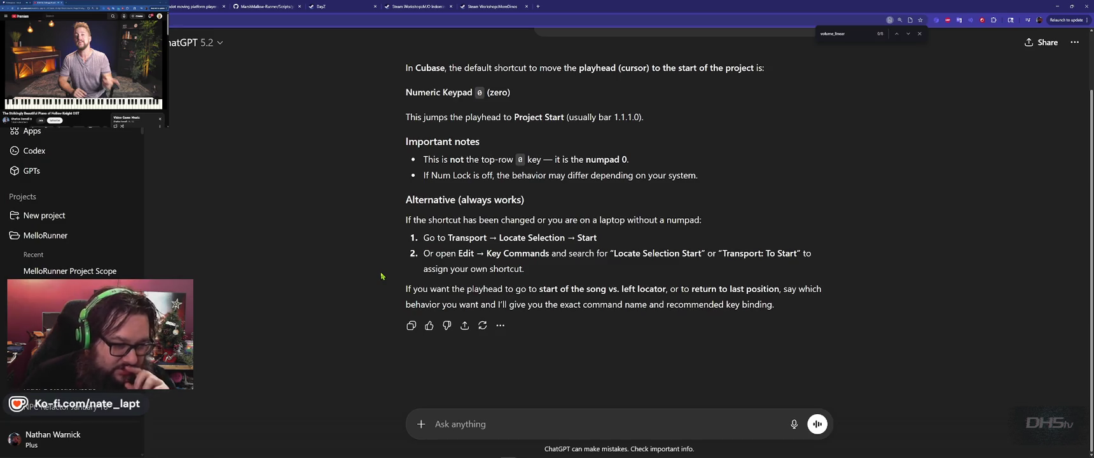
key(alt+Tab)
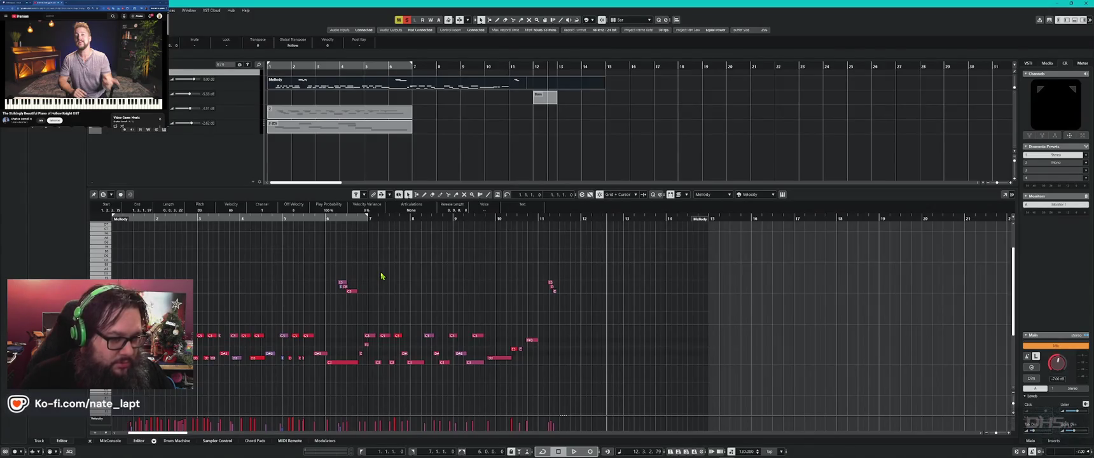
- Clear the note and part selections, then test the Home, Num1 and Num2 playhead shortcuts
click(382, 278)
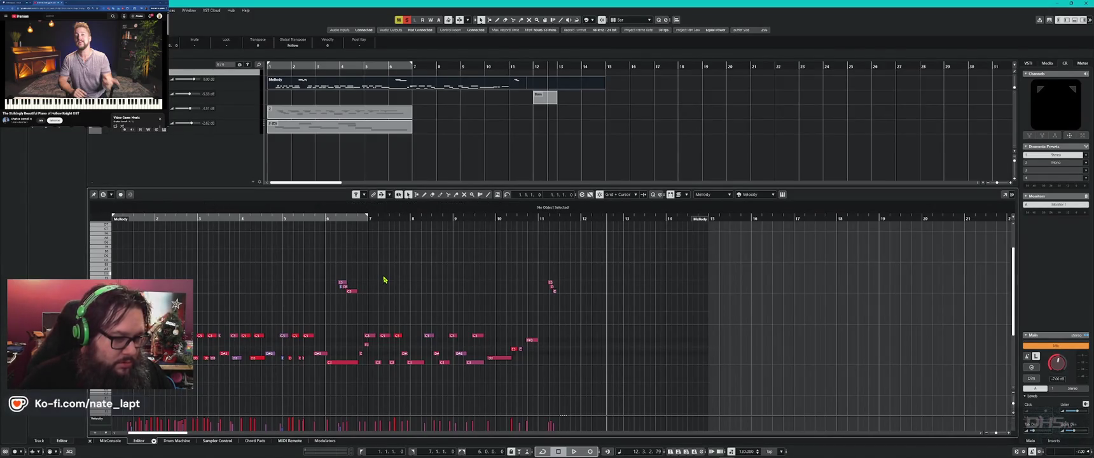
click(474, 134)
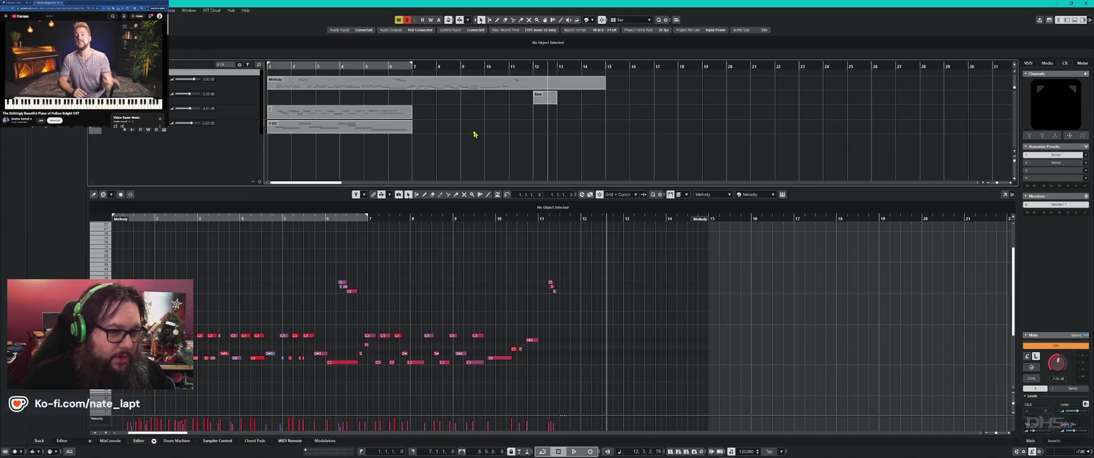
key(Home)
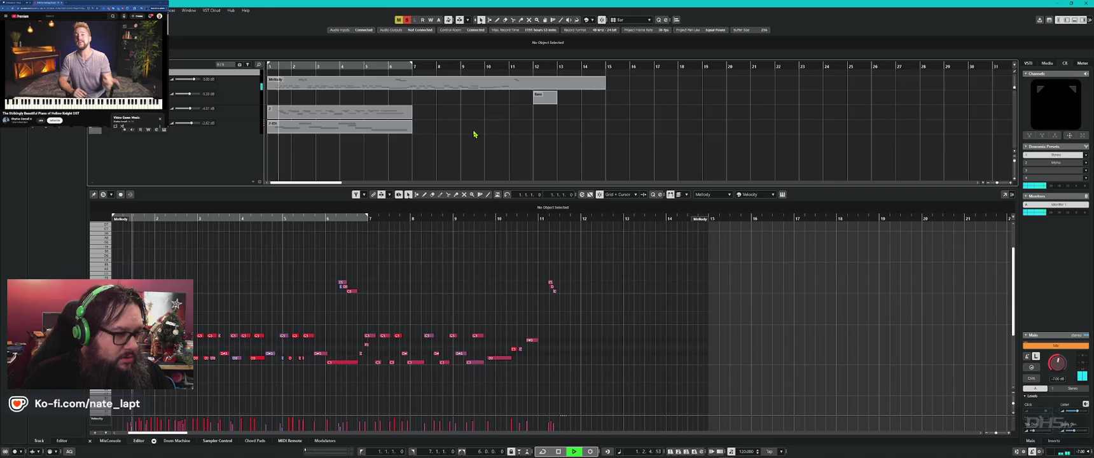
key(KP_2)
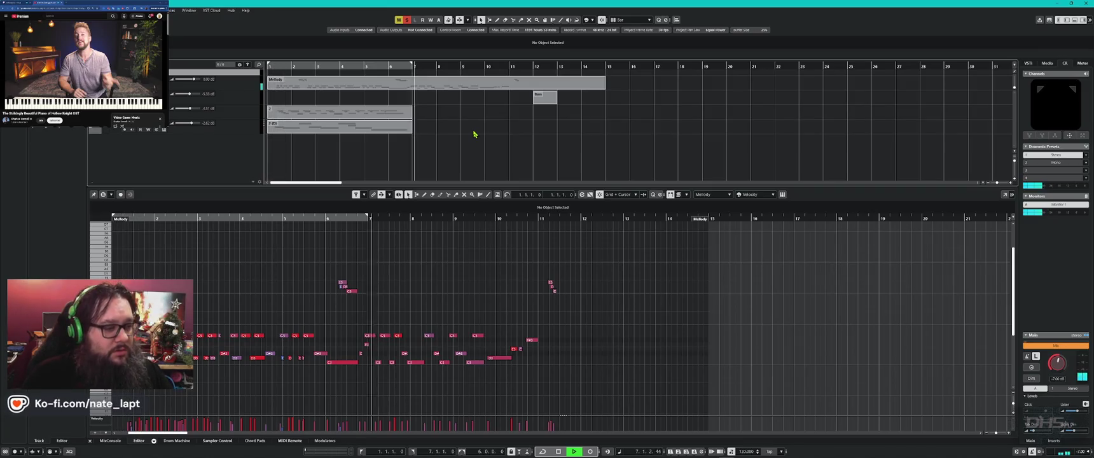
key(KP_1)
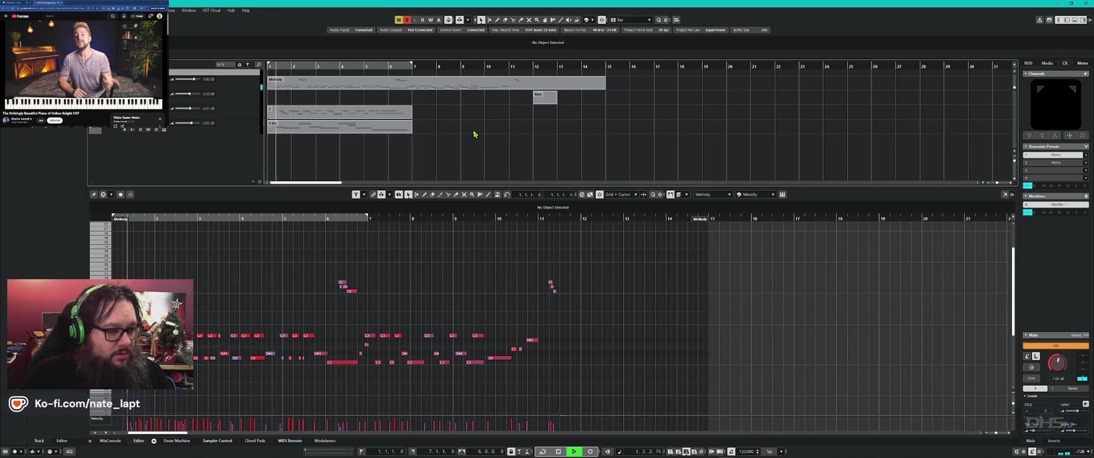
key(KP_2)
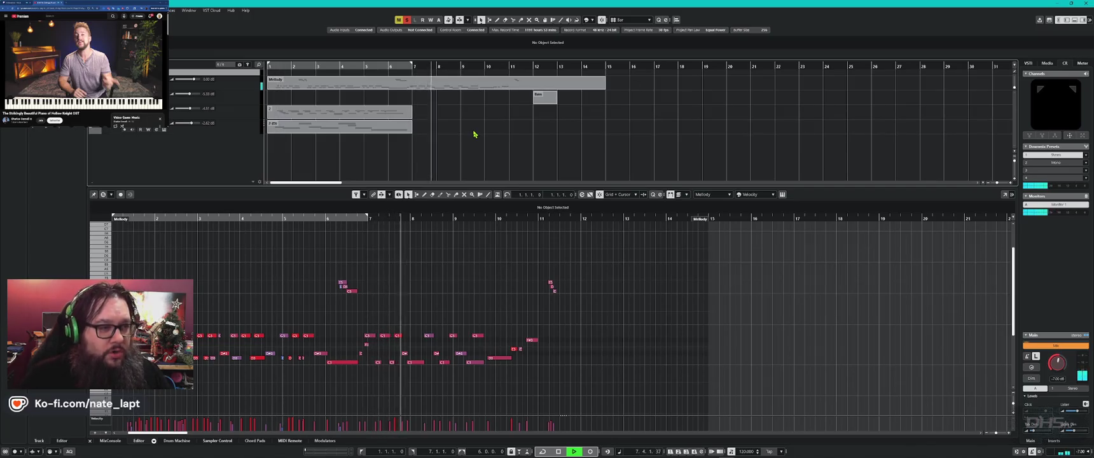
key(space)
- Extend the loop range to bars 1–23, play it looped, and bring up the window switcher
mouse_move(413, 64)
mouse_down()
mouse_move(795, 76)
mouse_move(857, 96)
mouse_up()
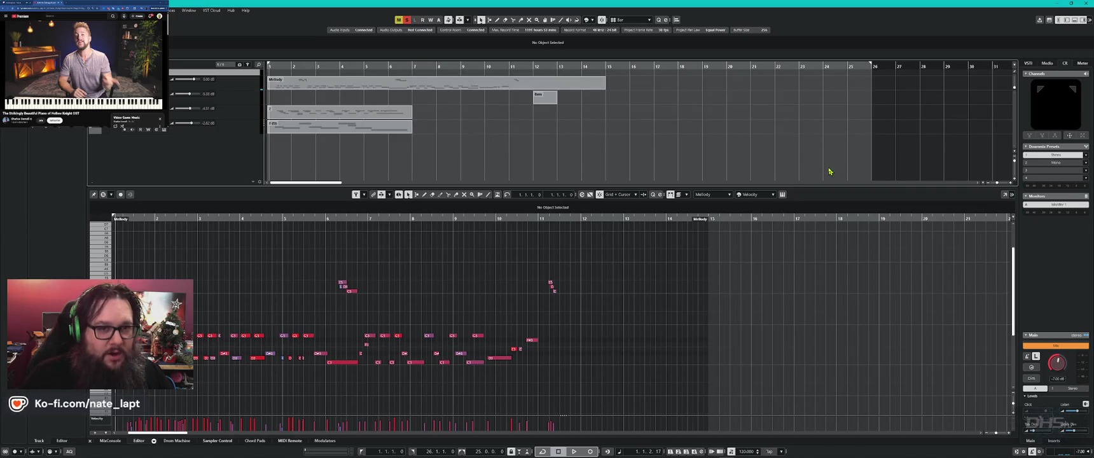
key(space)
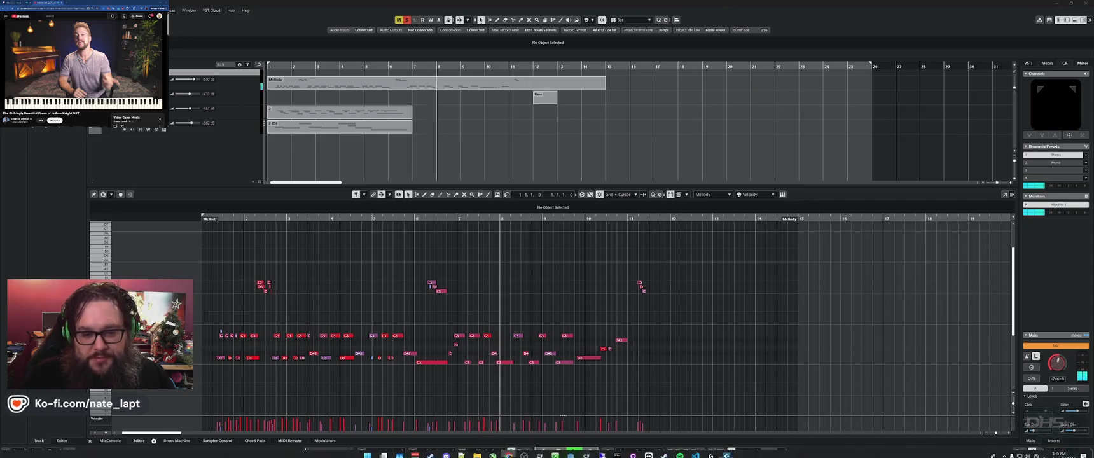
key(super+Tab)
key(Escape)
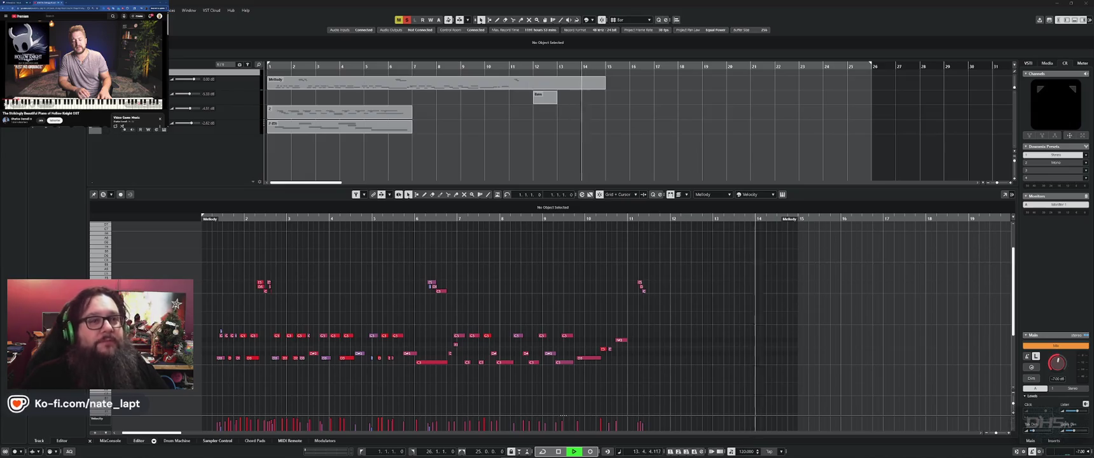
key(alt+Tab)
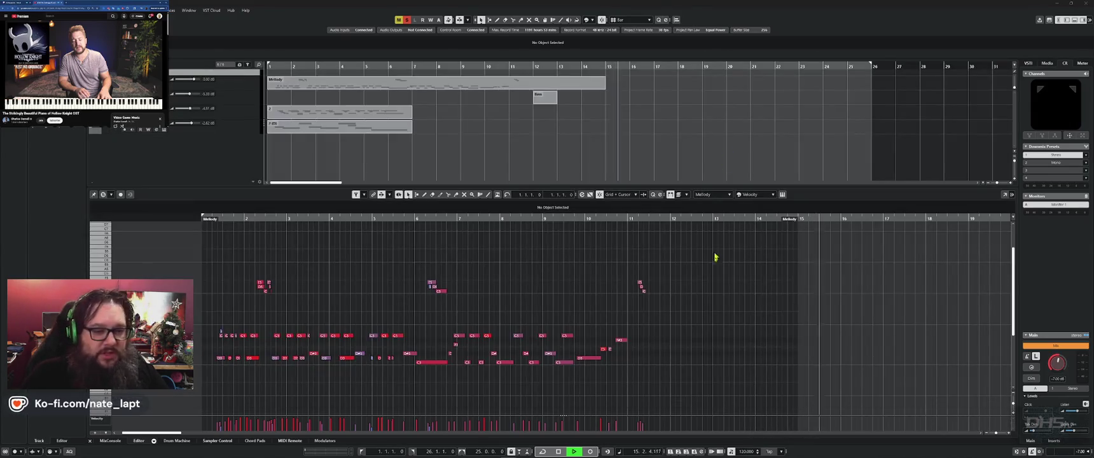
- Return to Cubase, zoom the Key Editor during melody playback, and stop around bar 10
click(722, 289)
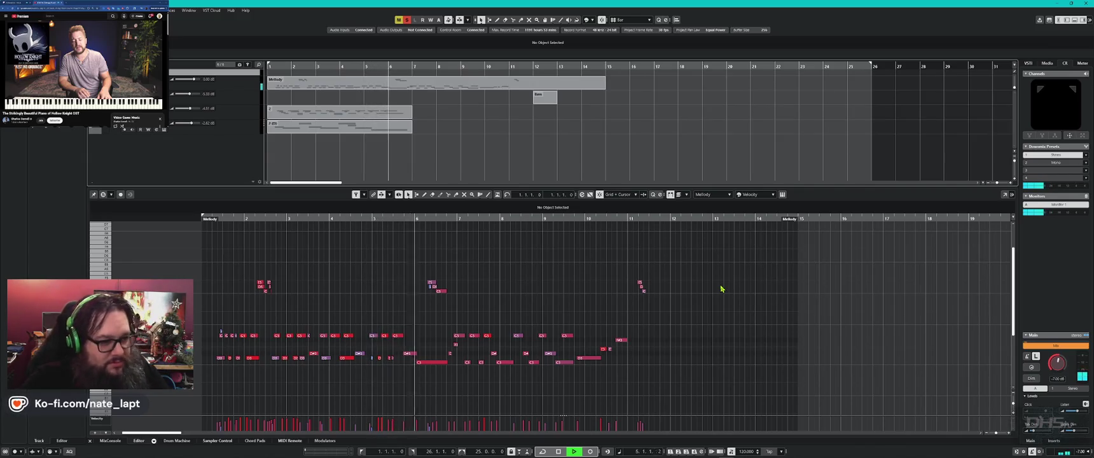
scroll(414, 321, up, 2)
scroll(414, 324, down, 4)
ctrl+scroll(414, 324, up, 3)
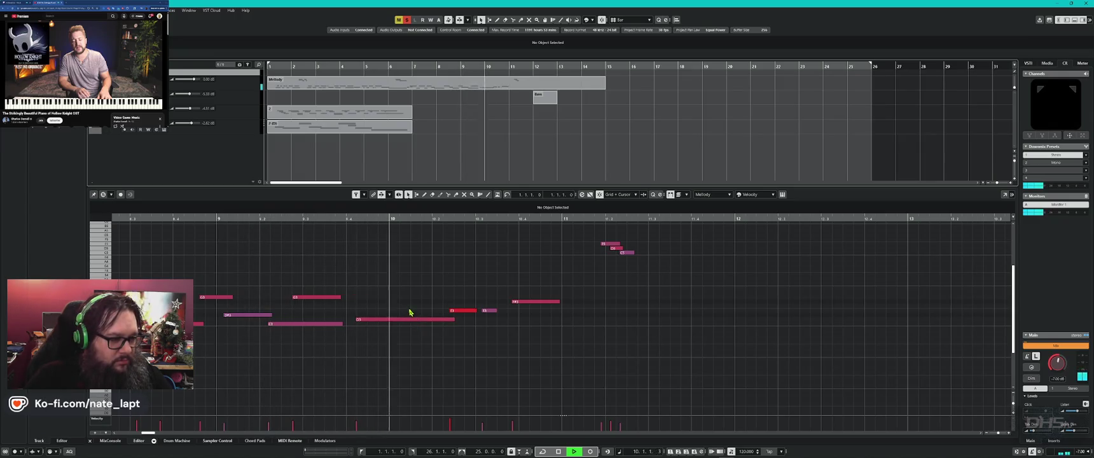
key(space)
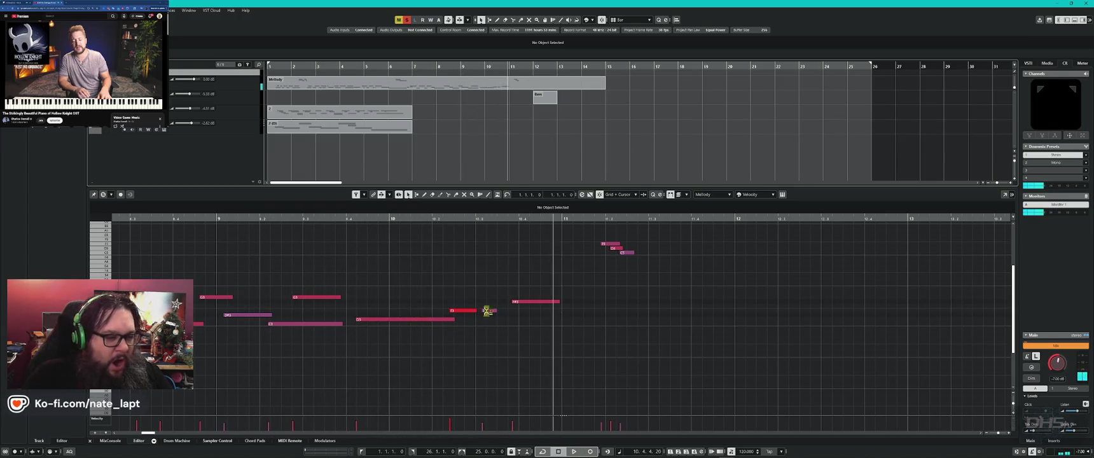
- Turn on cycle and try editing the locator range end and playback position values
click(502, 217)
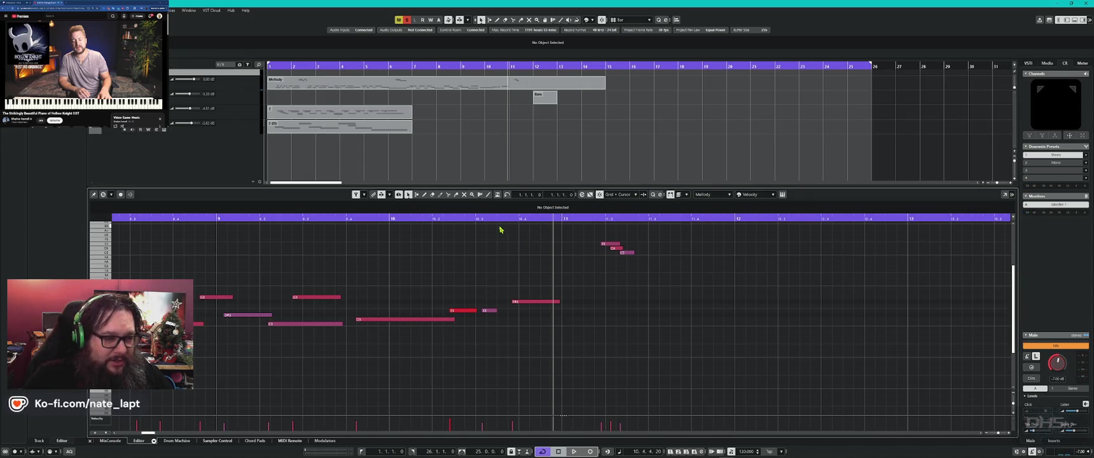
right_click(501, 218)
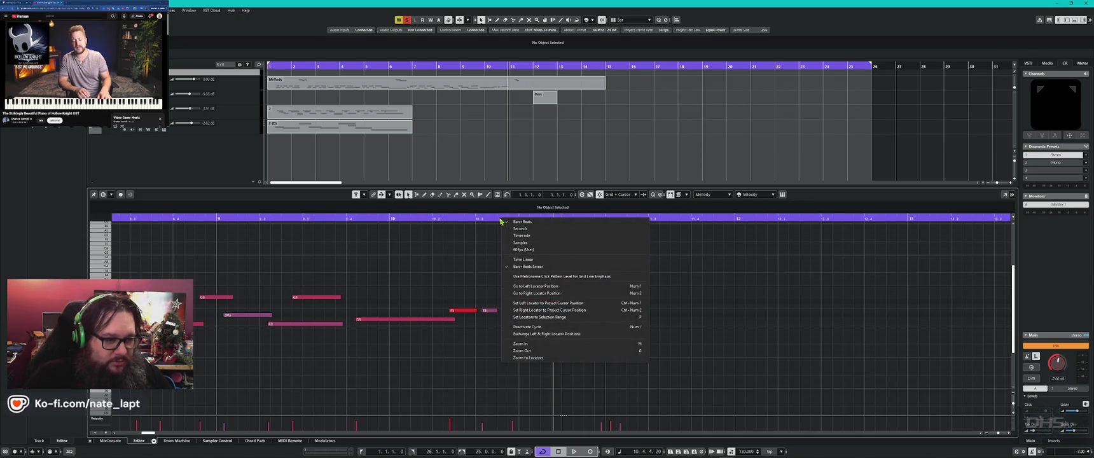
key(Escape)
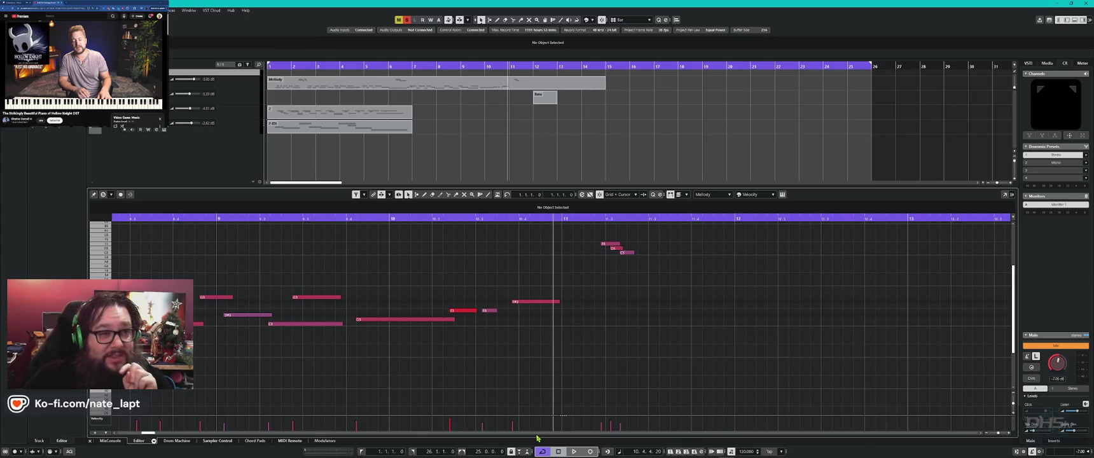
mouse_move(555, 438)
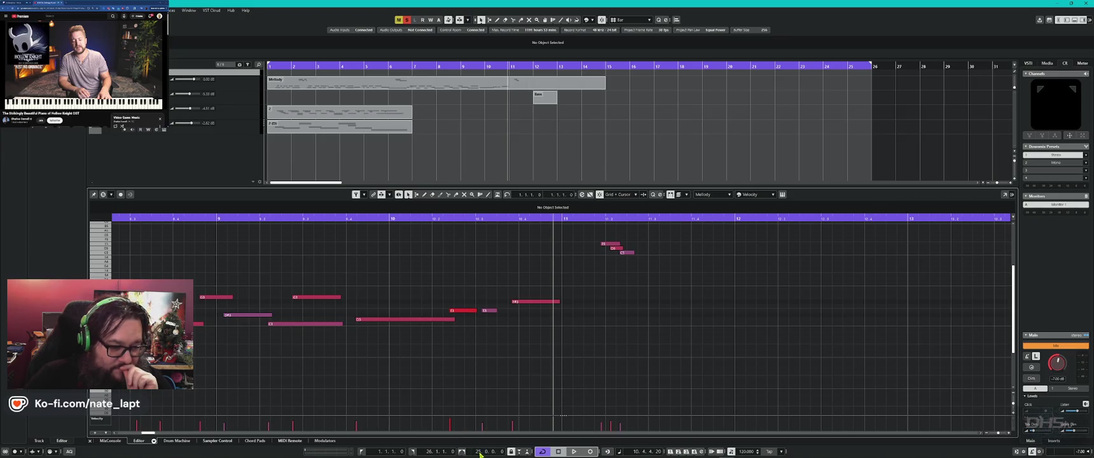
scroll(481, 454, down, 1)
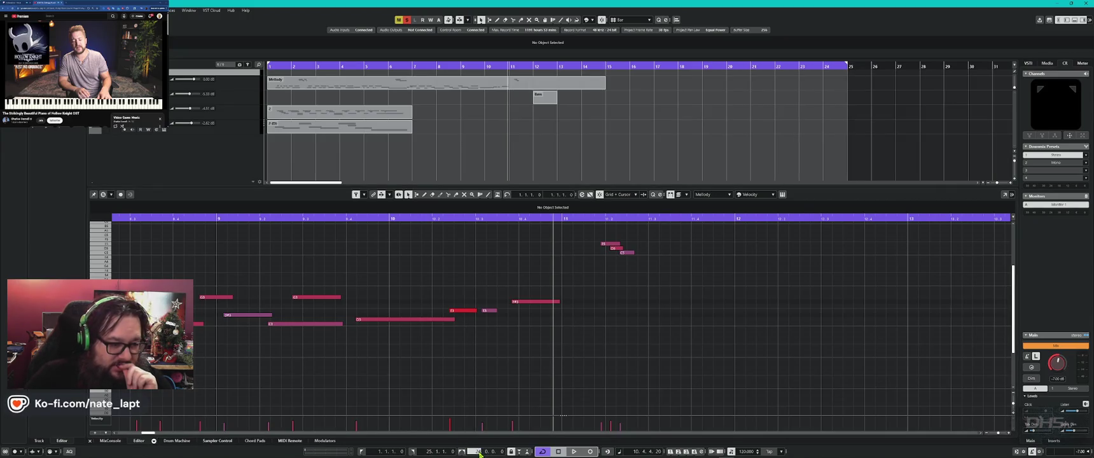
click(551, 198)
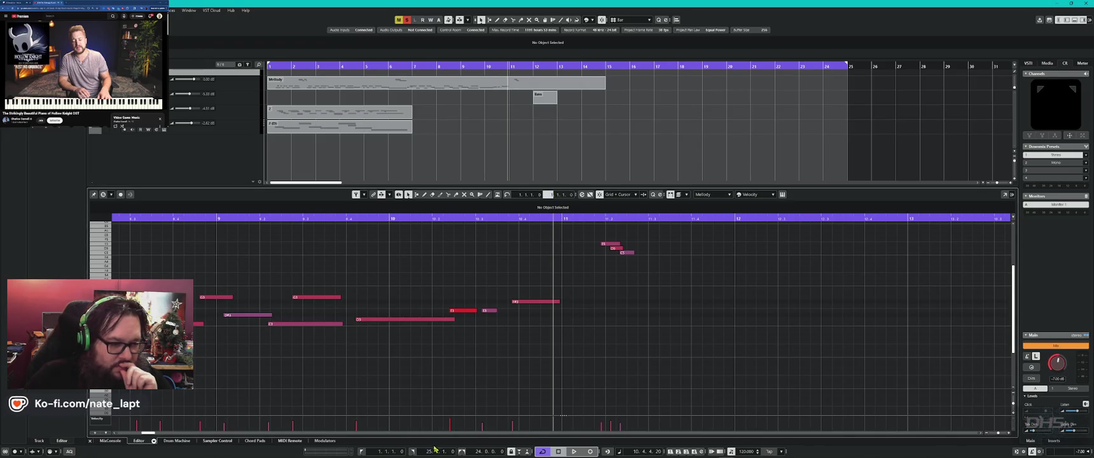
scroll(432, 451, down, 7)
scroll(428, 453, up, 8)
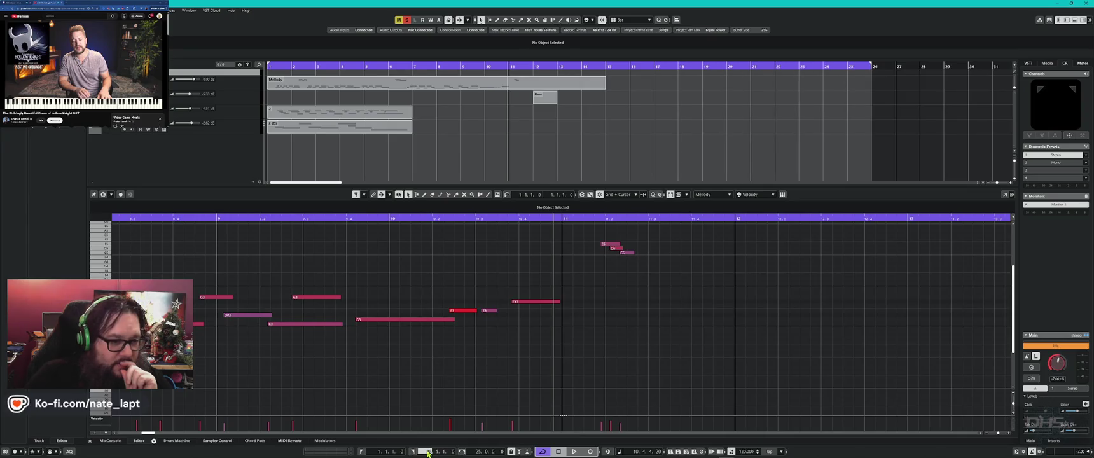
click(563, 343)
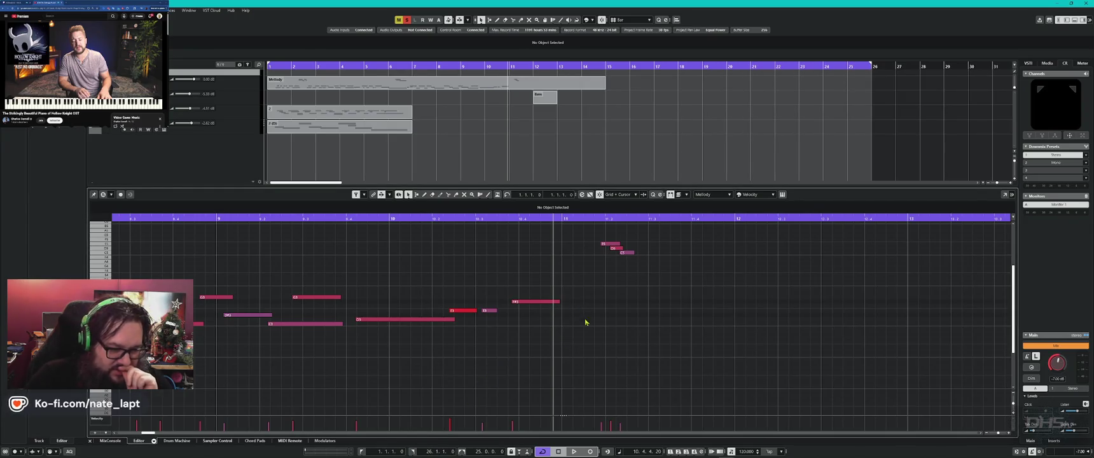
click(638, 452)
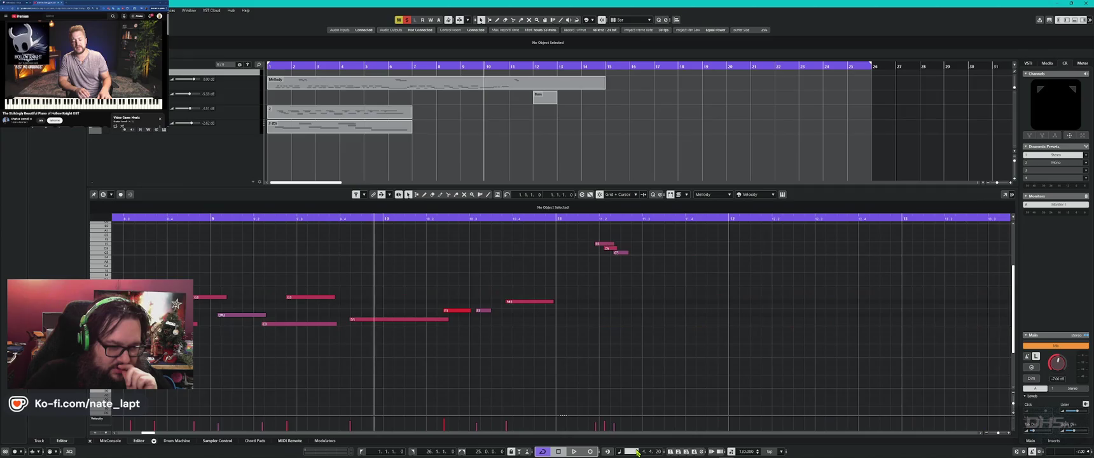
click(565, 200)
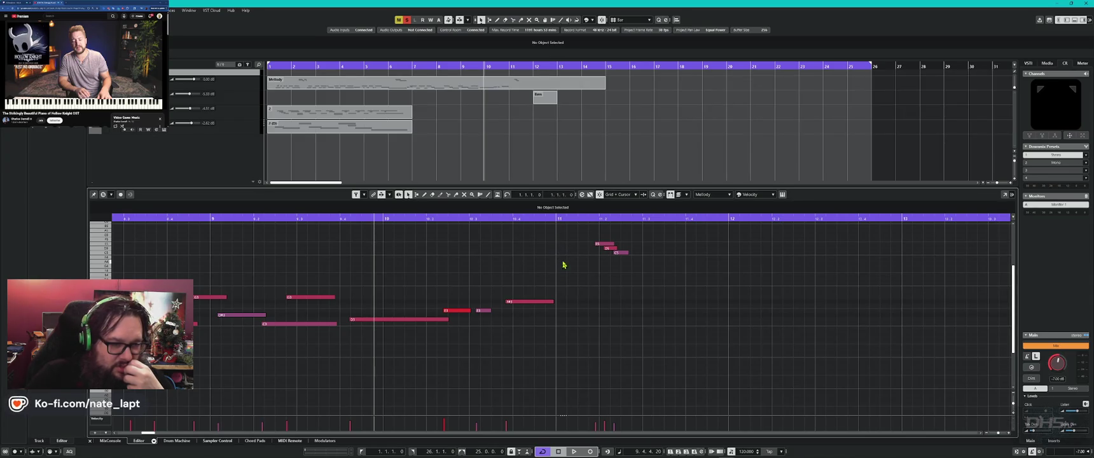
- Set the loop end to bar 11, play from the start to the range end, then turn cycle off
alt+click(558, 222)
key(Home)
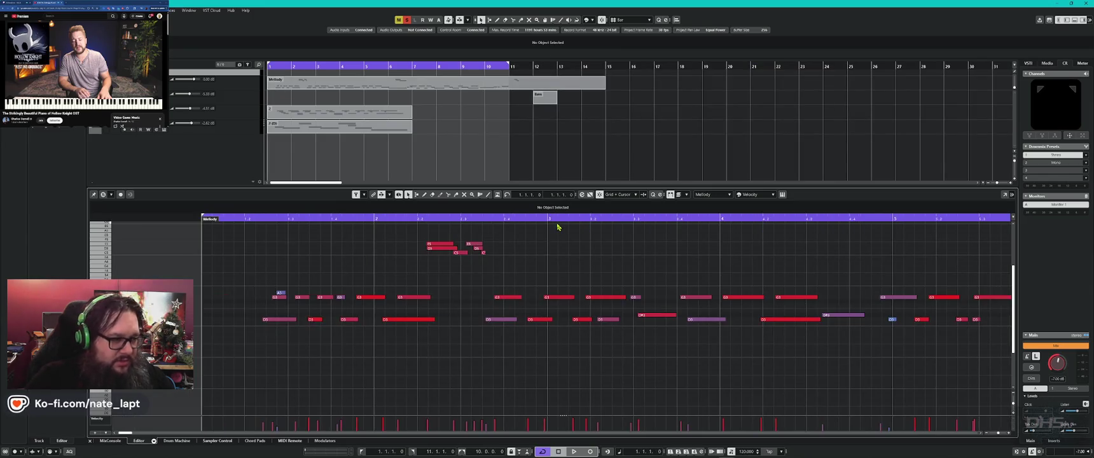
key(space)
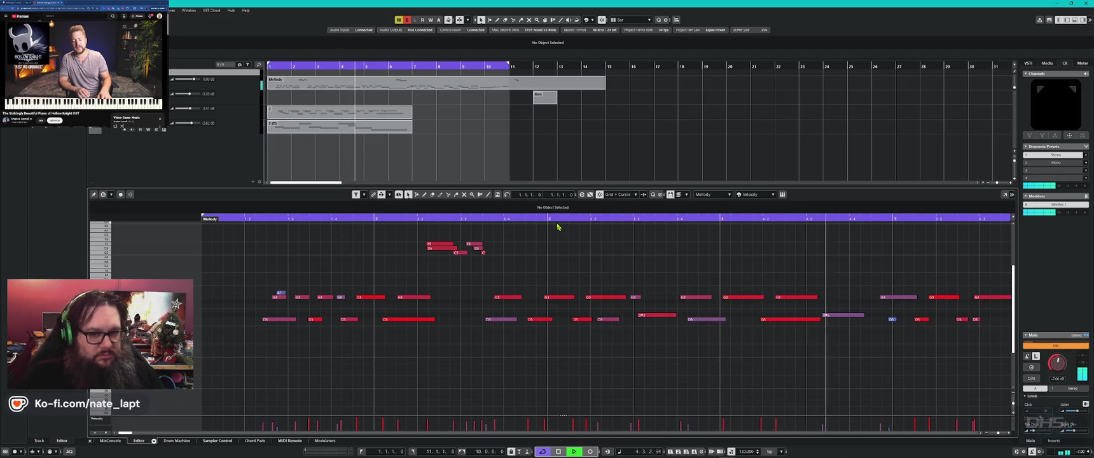
key(KP_2)
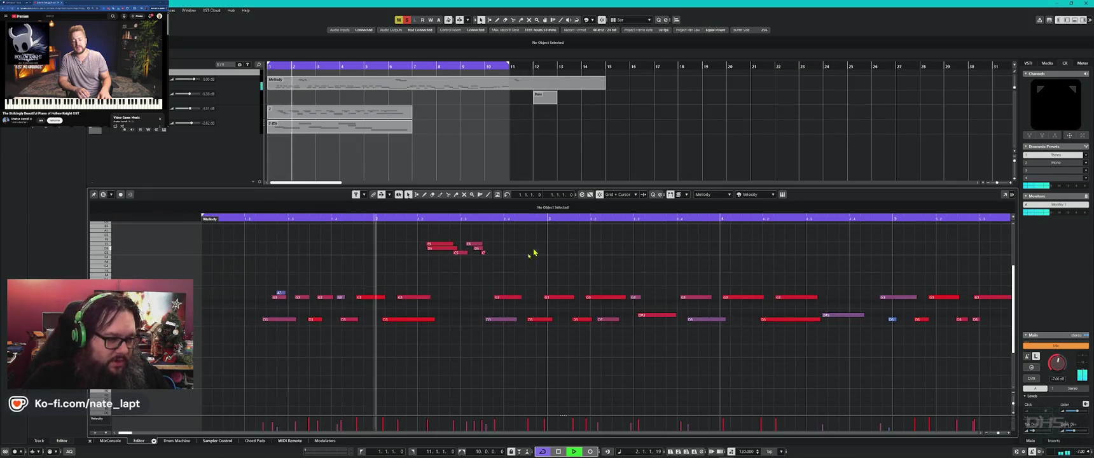
key(space)
click(420, 217)
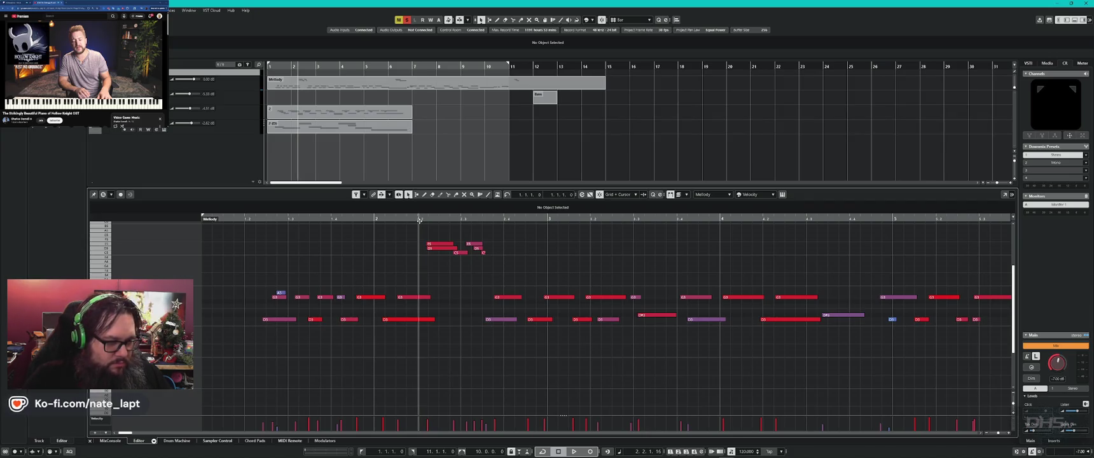
- Select and deselect all melody notes, then add a short A4 note
key(ctrl+a)
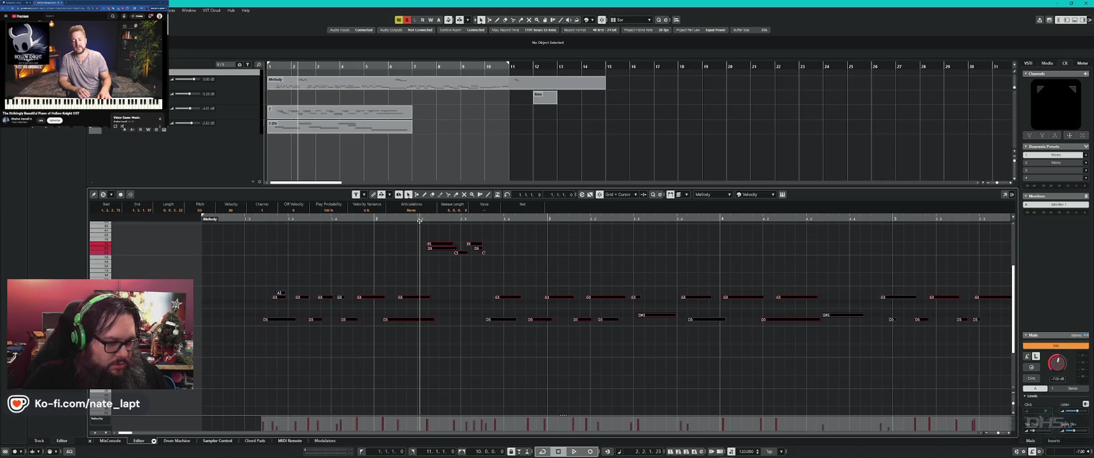
click(419, 268)
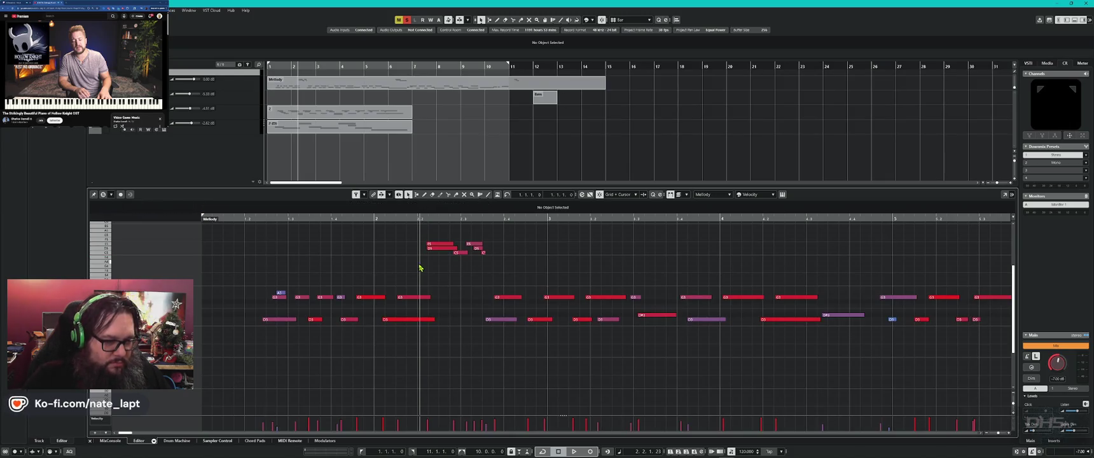
click(423, 261)
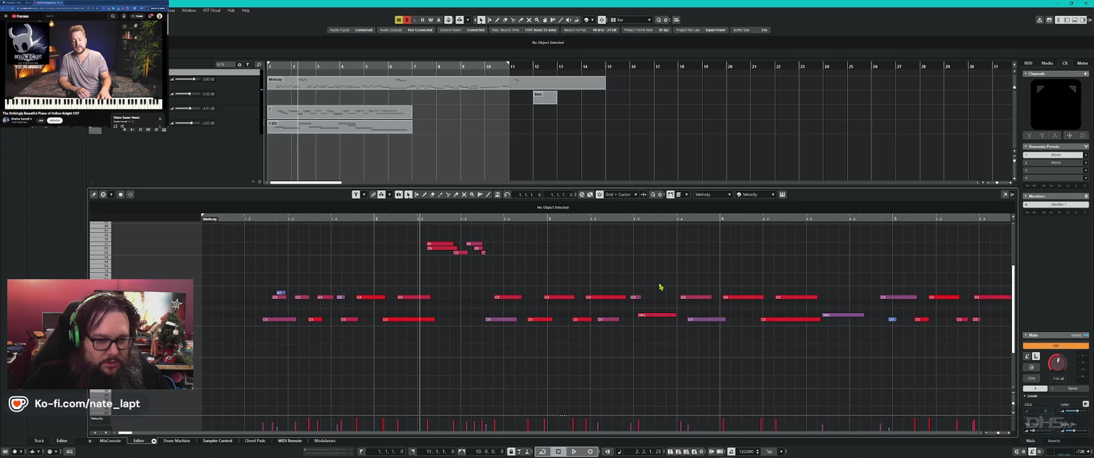
scroll(829, 280, down, 2)
- Place the playhead at bar 2 and drag the locator range along the ruler
scroll(829, 280, up, 5)
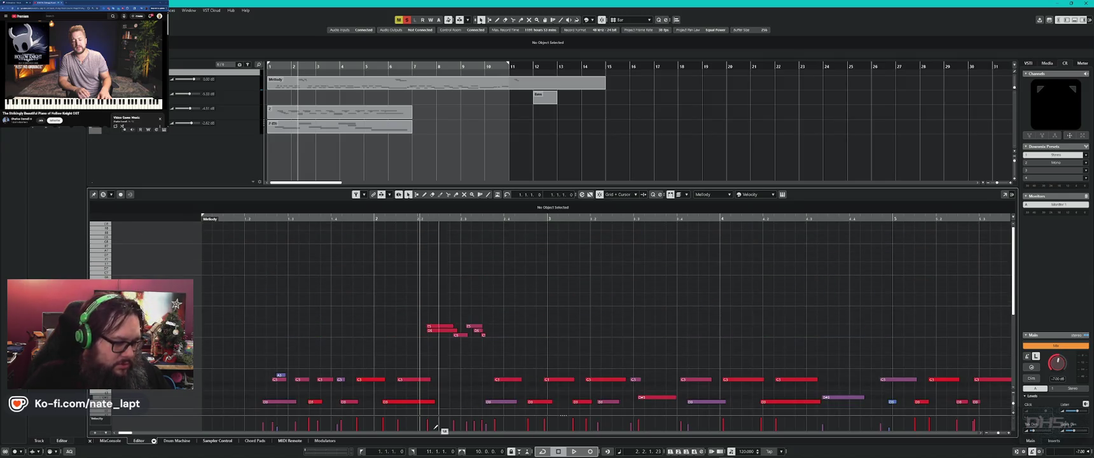
click(362, 452)
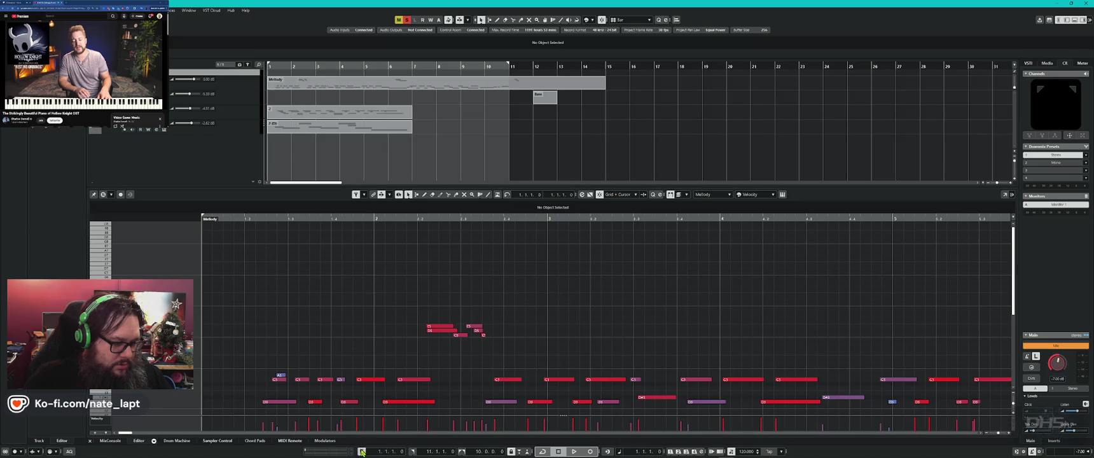
click(375, 218)
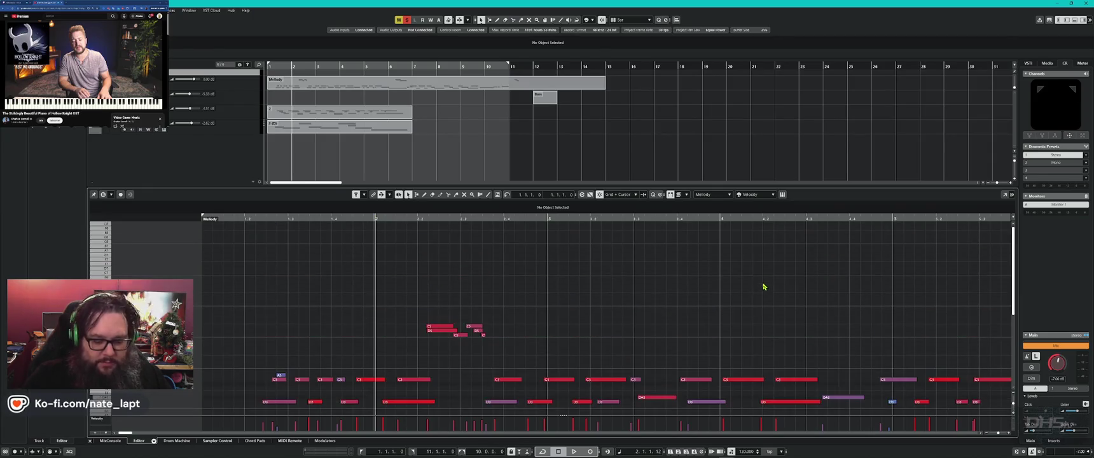
key(KP_2)
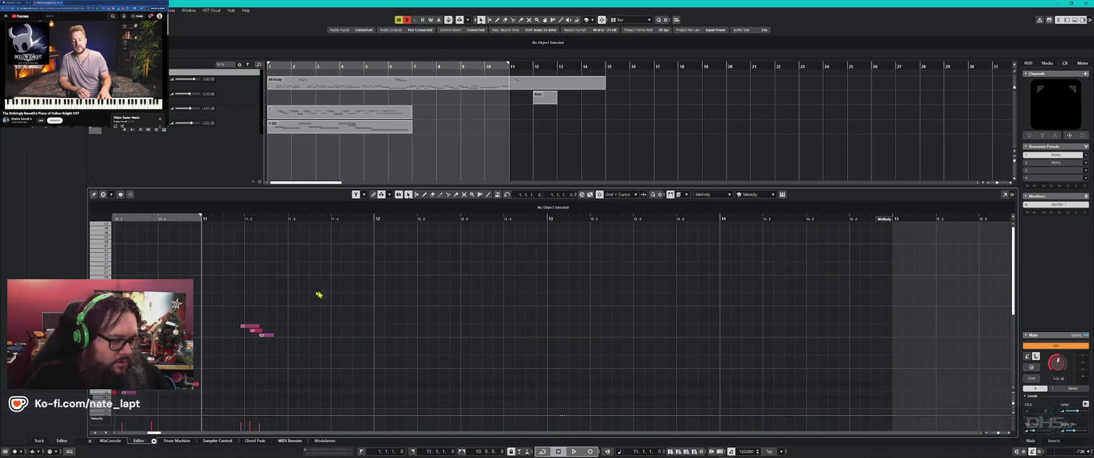
drag(232, 227, 312, 223)
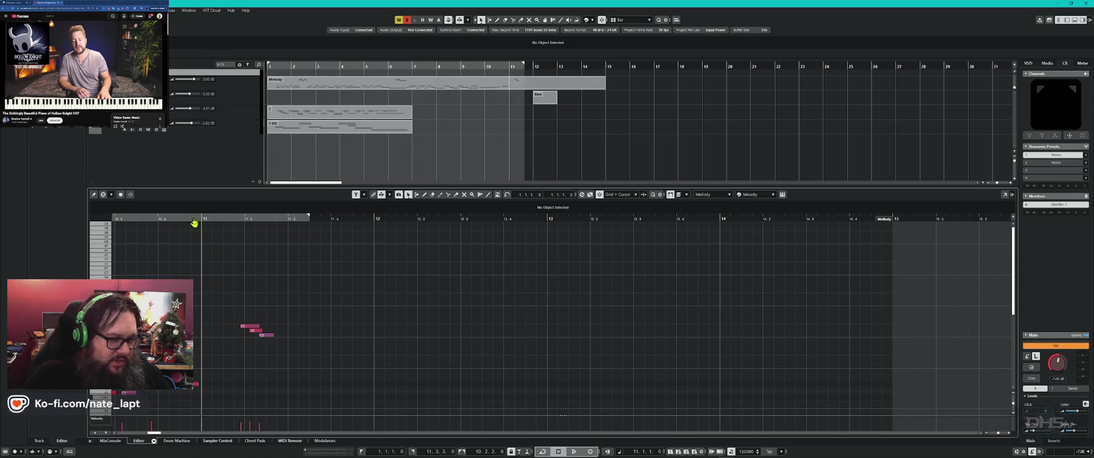
drag(195, 220, 160, 220)
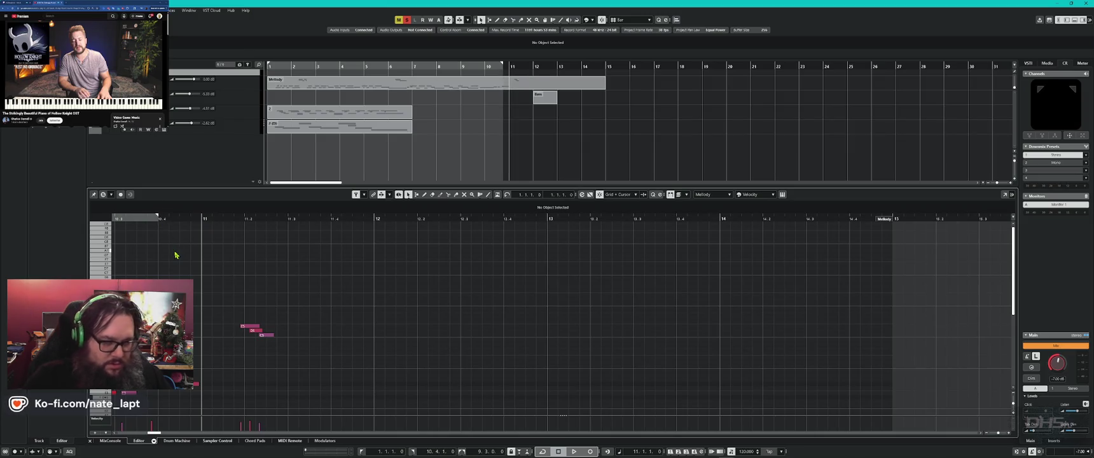
key(KP_1)
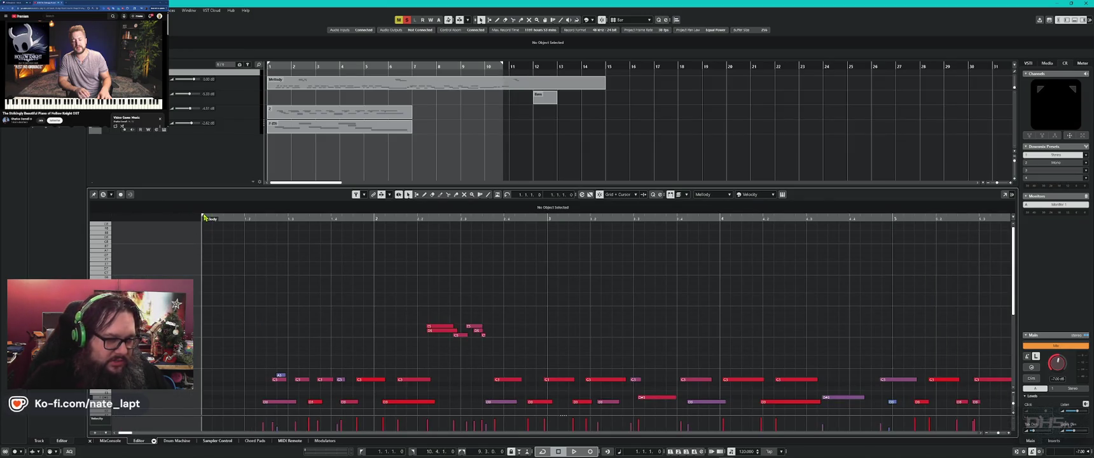
- Set the loop to start at 2.2.1 and end just after the first beats, then play the melody
alt+click(531, 218)
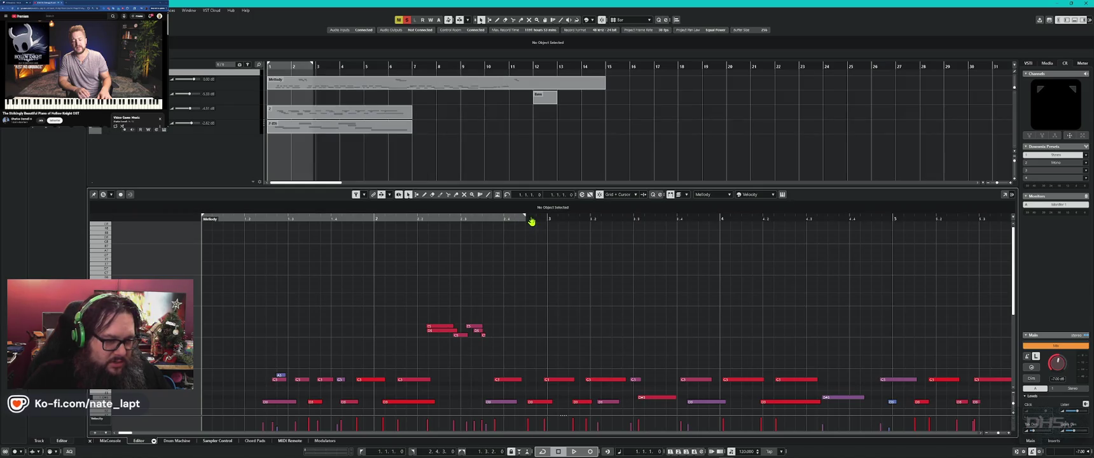
ctrl+click(468, 219)
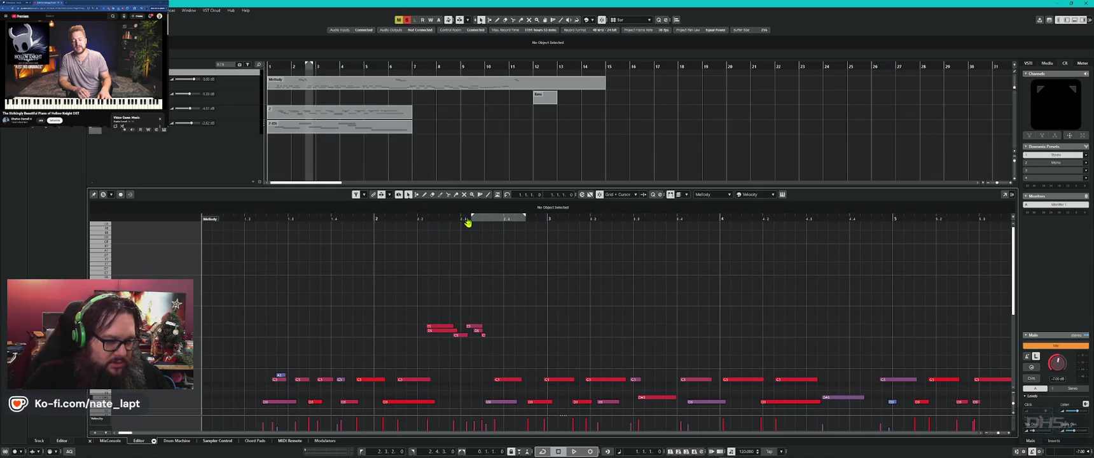
ctrl+click(419, 219)
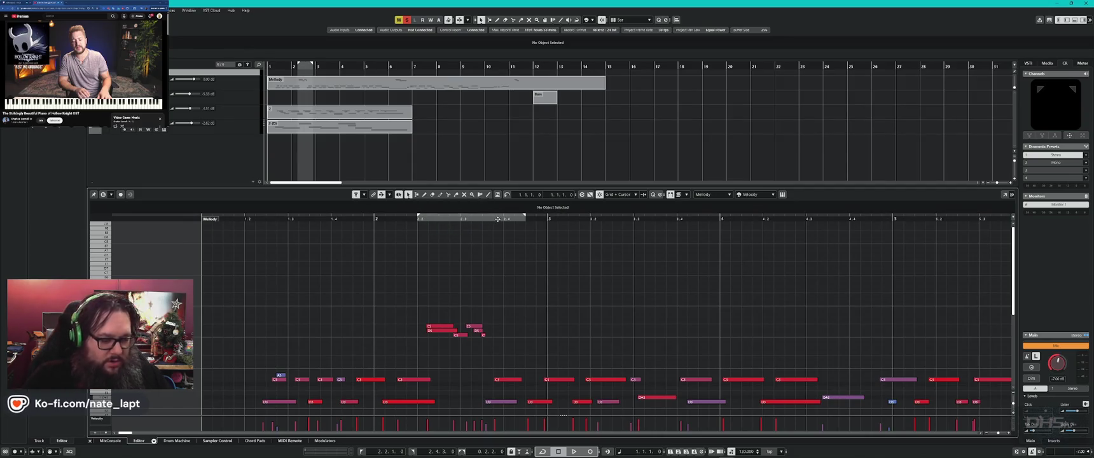
key(space)
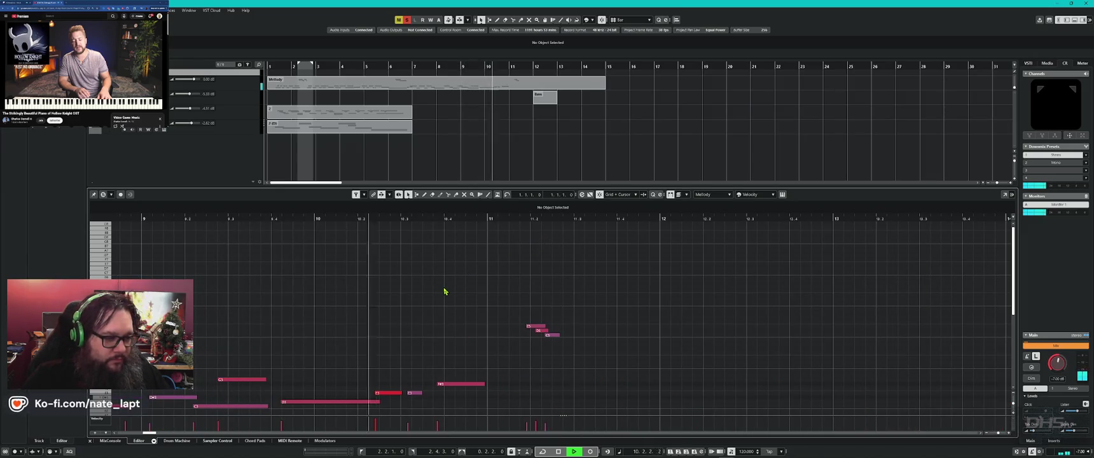
key(space)
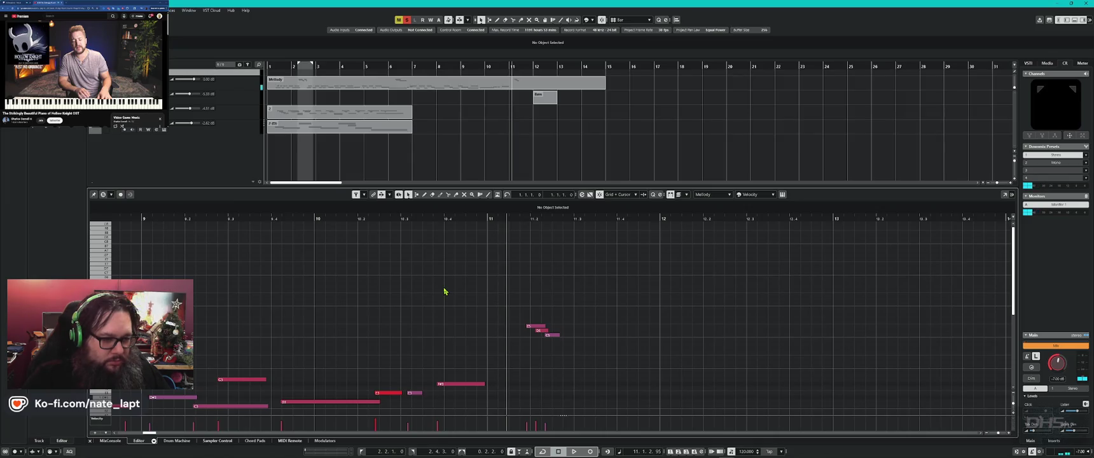
- Extend the loop end to bar 11, enable cycle in the Key Editor, and play from the loop start
alt+click(488, 218)
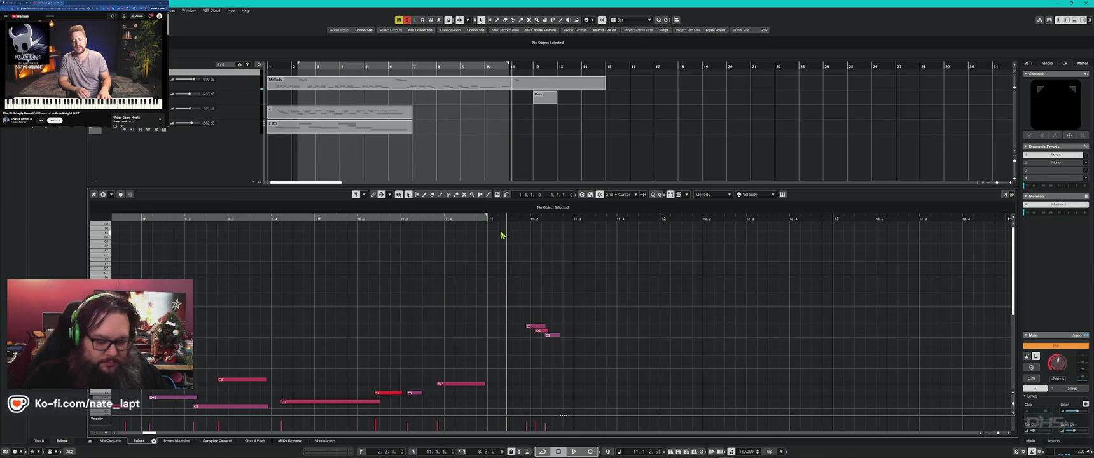
key(1)
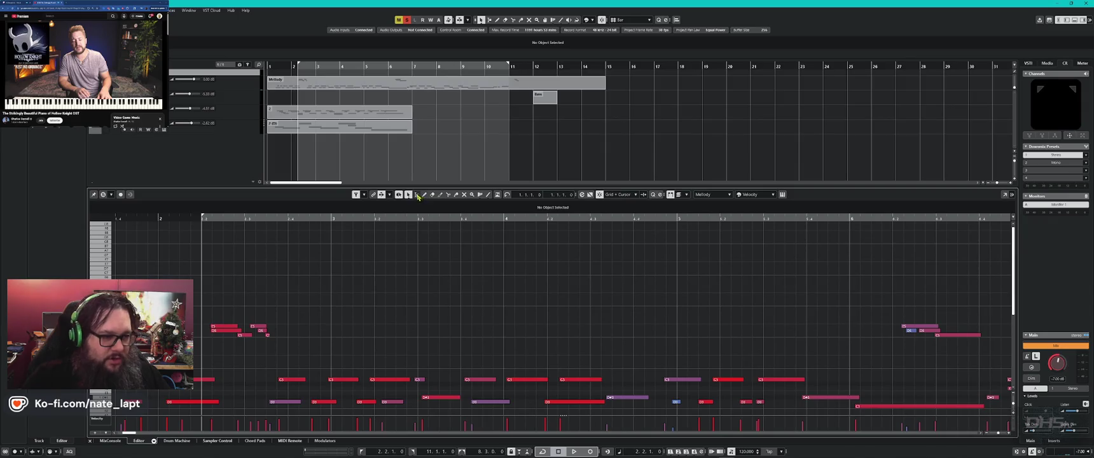
click(507, 196)
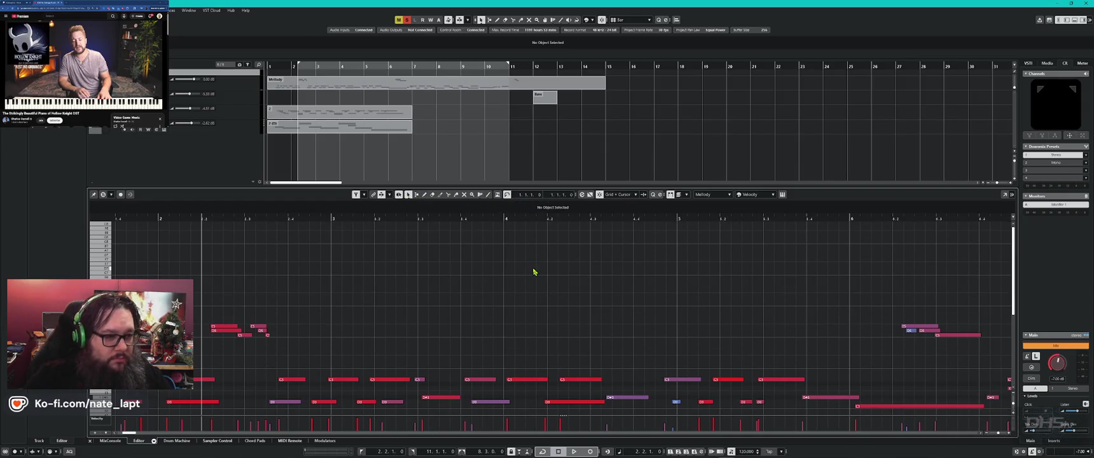
key(space)
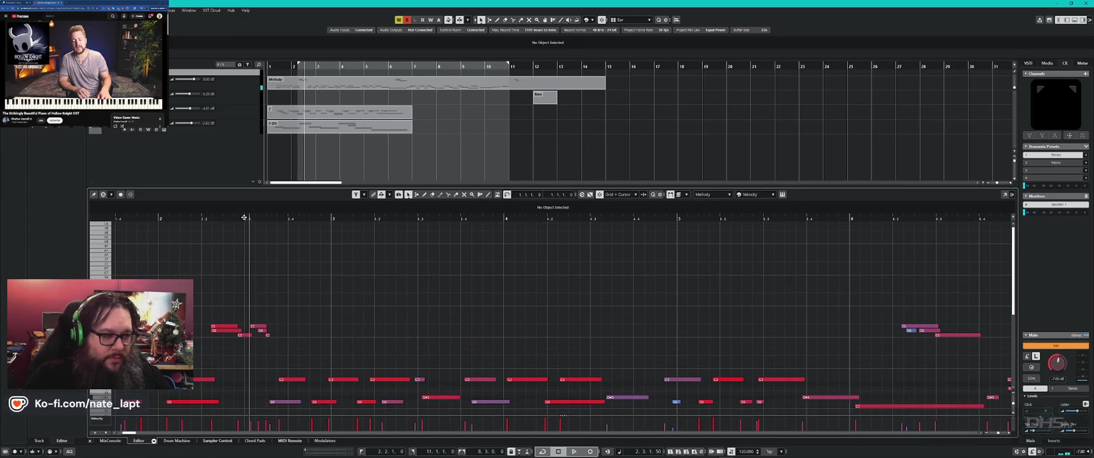
- Redraw the loop range from where the melody begins to bar 11 and play it
alt+click(208, 221)
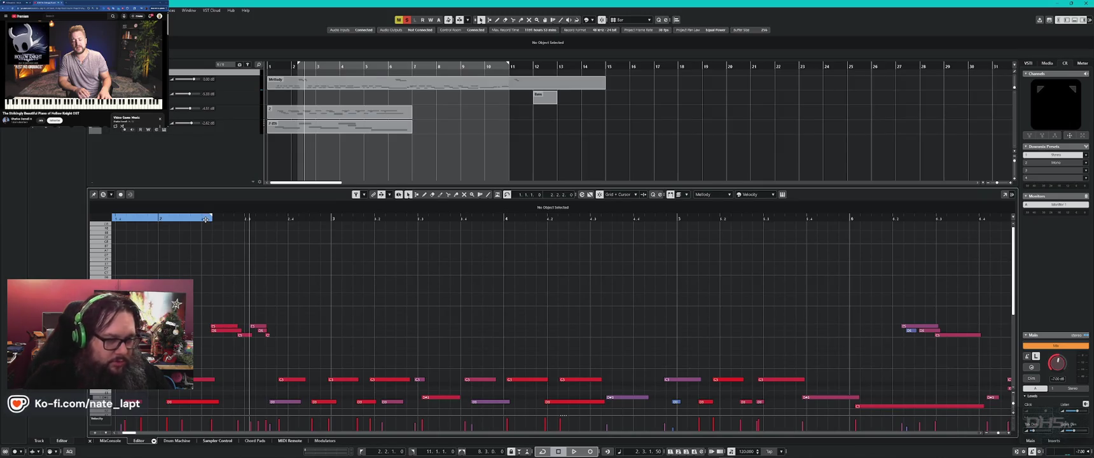
scroll(916, 274, right, 10)
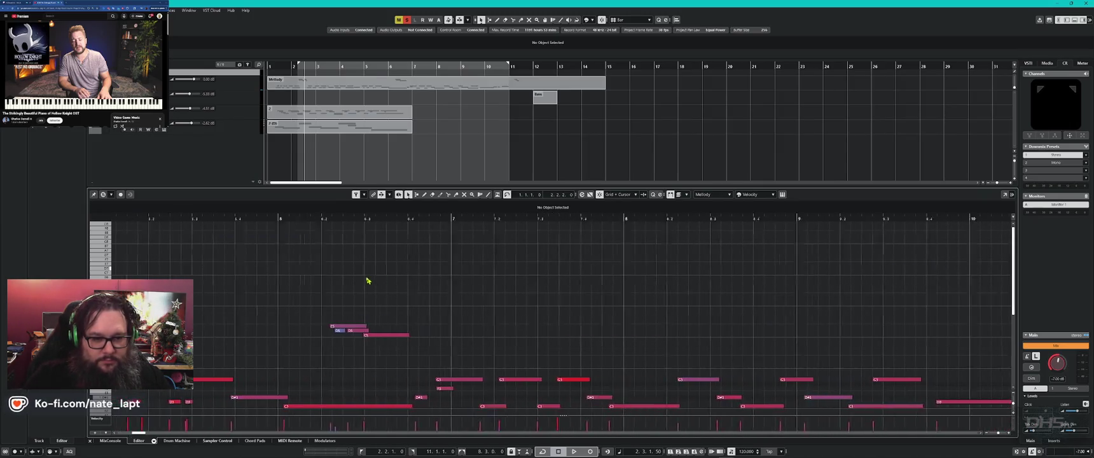
scroll(847, 296, right, 5)
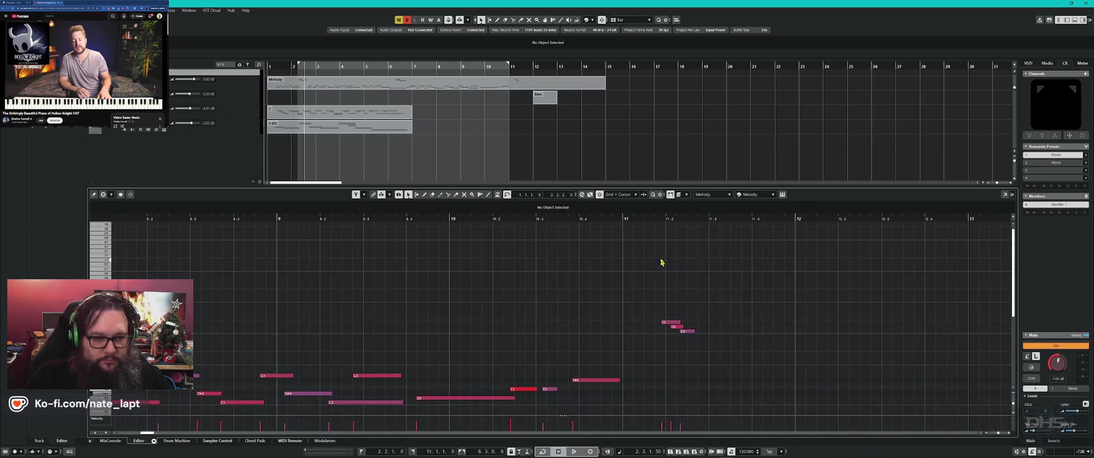
alt+click(651, 220)
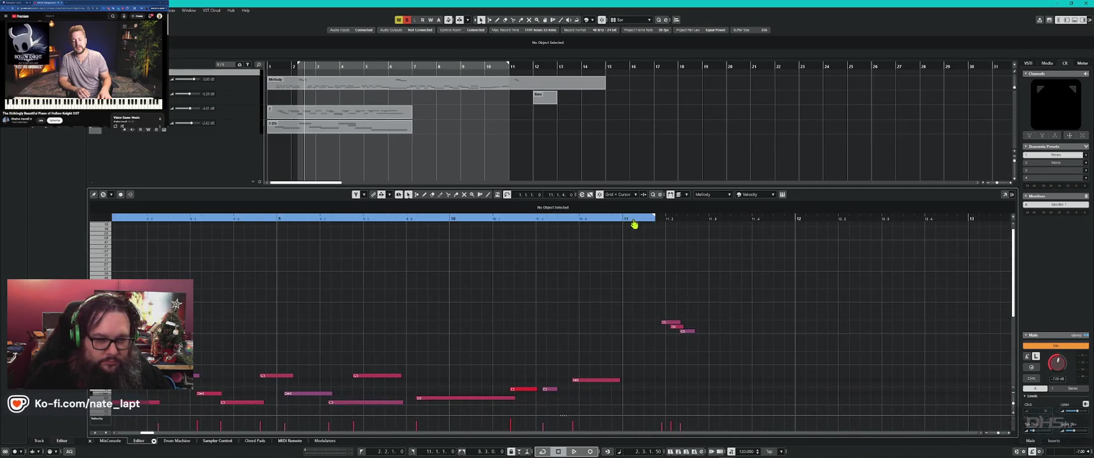
alt+click(624, 221)
key(KP_1)
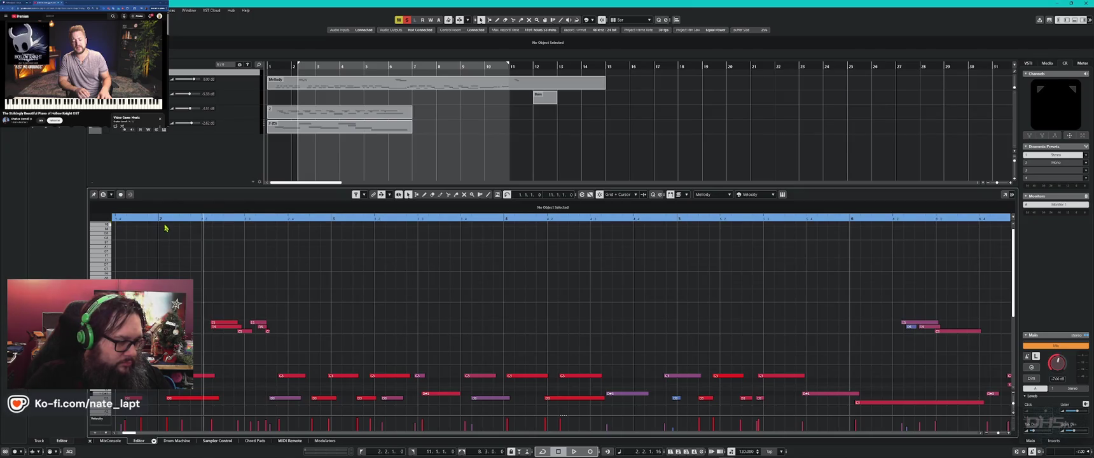
scroll(165, 227, left, 3)
ctrl+click(422, 220)
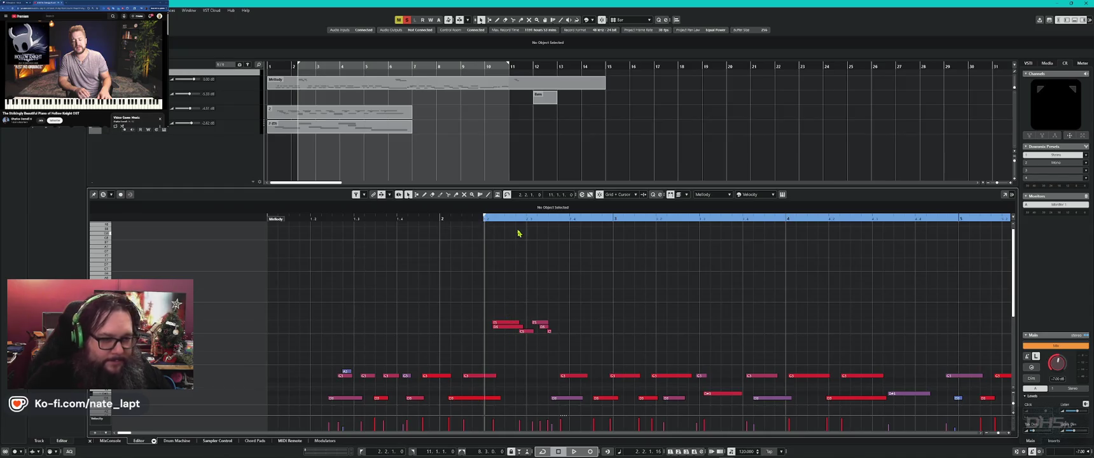
key(space)
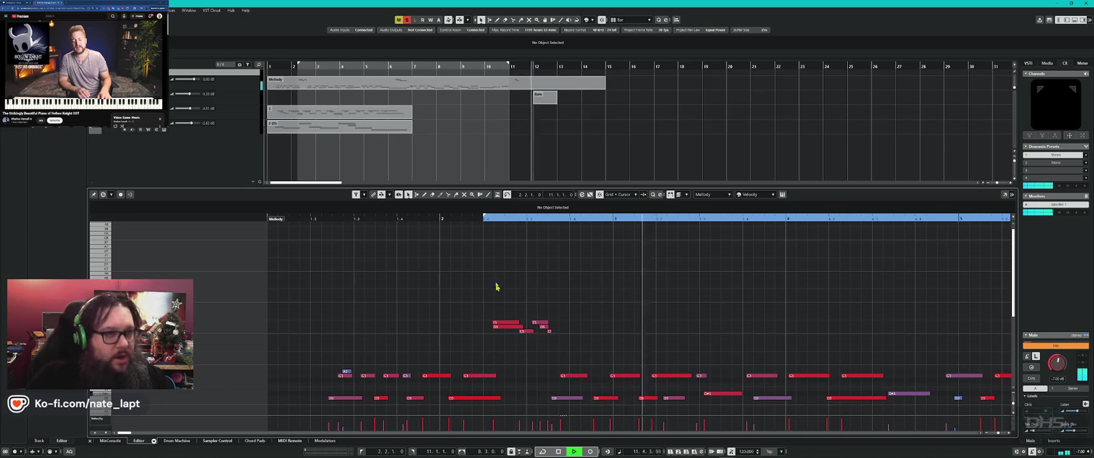
- Unsolo every track, resume playback, and select all parts to show every track's notes
key(space)
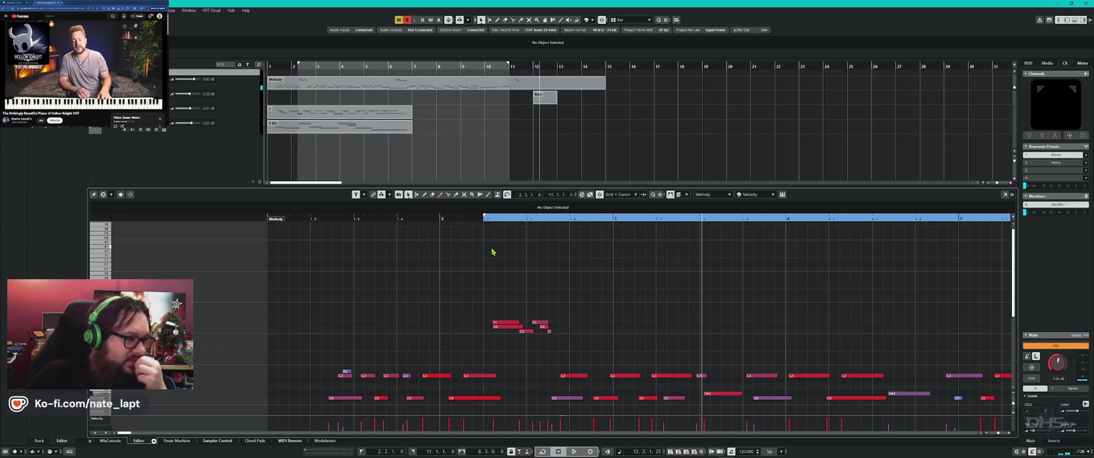
key(s)
key(space)
key(space)
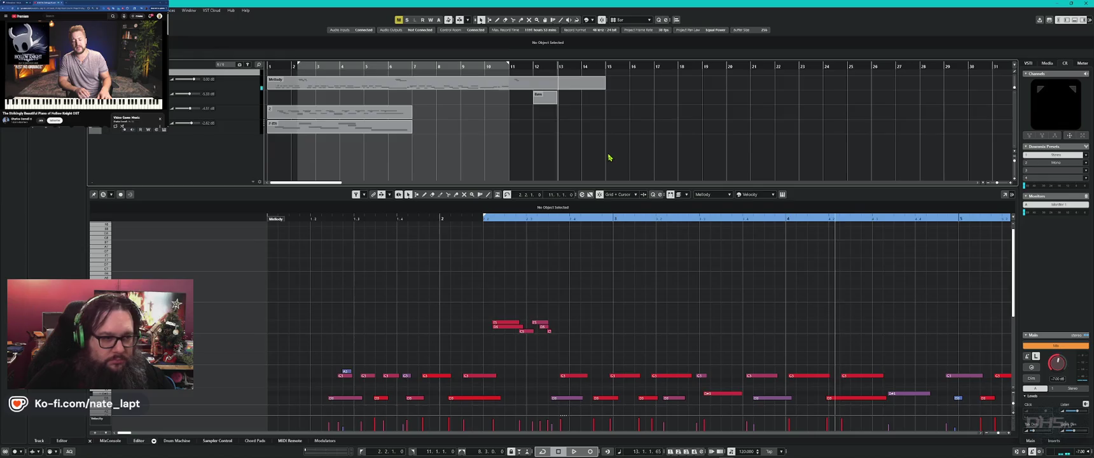
key(ctrl+a)
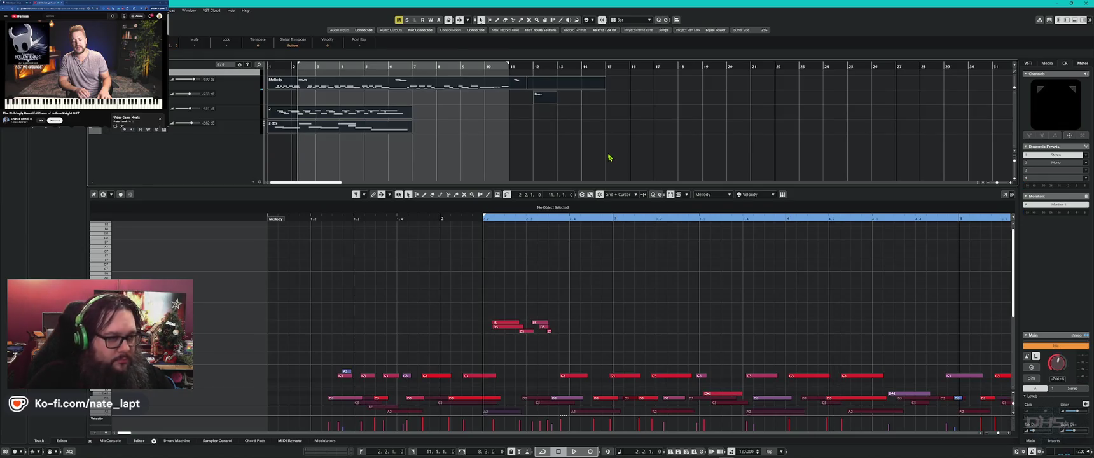
- Start the loop at bar 1, extend its end by a bar, rewind, and set track 2 to -18.3 dB
key(space)
key(space)
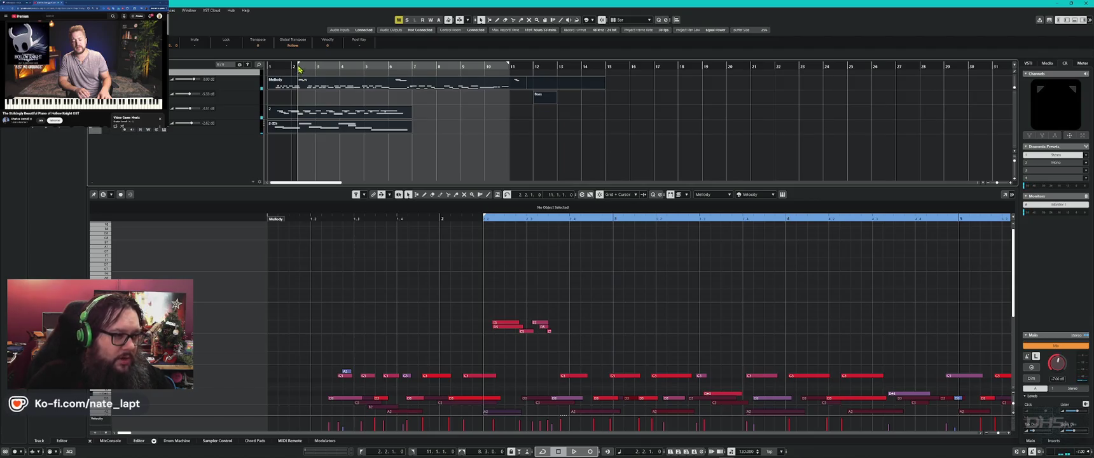
drag(299, 65, 268, 65)
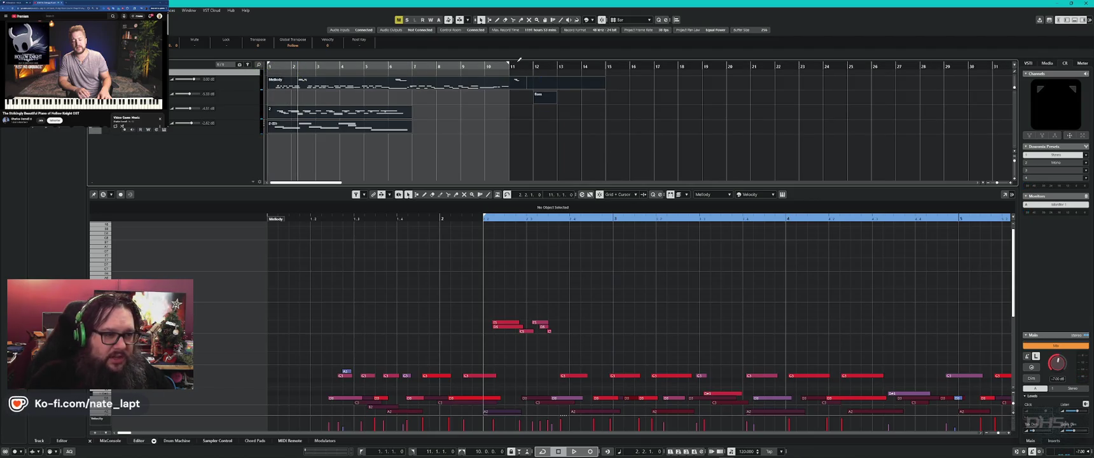
drag(511, 66, 526, 68)
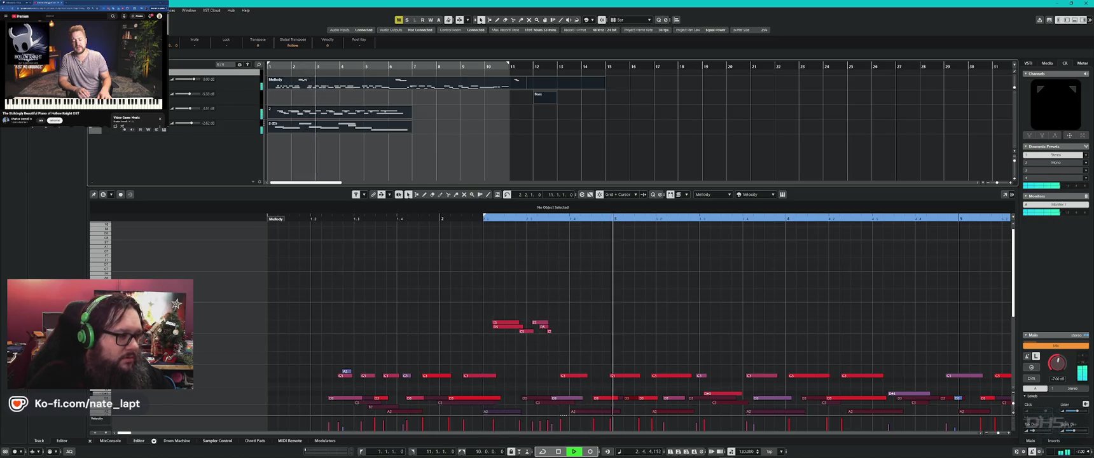
key(Home)
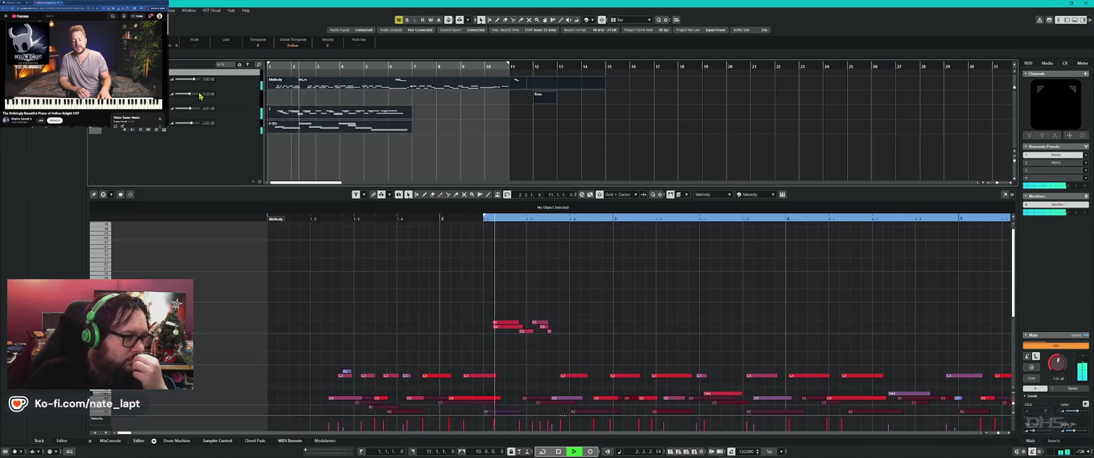
drag(190, 93, 184, 114)
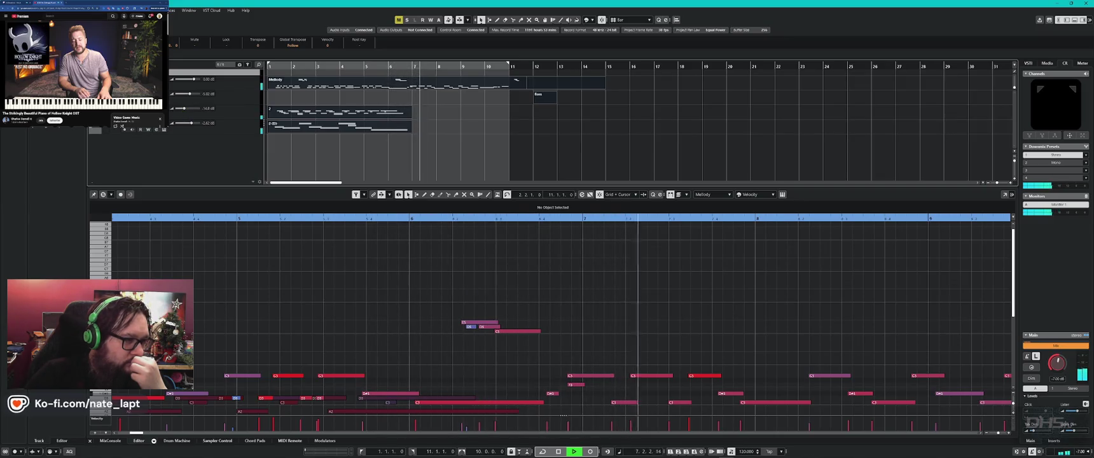